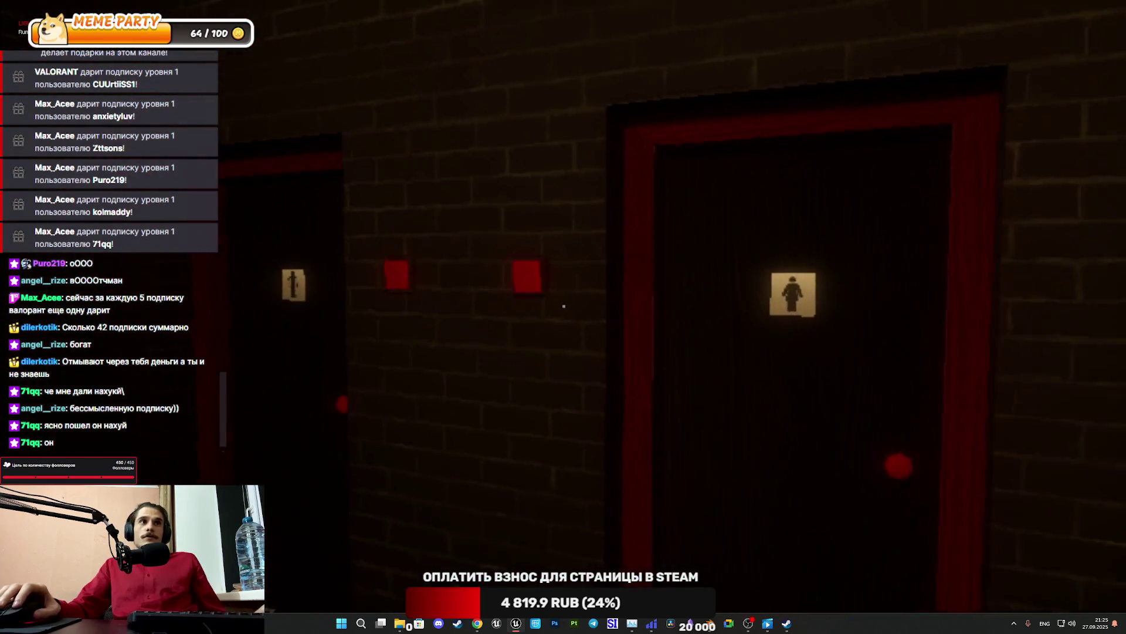
# Walk from the hallway into the restroom stall, up to the toilet, facing the door
pyautogui.press('w')
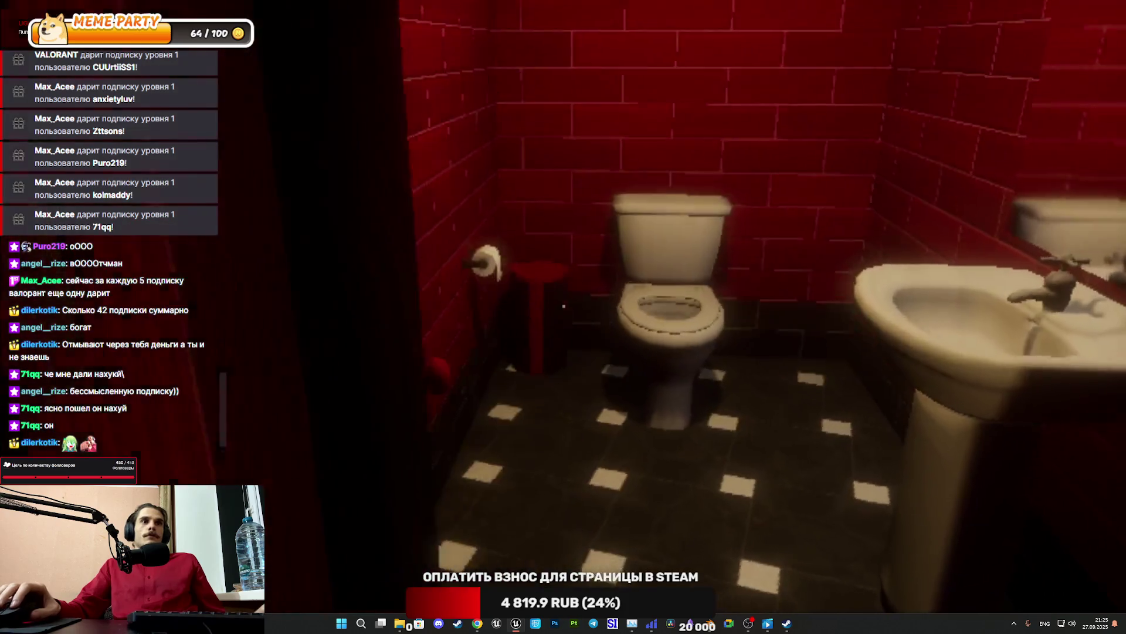
pyautogui.press('w')
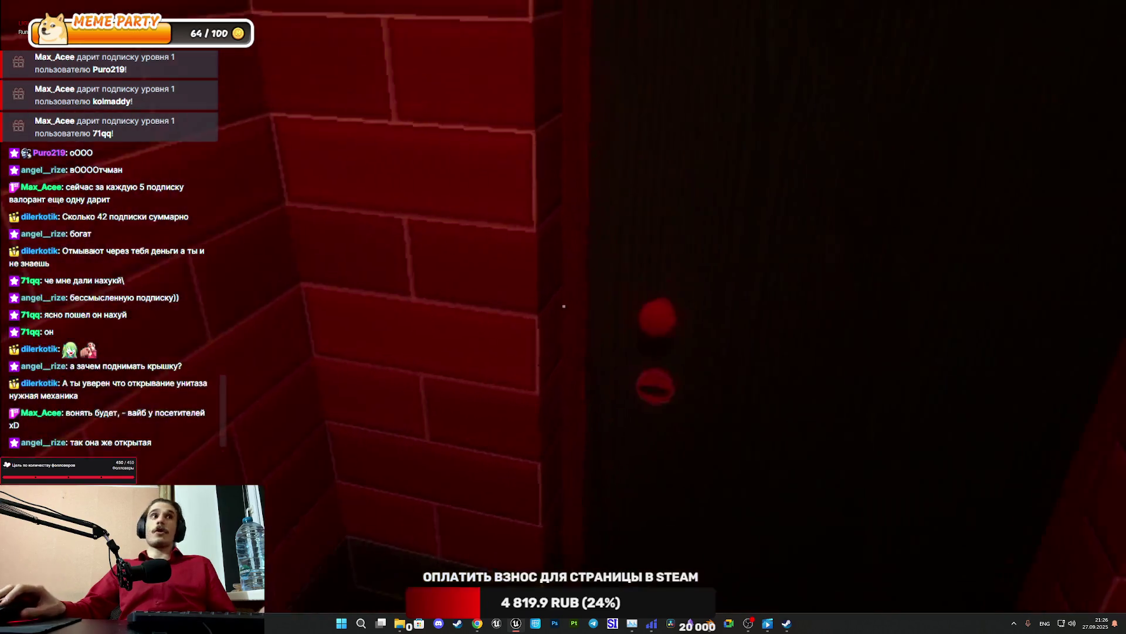
# Close the stall door, then reopen it with E and walk out to the hall
pyautogui.click(563, 306)
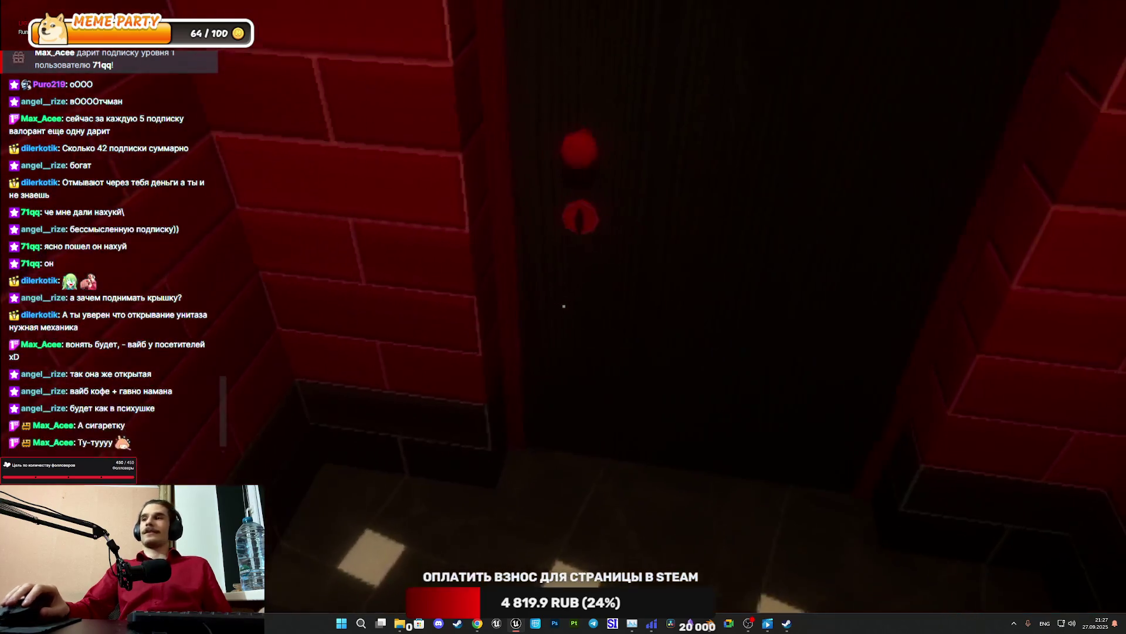
pyautogui.press('e')
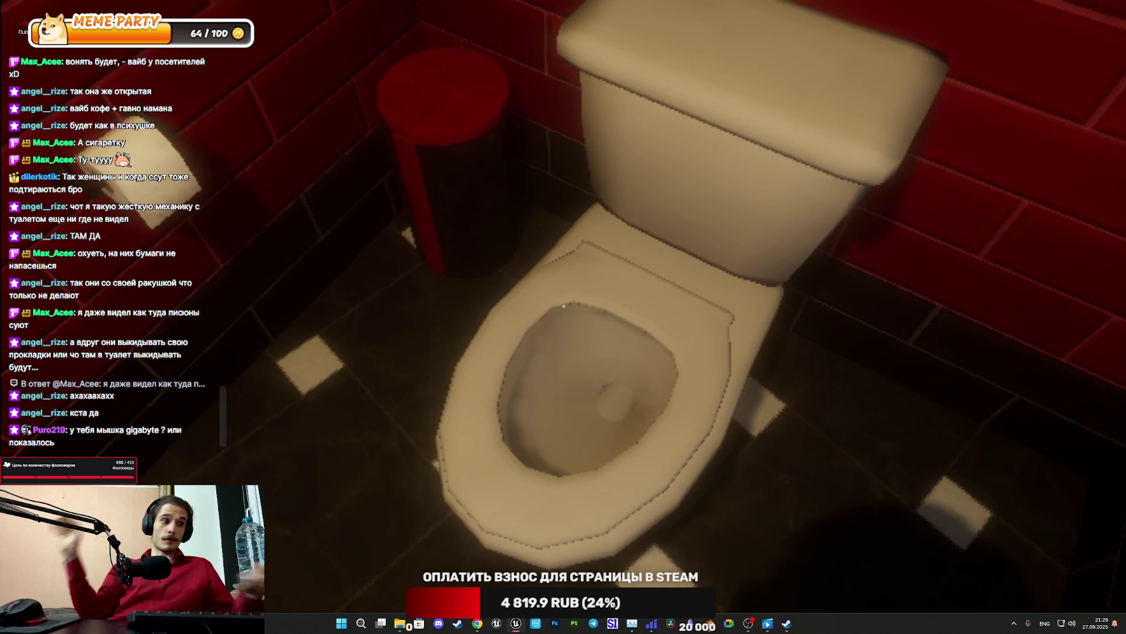
# Stop the play session with Esc and exit immersive mode with F11
pyautogui.press('Escape')
pyautogui.press('F11')
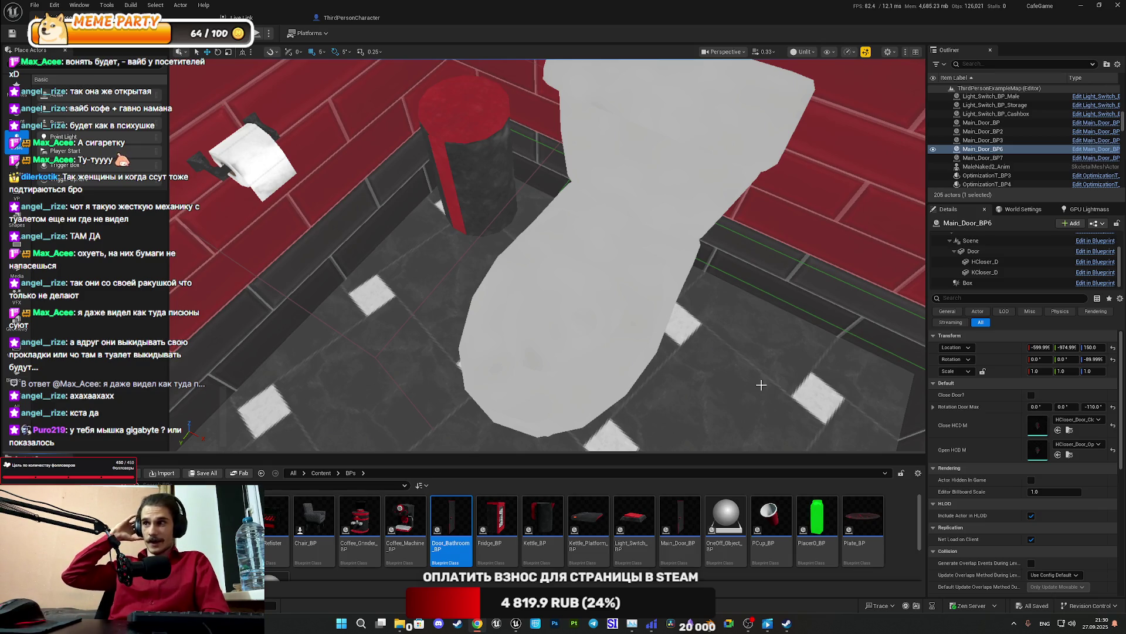
# Switch from Unreal Editor to the Twitch stream manager in Chrome
pyautogui.moveTo(477, 623)
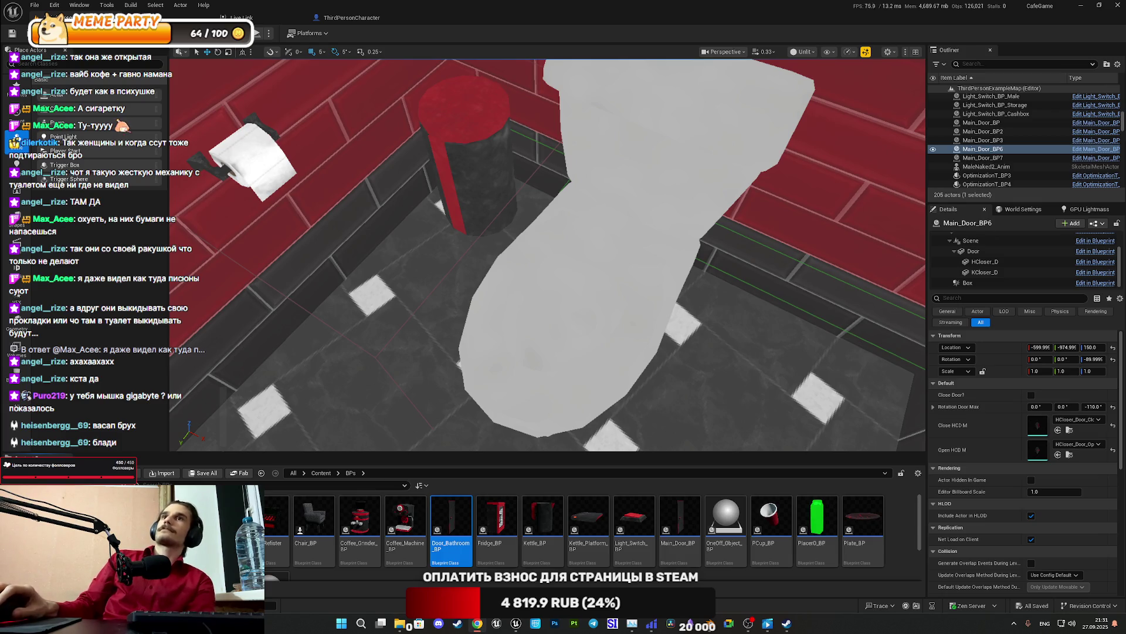
pyautogui.hotkey('alt', 'Tab')
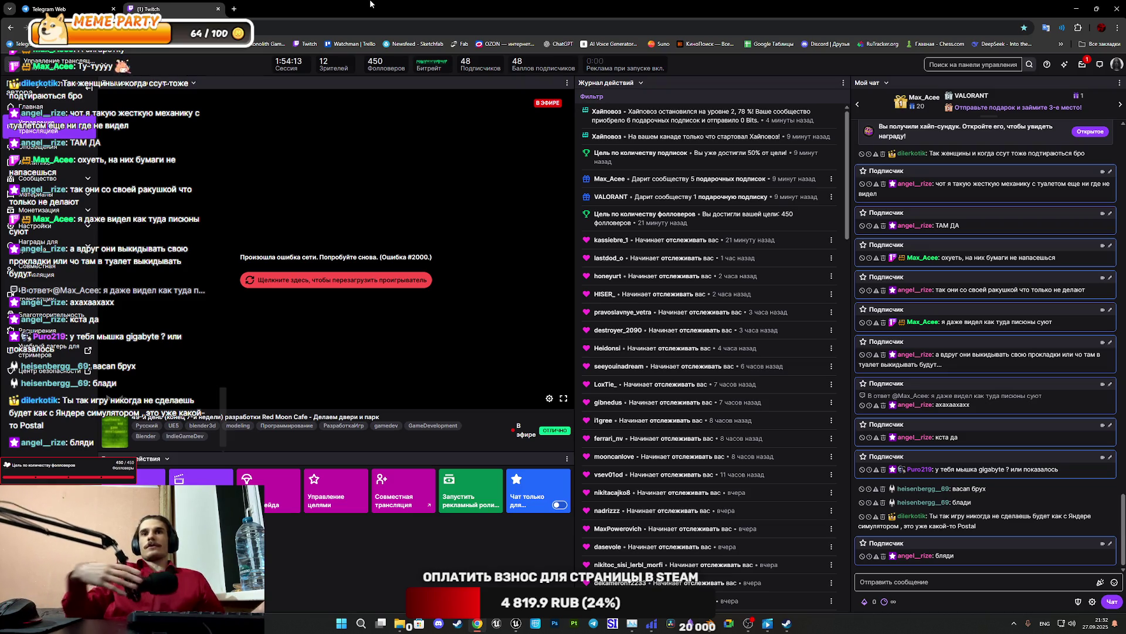
# Bring the Unreal Engine editor back to the front from the Windows taskbar
pyautogui.click(522, 626)
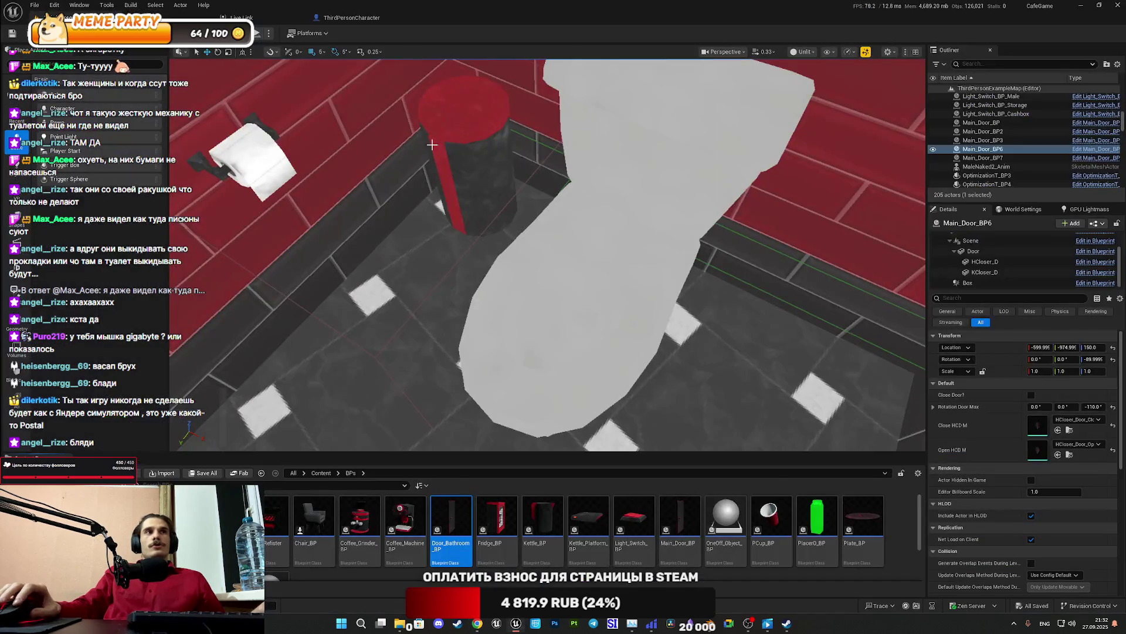
# Launch a Play In Editor session of the café level with Alt+P
pyautogui.hotkey('alt', 'p')
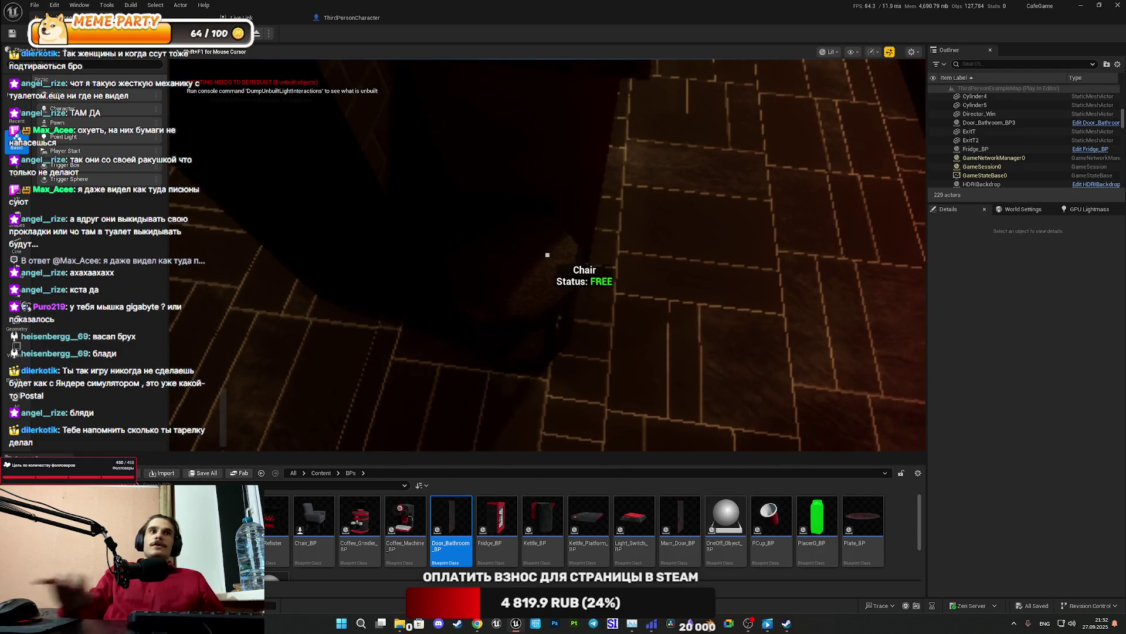
# Rerun r.ScreenPercentage 25 from the console and switch the game view to fullscreen
pyautogui.press('`')
pyautogui.press('Up')
pyautogui.press('Return')
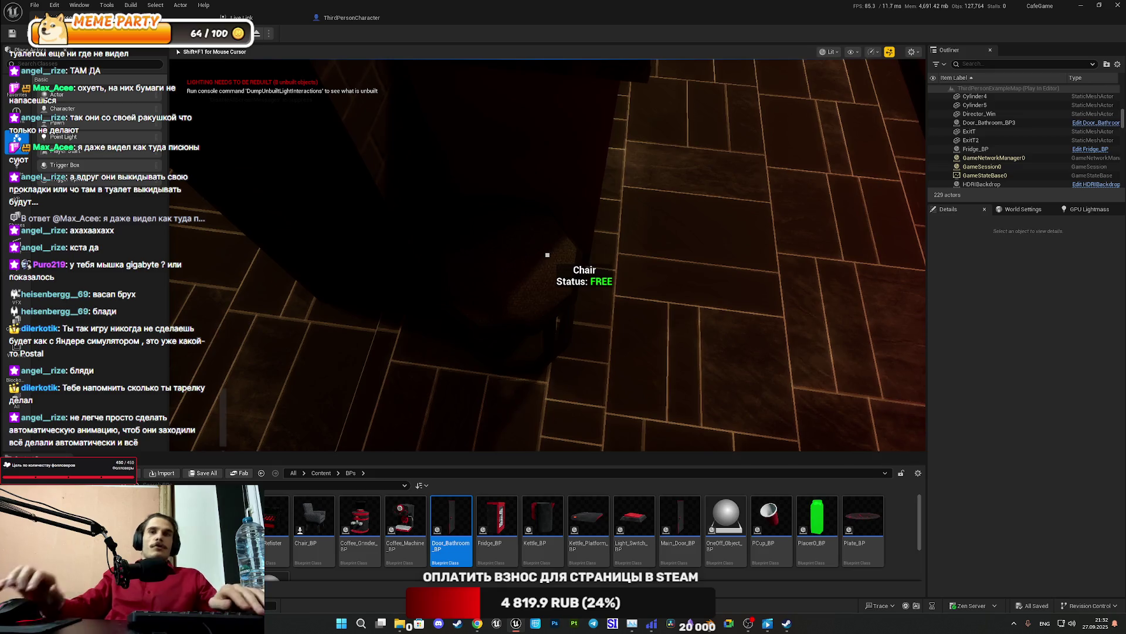
pyautogui.press('F11')
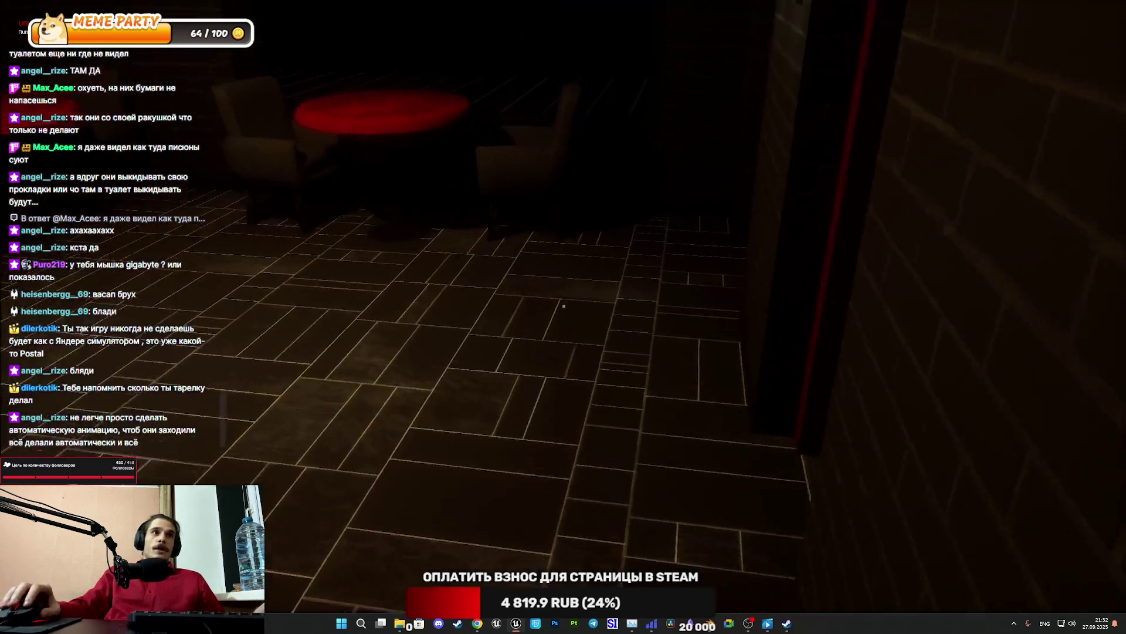
# Walk through the café, interact with the red table, and close the bathroom door
pyautogui.press('w')
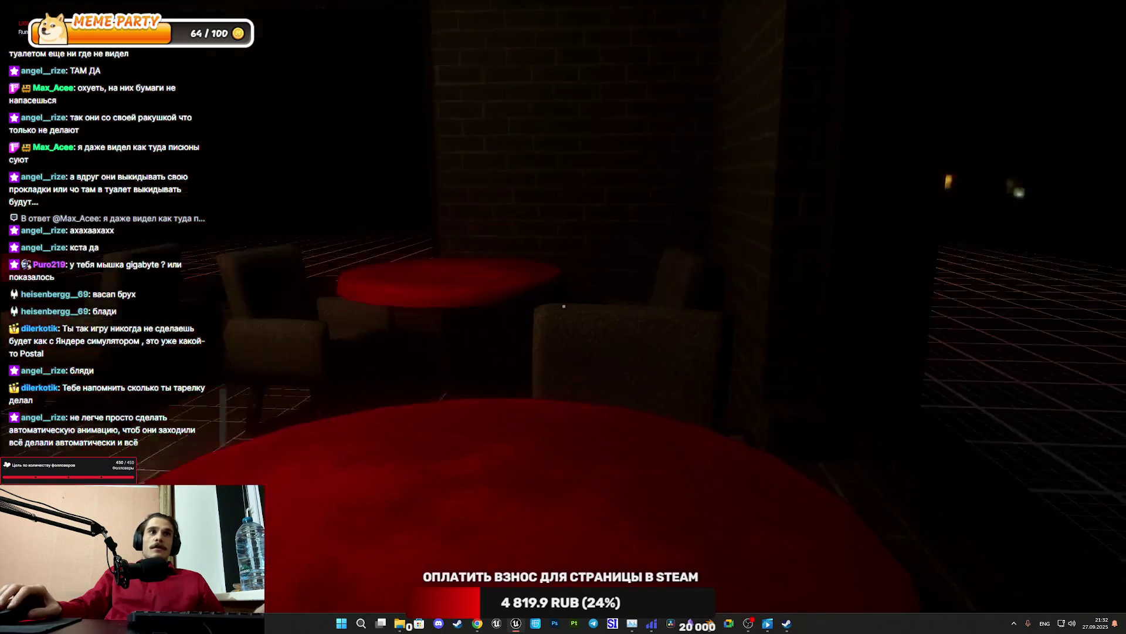
pyautogui.click(564, 305)
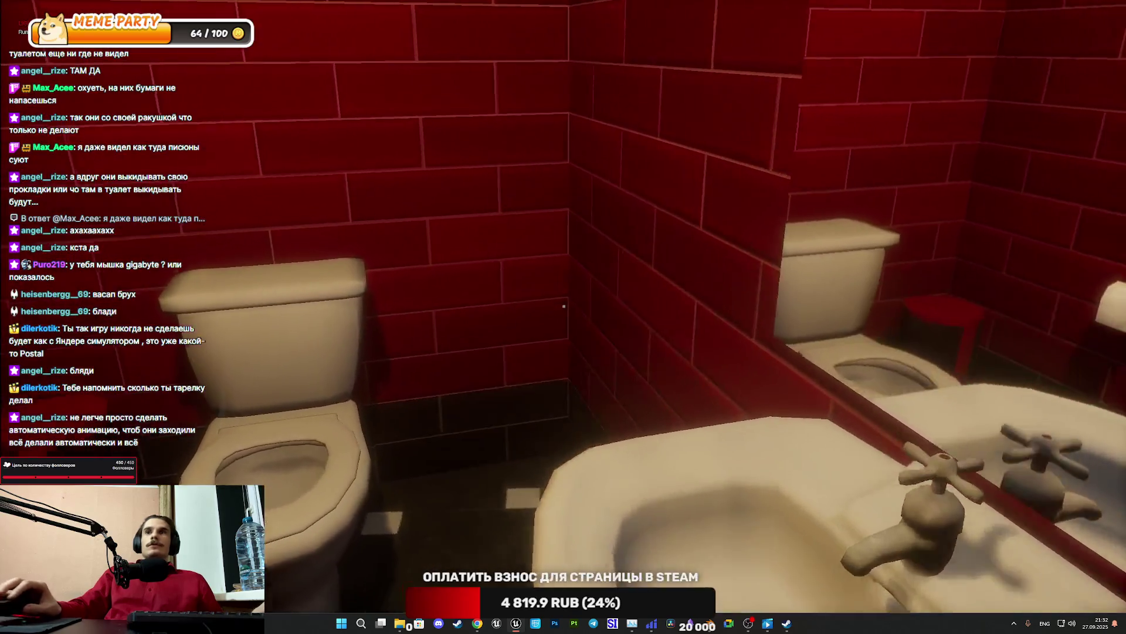
pyautogui.click(564, 306)
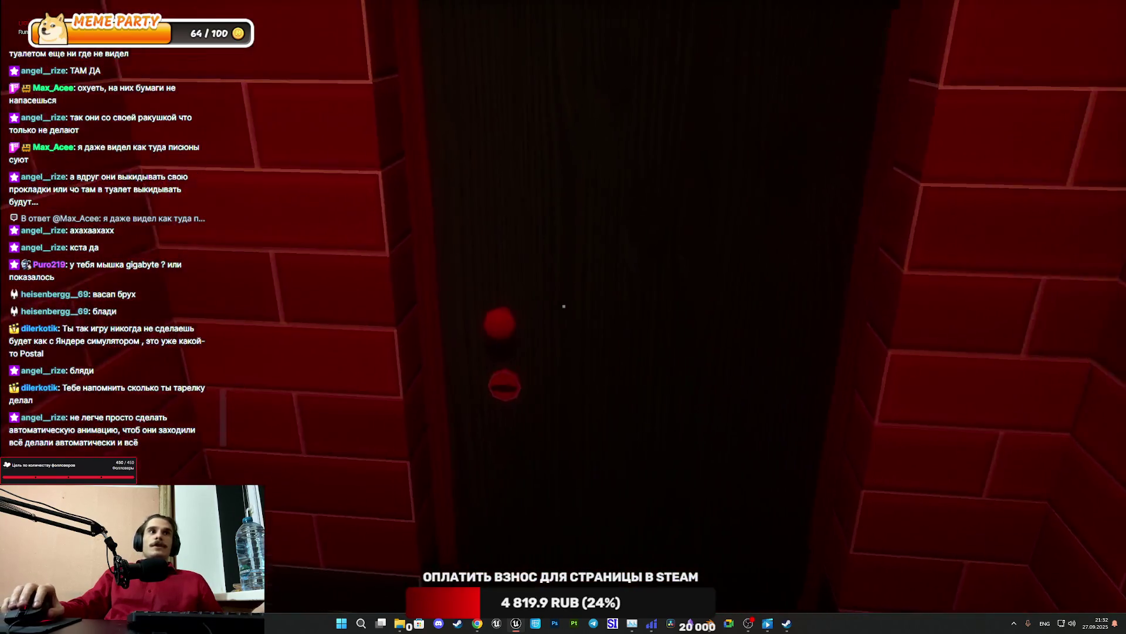
# Toggle the bathroom door, walk inside, then stop play and select the Main_Door_BP2 door
pyautogui.click(564, 306)
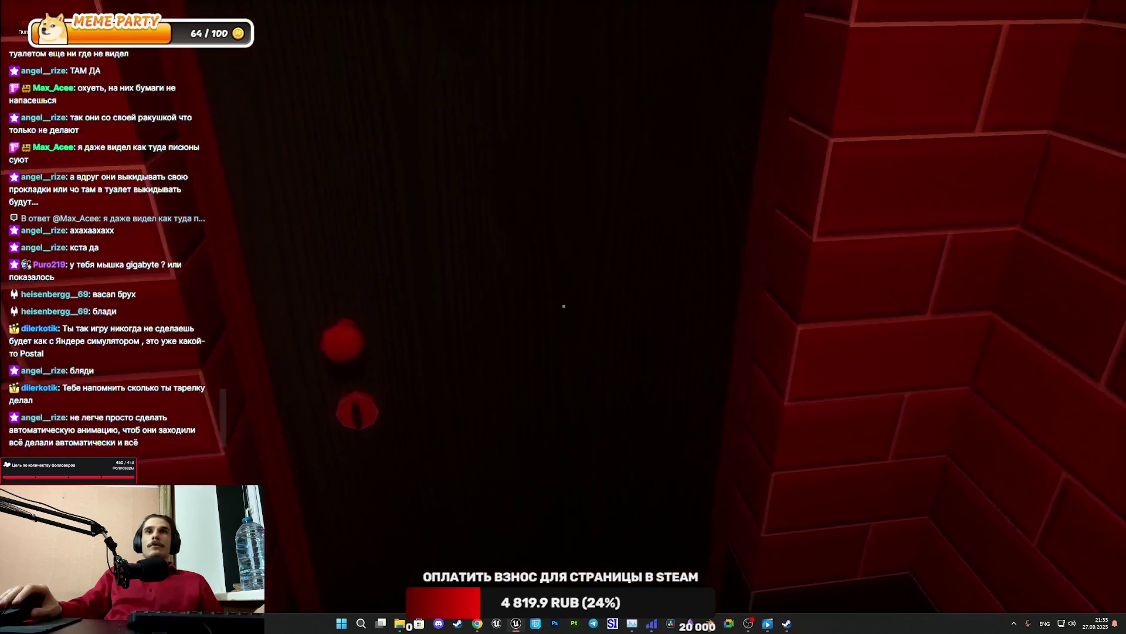
pyautogui.press('e')
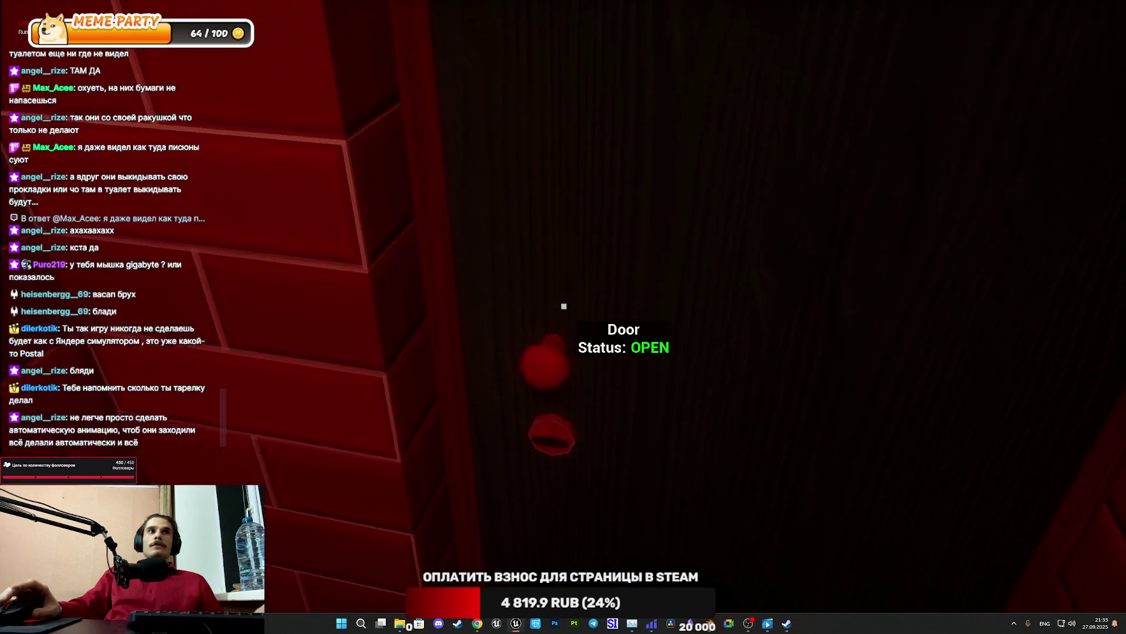
pyautogui.press('w')
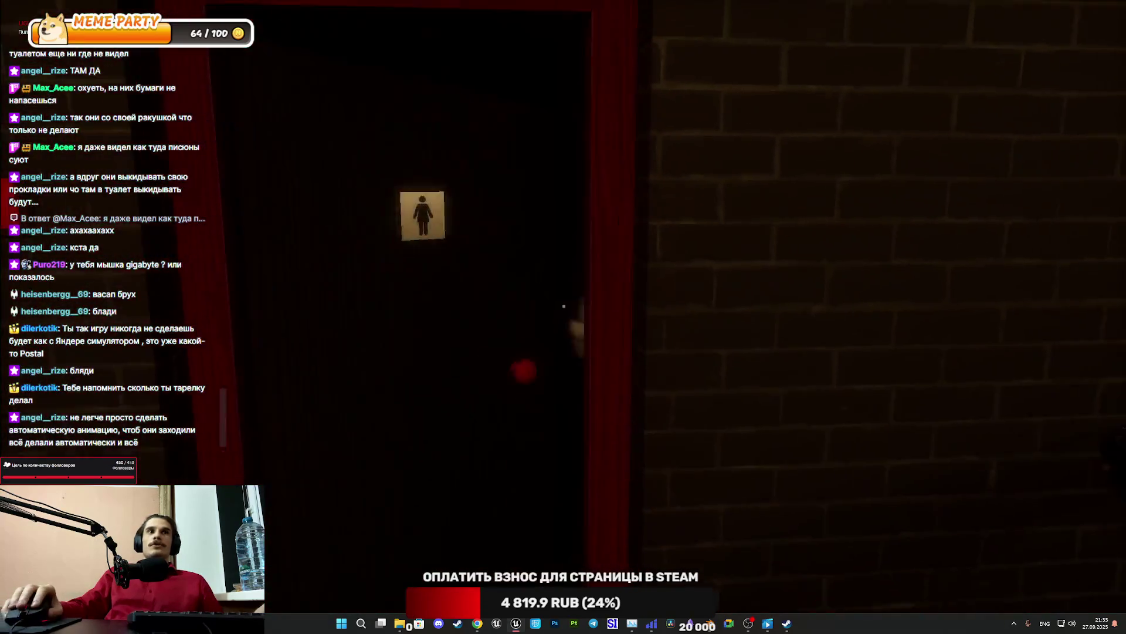
pyautogui.press('w')
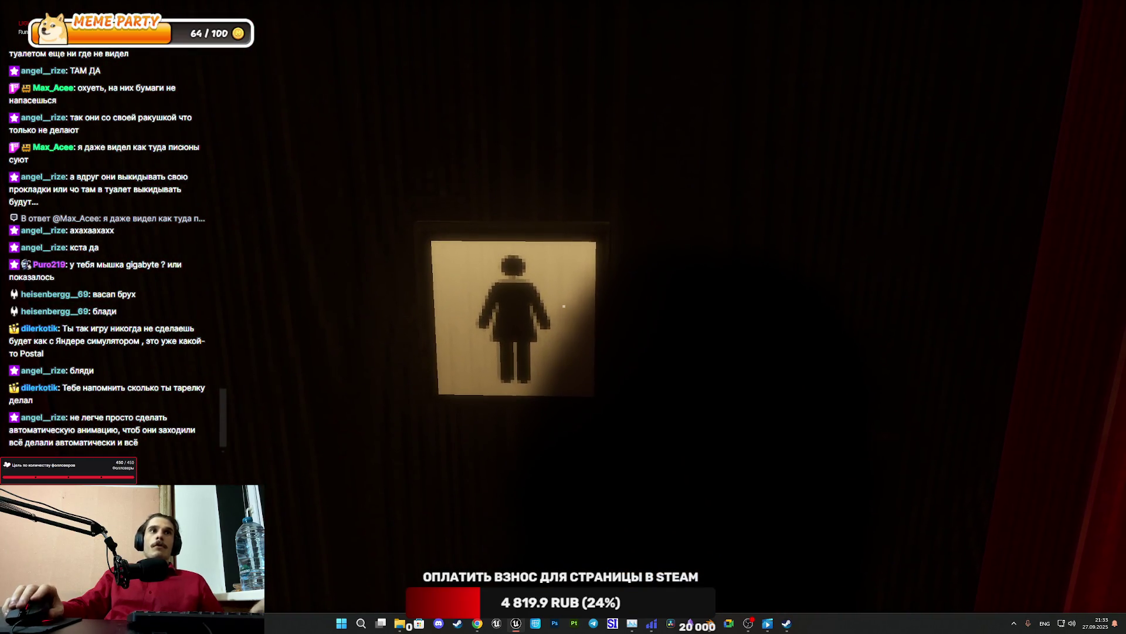
pyautogui.press('Escape')
pyautogui.click(548, 291)
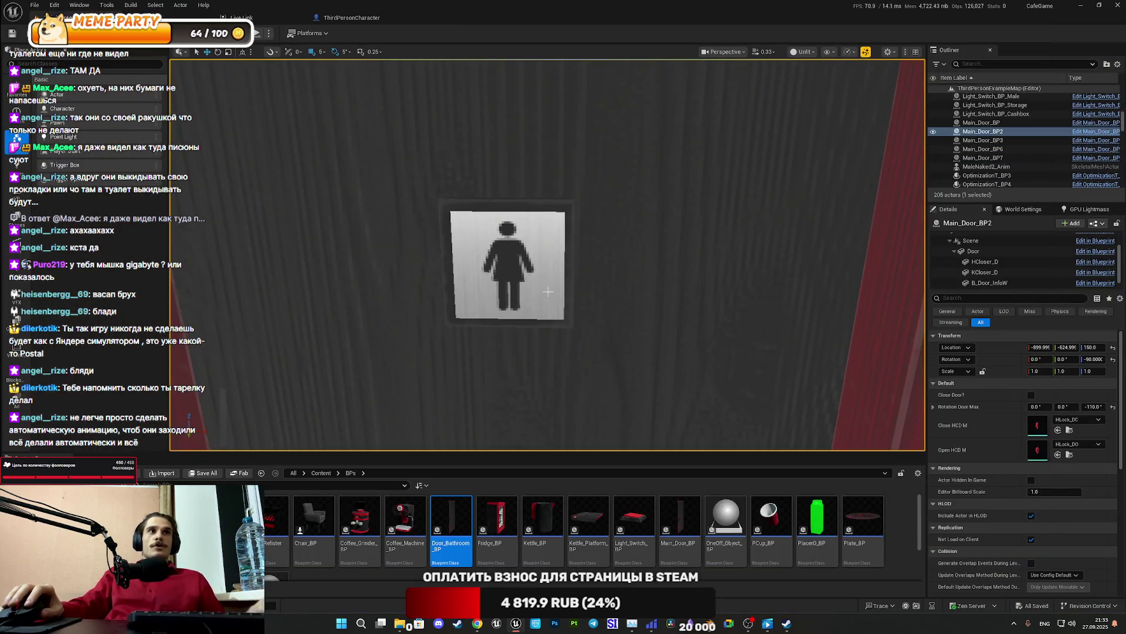
# Open and close the door's Blueprint Editor twice, and select its B_Door_InfoW sign component
pyautogui.click(1095, 224)
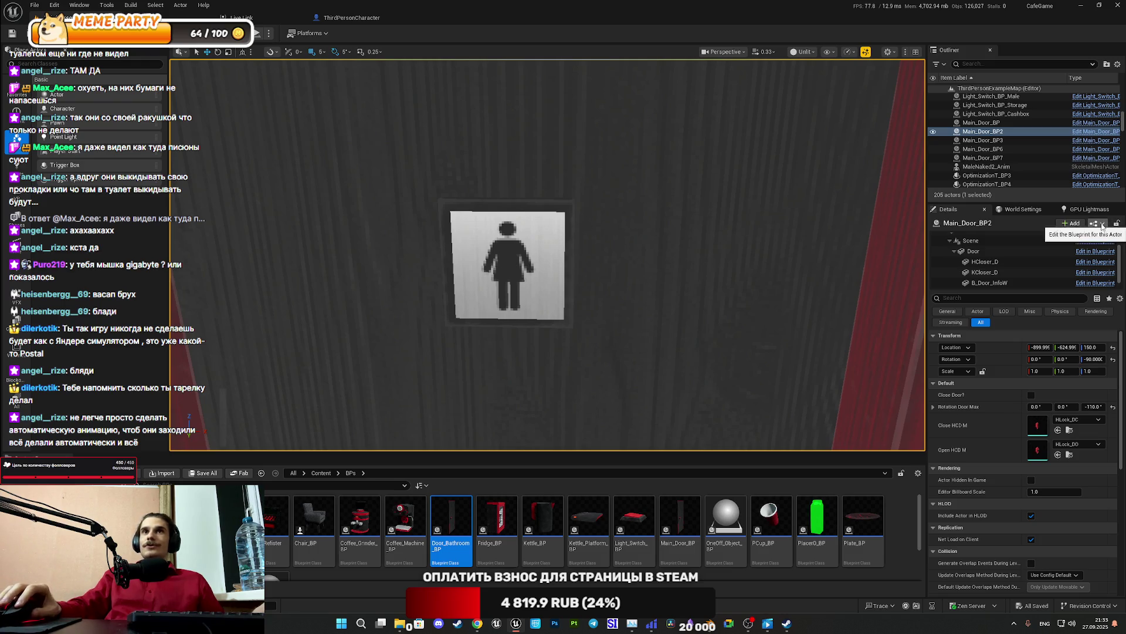
pyautogui.click(1054, 247)
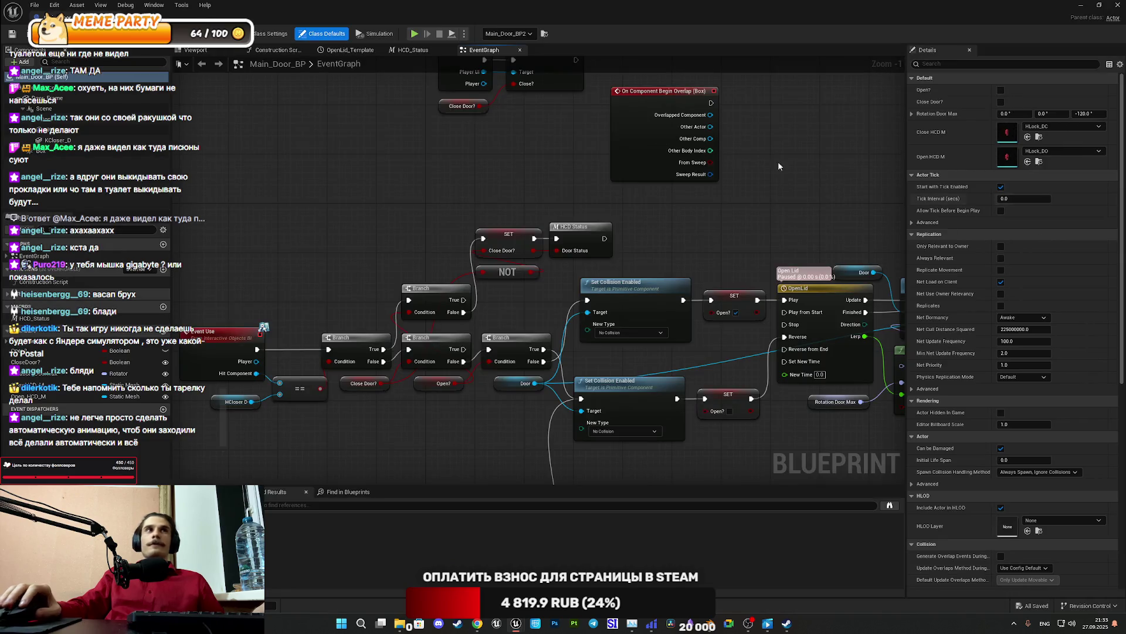
pyautogui.click(1116, 5)
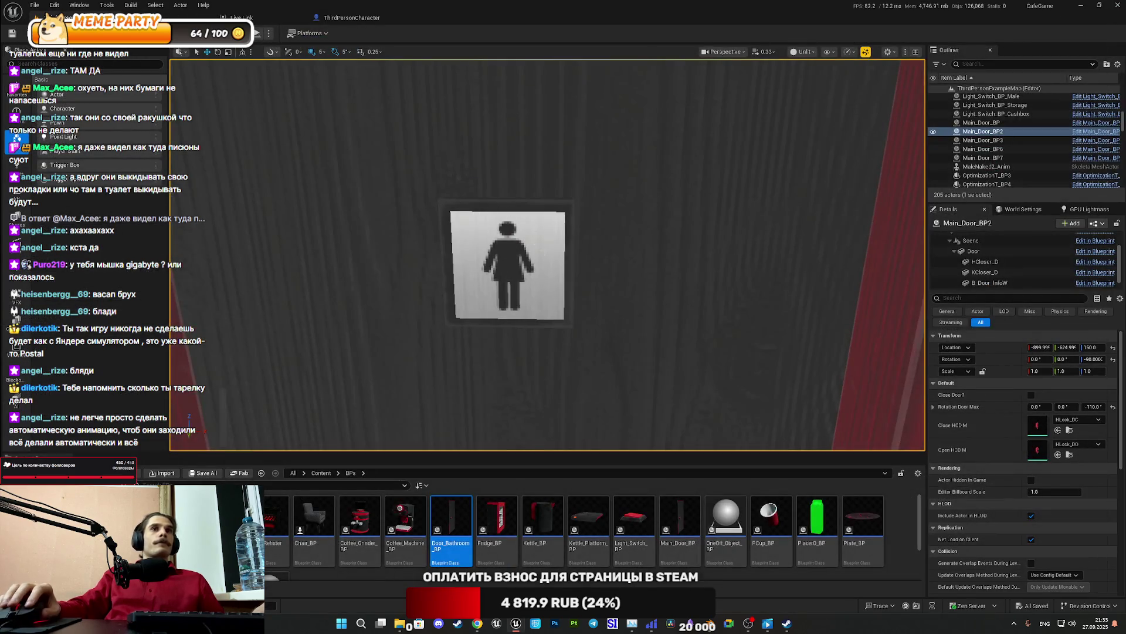
pyautogui.click(990, 283)
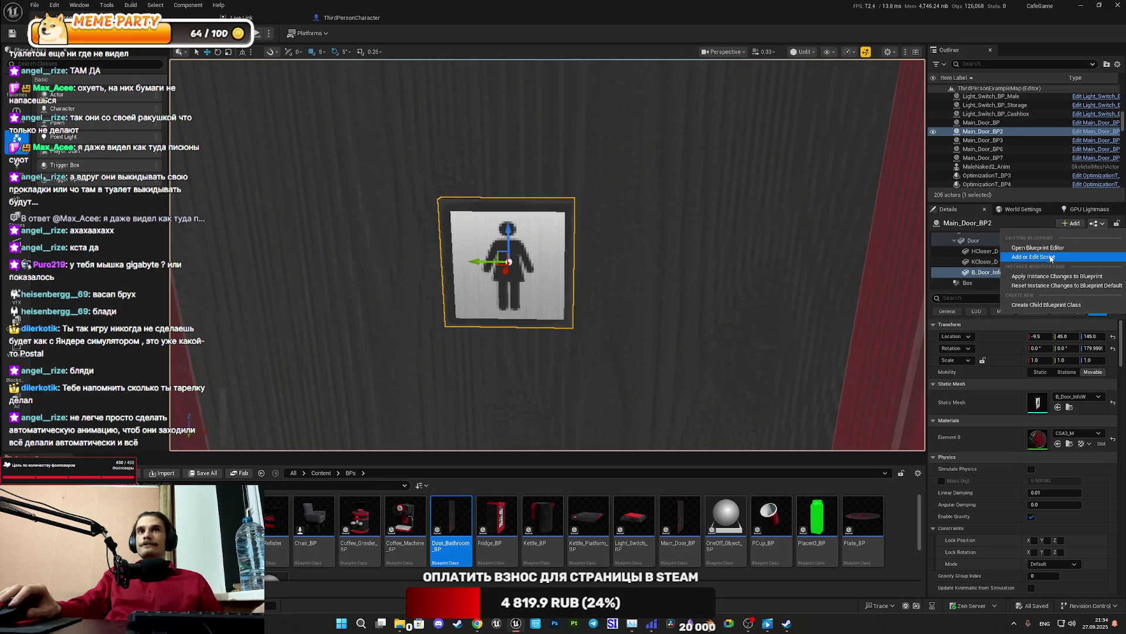
pyautogui.doubleClick(1040, 253)
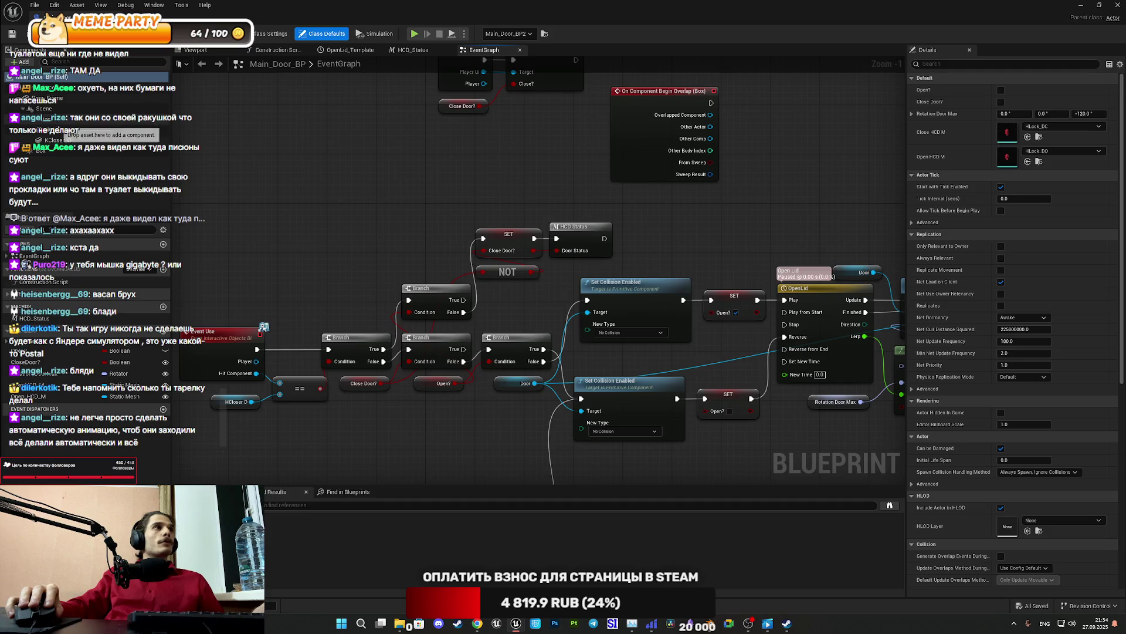
pyautogui.click(1117, 5)
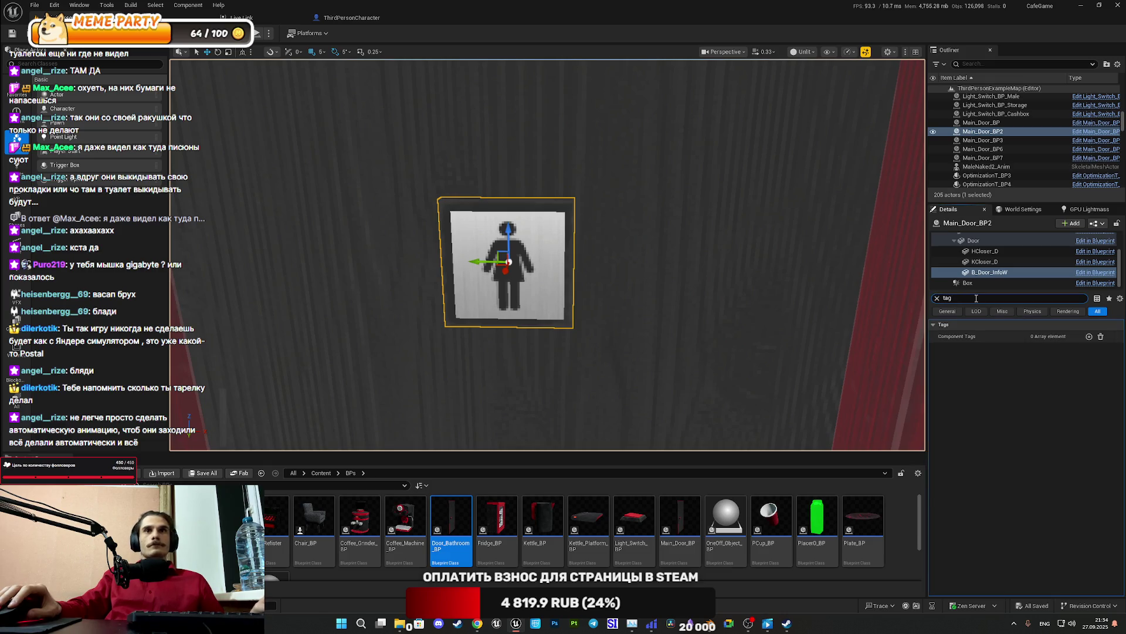
# Copy the Door component's Interactive tag into Main_Door_BP2's B_Door_InfoW Component Tags
pyautogui.click(988, 240)
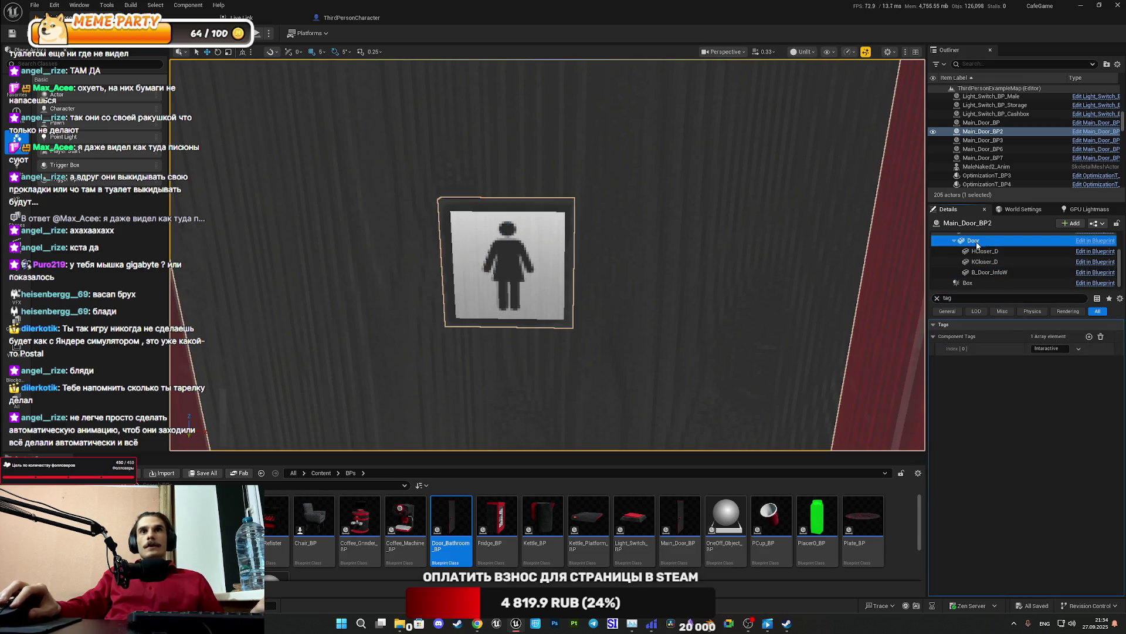
pyautogui.rightClick(974, 345)
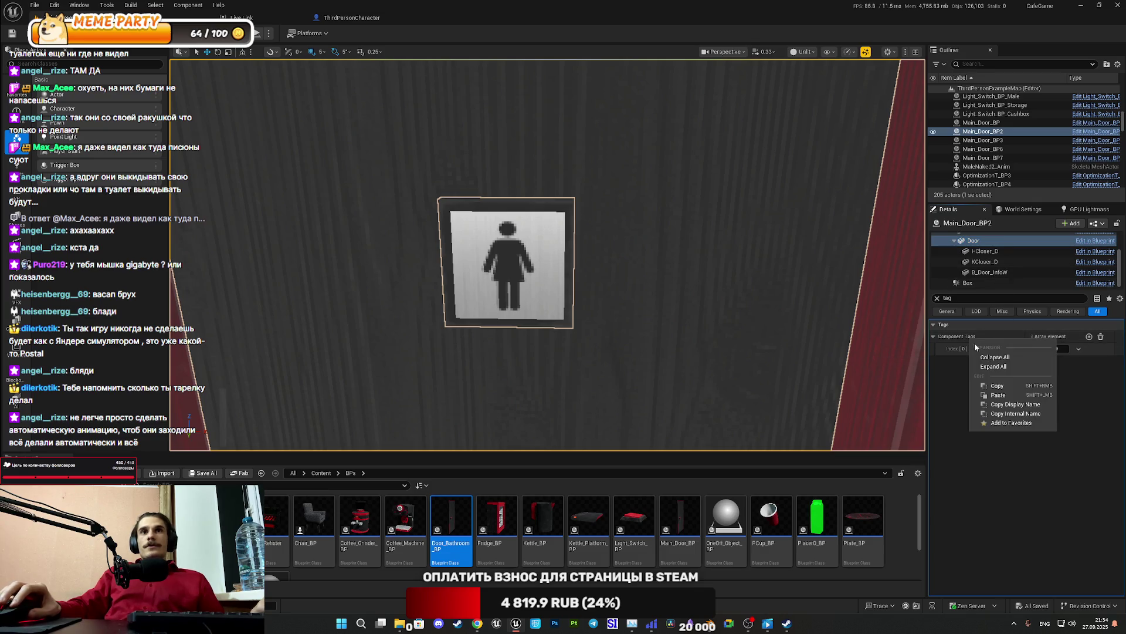
pyautogui.click(1003, 387)
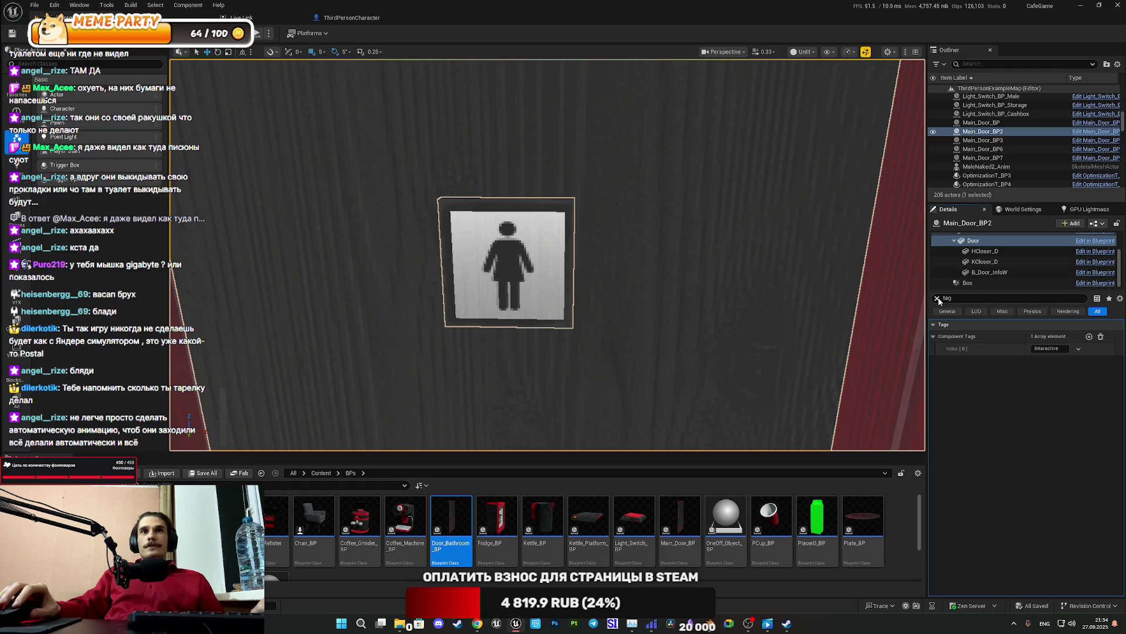
pyautogui.click(989, 272)
pyautogui.rightClick(974, 343)
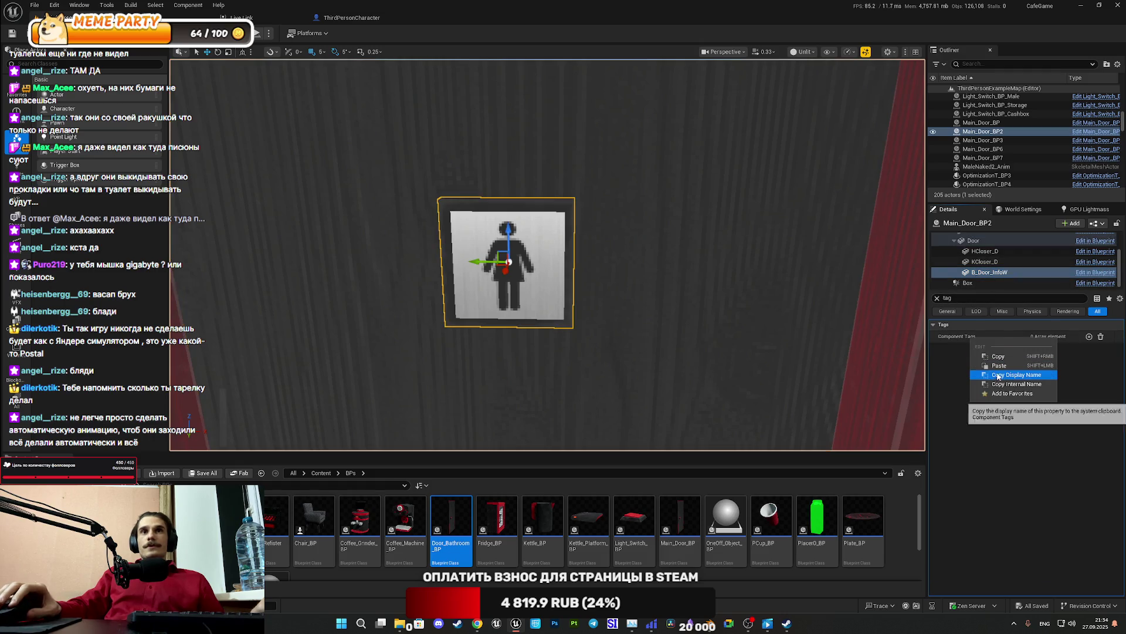
pyautogui.click(999, 365)
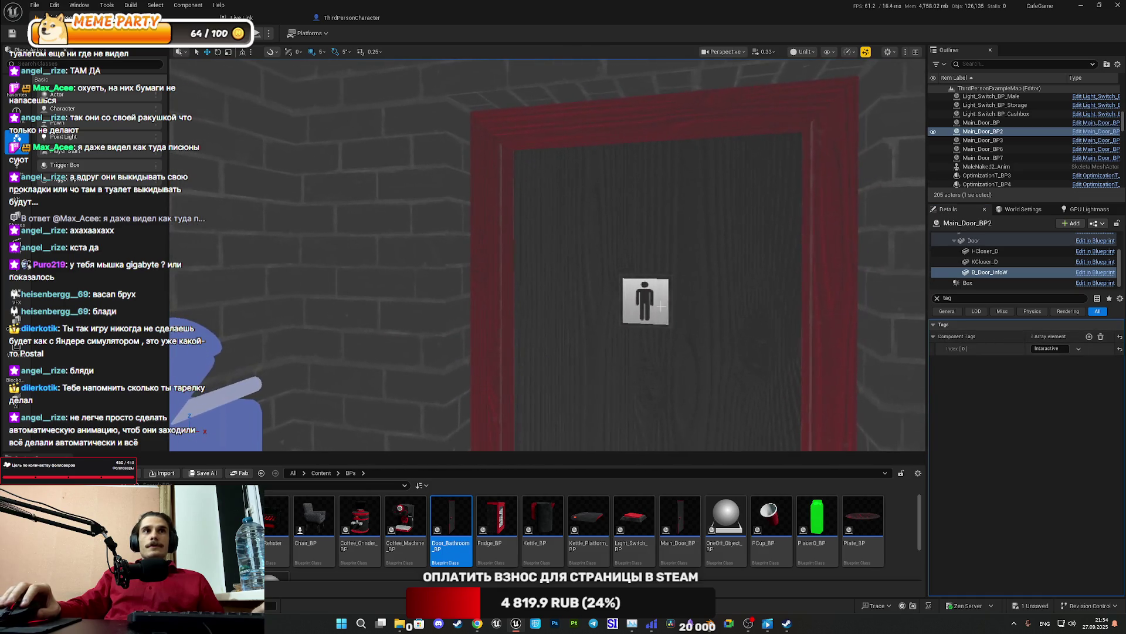
# Paste the Interactive tag into Main_Door_BP3's sign Component Tags
pyautogui.click(641, 300)
pyautogui.rightClick(974, 337)
pyautogui.click(1000, 367)
# Save all changed assets and start a fullscreen play test
pyautogui.click(217, 473)
pyautogui.click(636, 411)
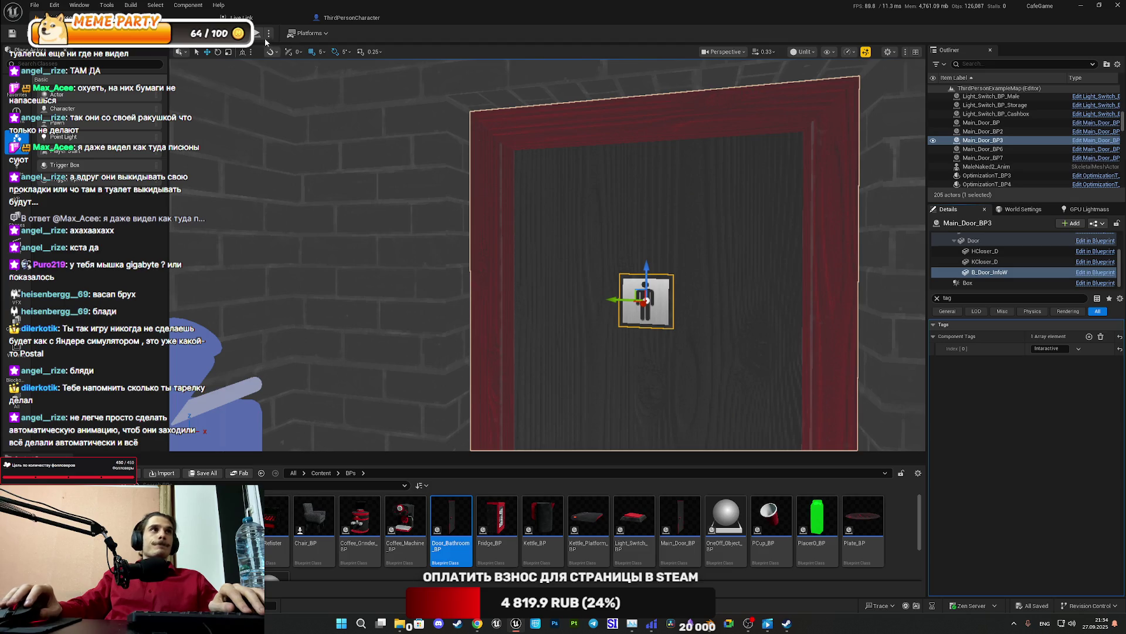
pyautogui.hotkey('alt', 'p')
pyautogui.press('F11')
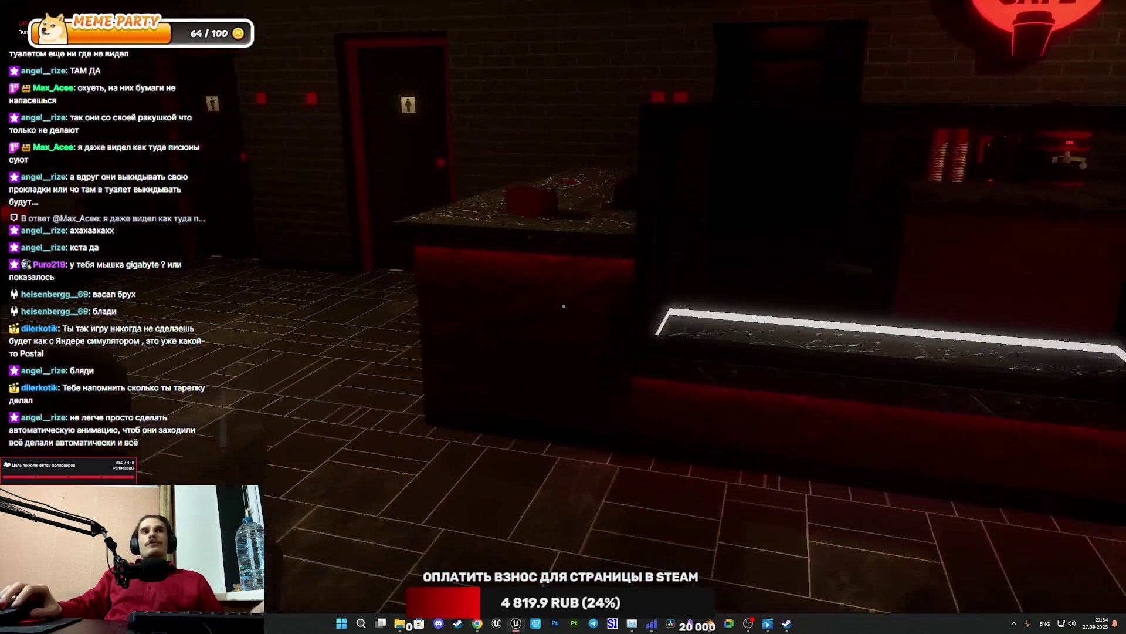
# Walk up to the toilets and open the men's and women's toilet doors
pyautogui.press('w')
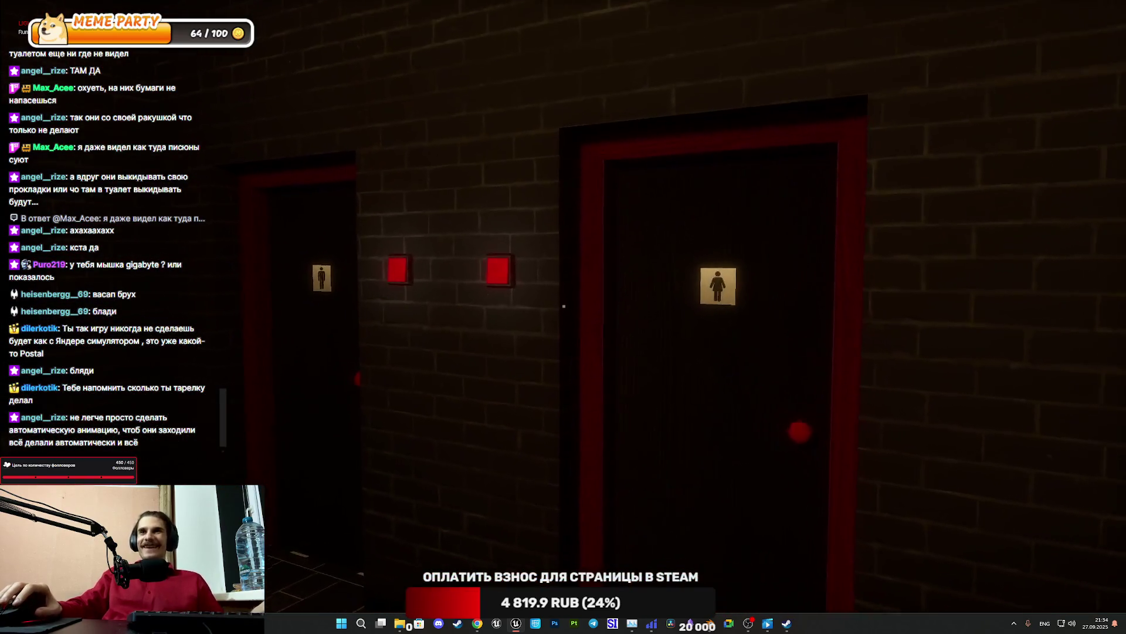
pyautogui.press('w')
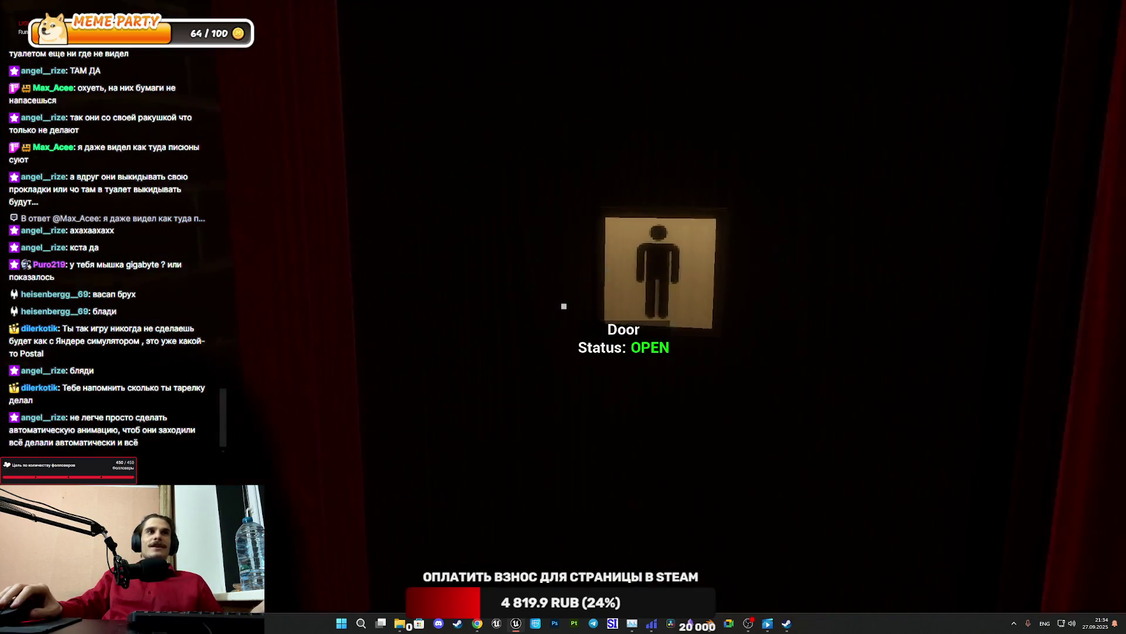
pyautogui.press('e')
pyautogui.press('w')
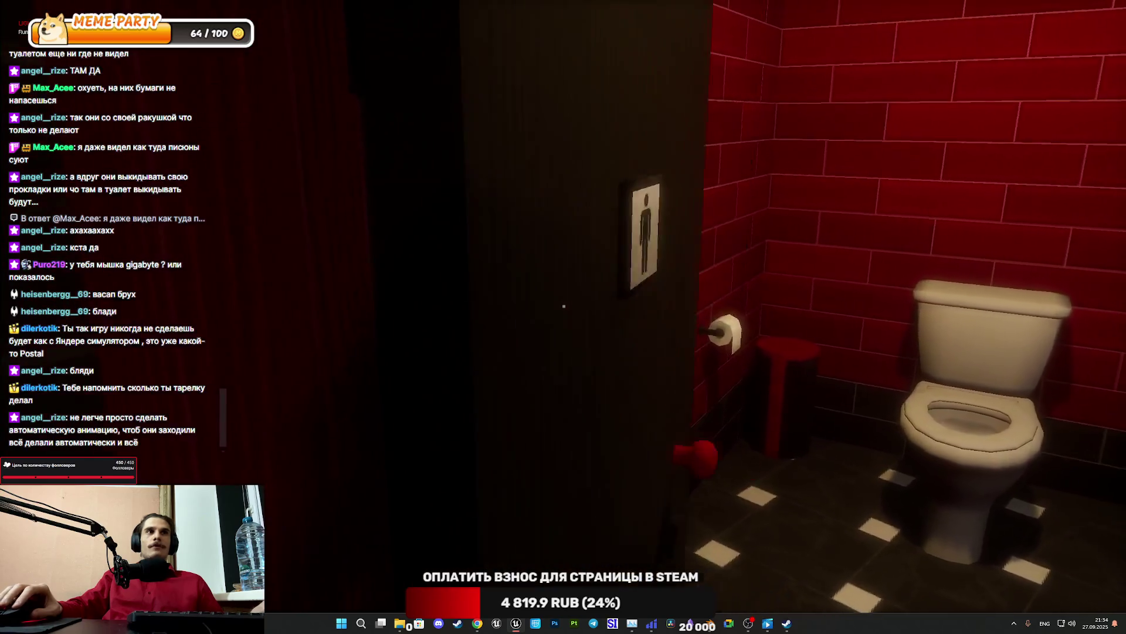
pyautogui.press('e')
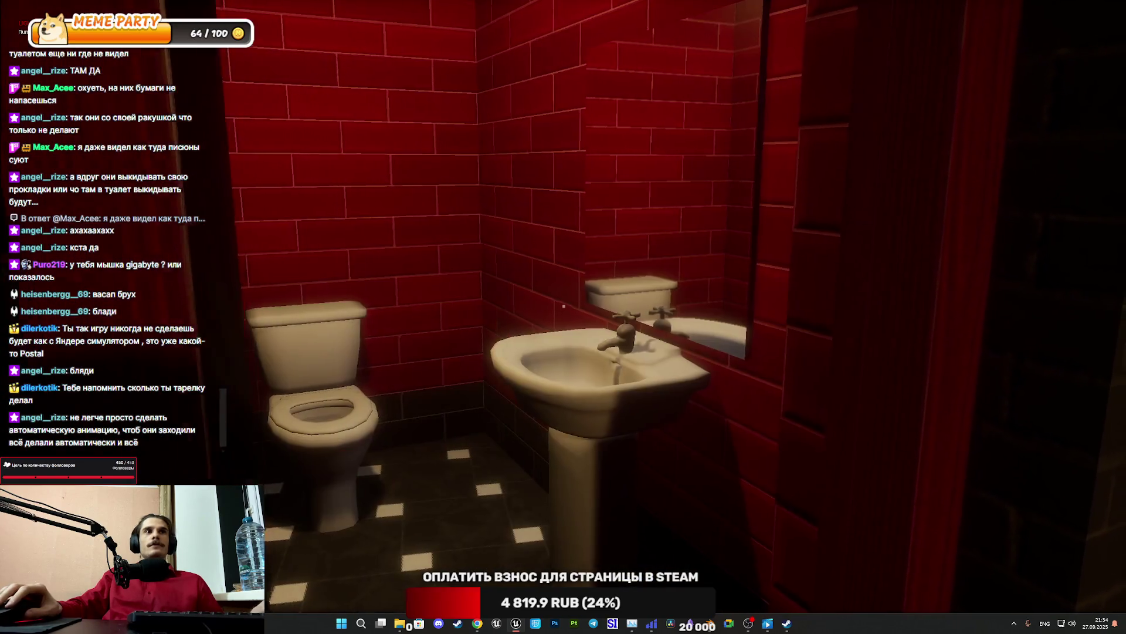
# Close the toilet doors, then open and close the dark door ahead to check its Door Status prompt
pyautogui.press('e')
pyautogui.press('e')
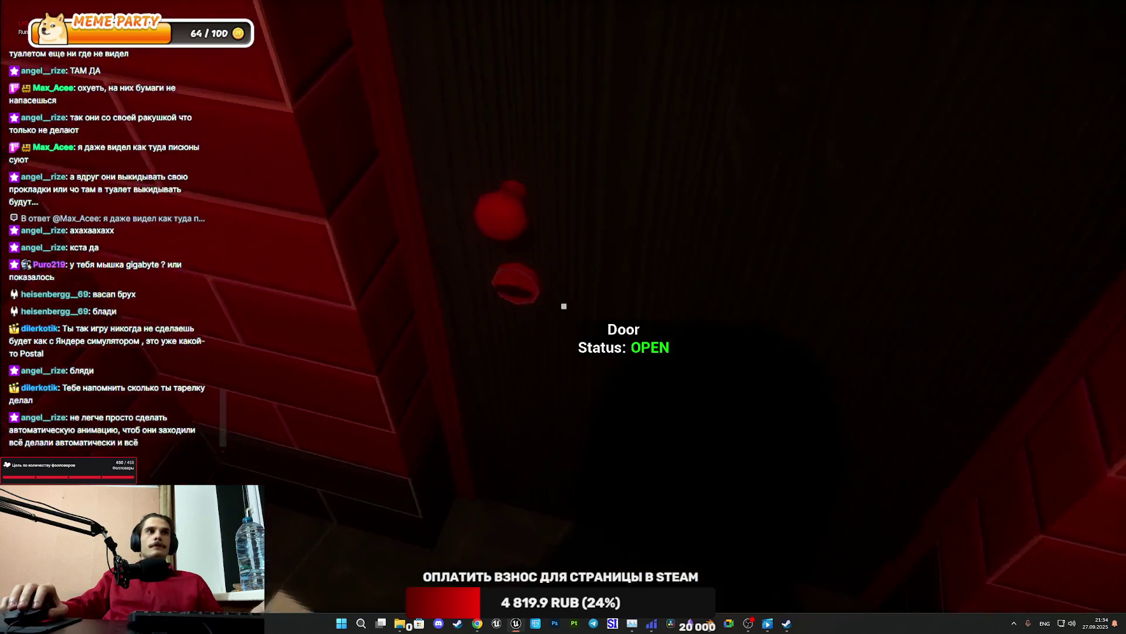
pyautogui.press('e')
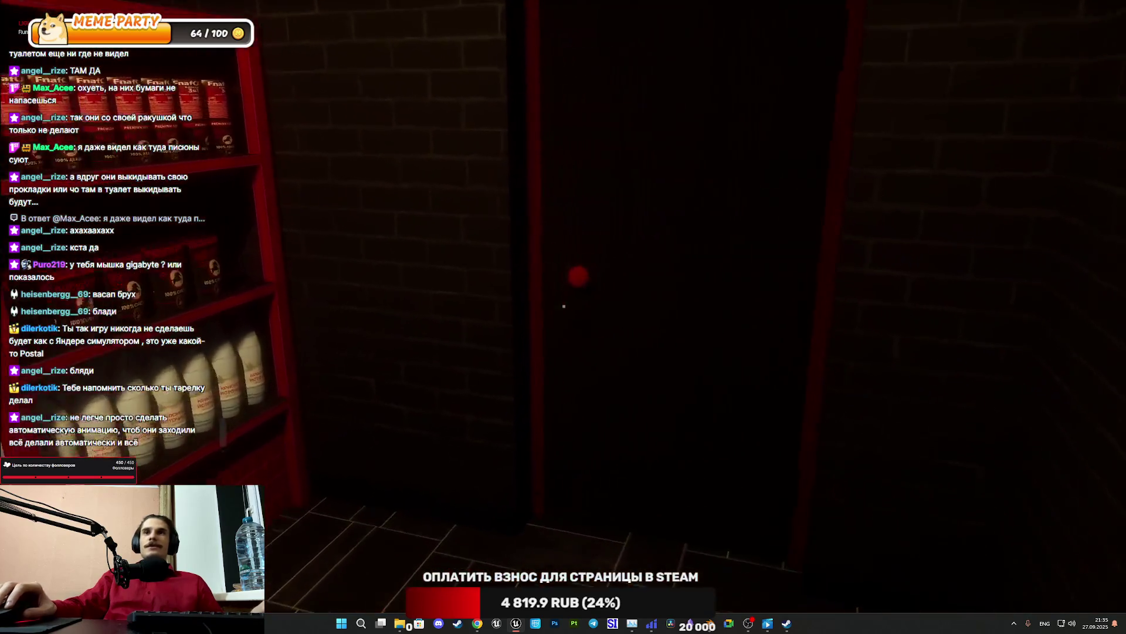
pyautogui.press('e')
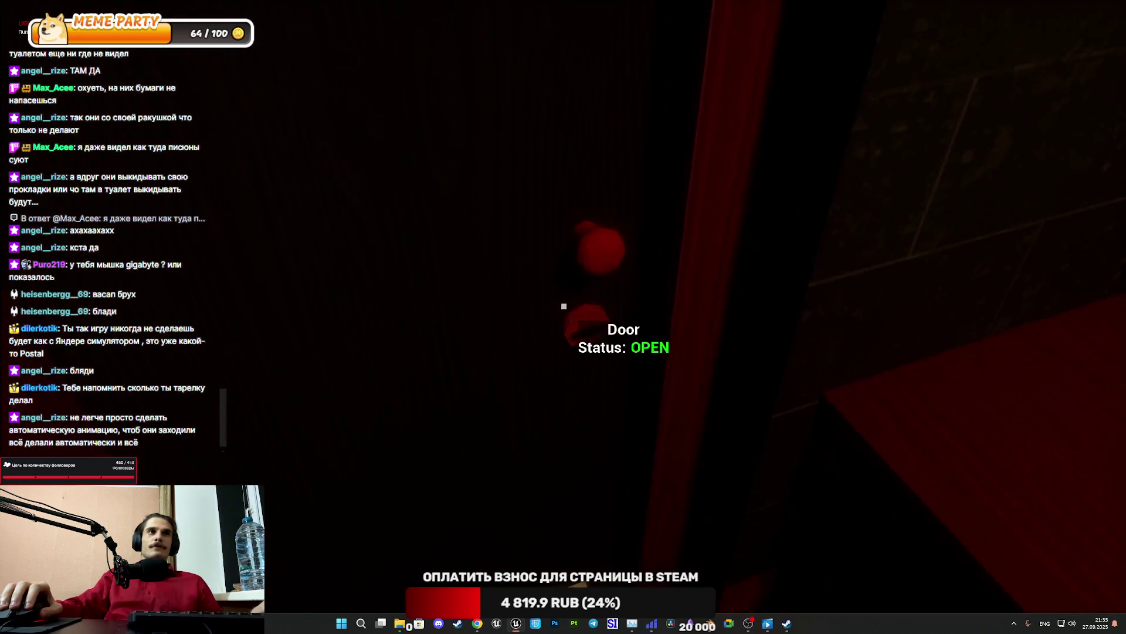
pyautogui.press('e')
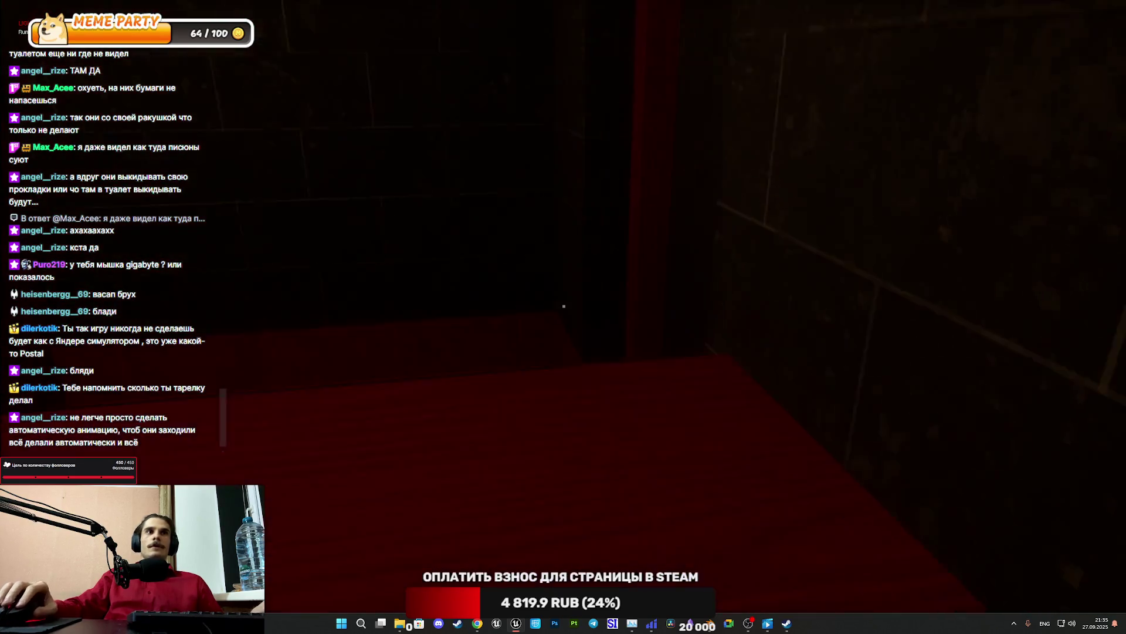
# Interact at the red table by the recipe board, stop Play-in-Editor, and bring up the Twitch dashboard
pyautogui.press('e')
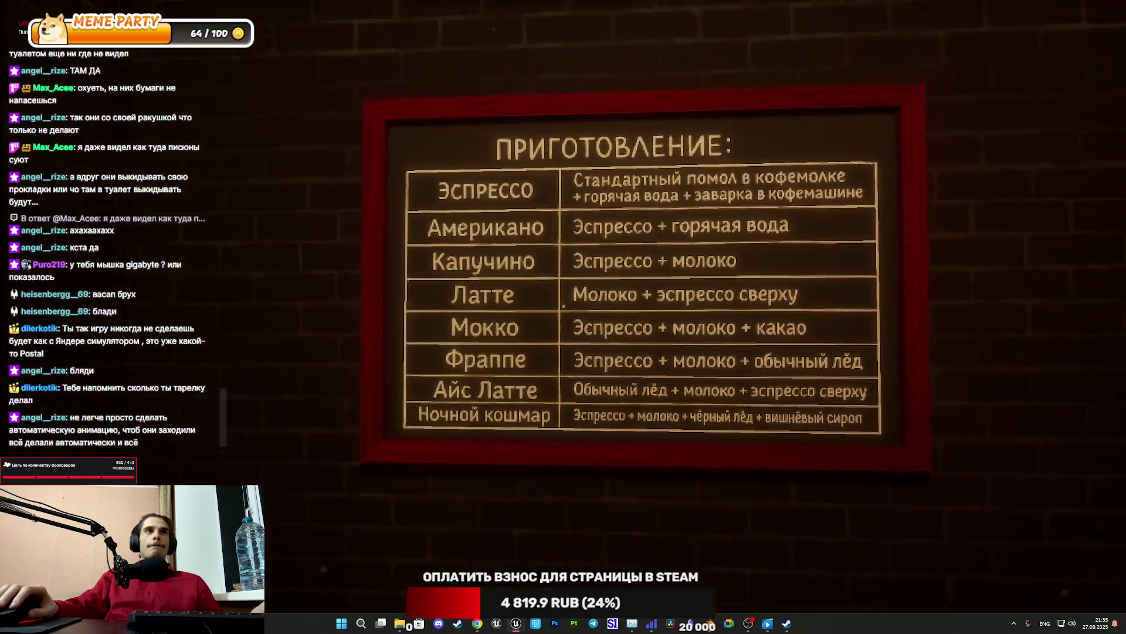
pyautogui.press('Escape')
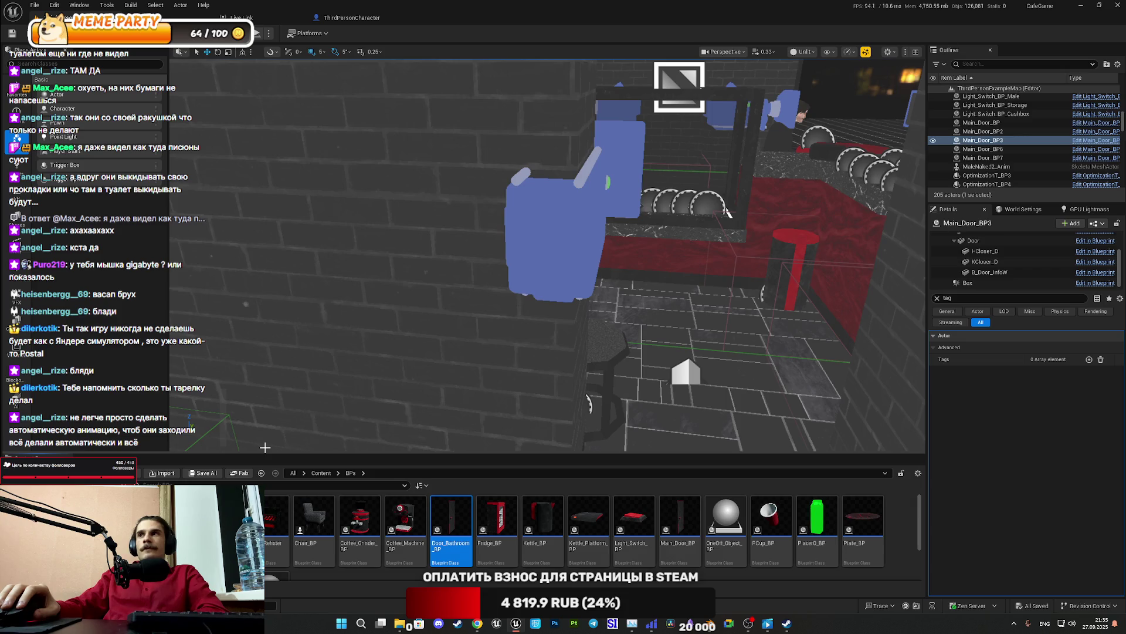
pyautogui.click(478, 623)
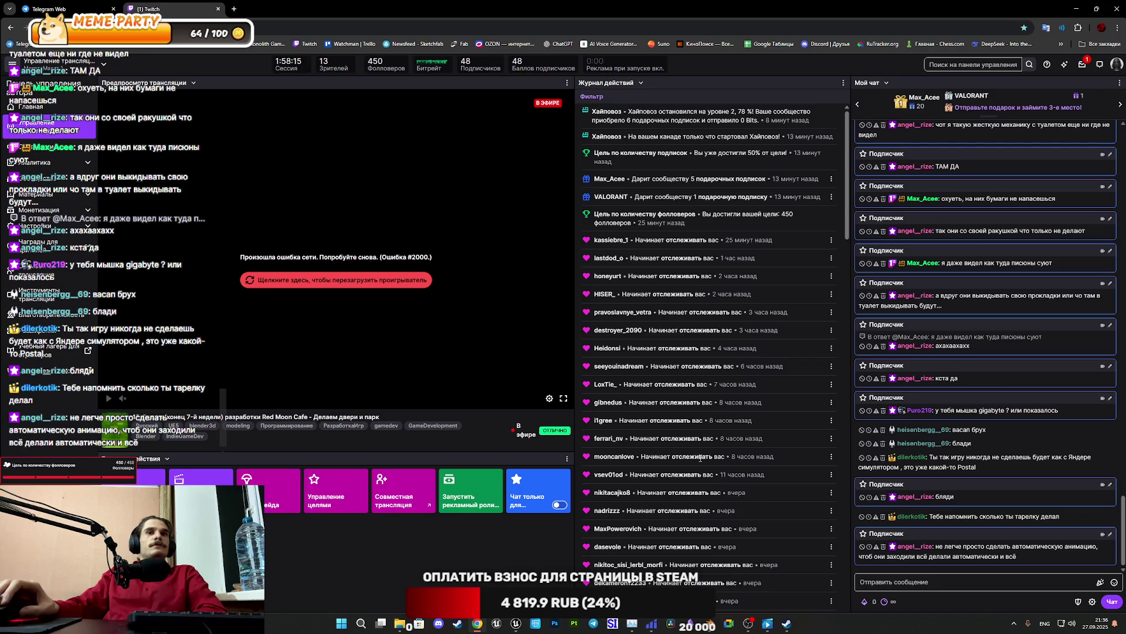
# Check and close the Steam window, then return to Unreal and turn the view to the menu wall
pyautogui.click(787, 623)
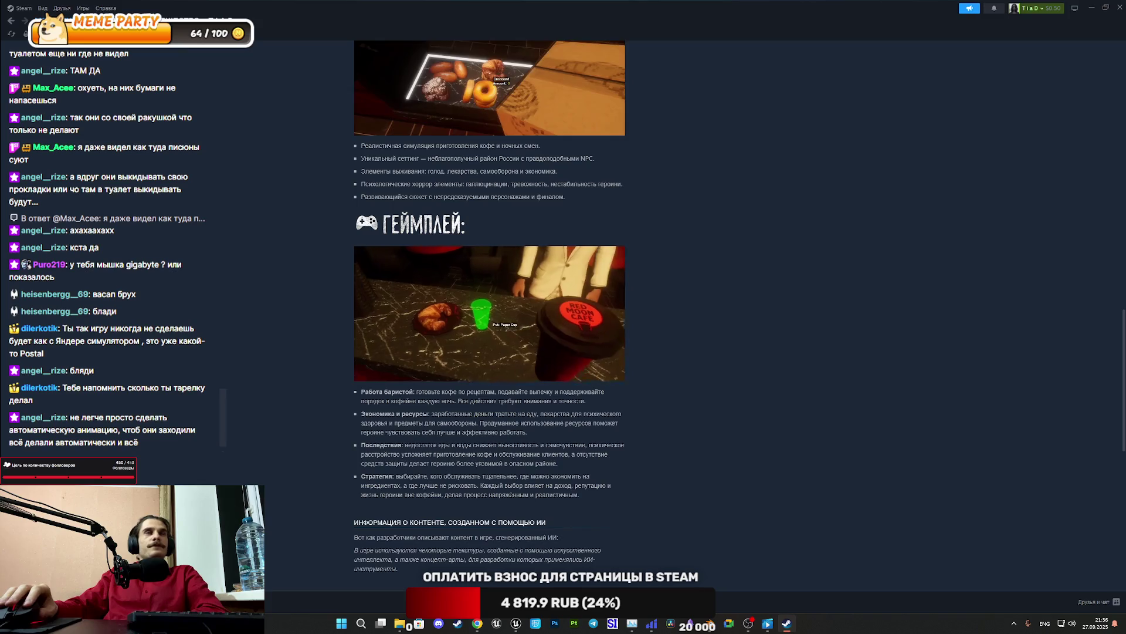
pyautogui.click(112, 21)
pyautogui.click(1118, 7)
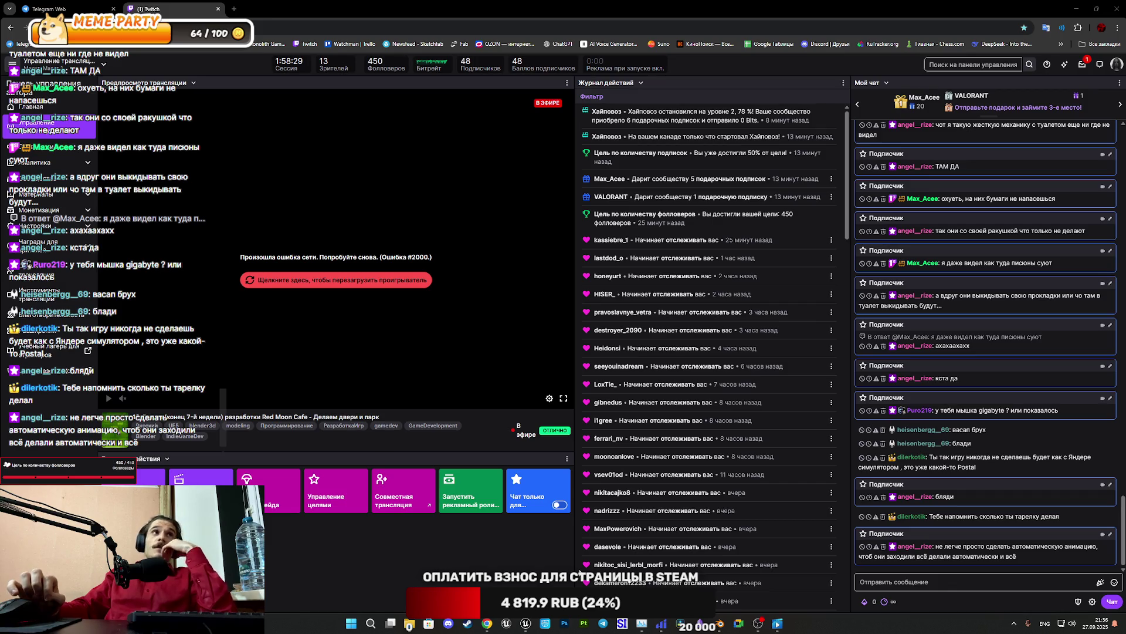
pyautogui.click(528, 627)
pyautogui.moveTo(589, 415)
pyautogui.mouseDown()
pyautogui.moveTo(919, 262)
pyautogui.moveTo(615, 310)
pyautogui.mouseUp()
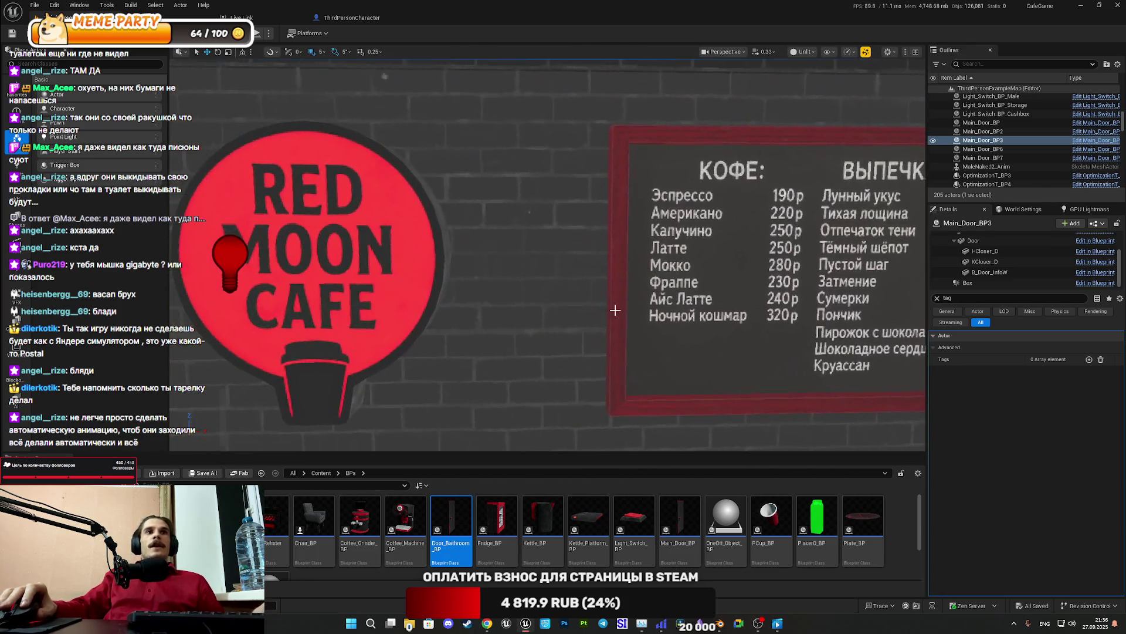
# Open the Main_Player_UI widget from Content > UI and locate its Pre Construct nodes in the graph
pyautogui.click(322, 472)
pyautogui.doubleClick(670, 526)
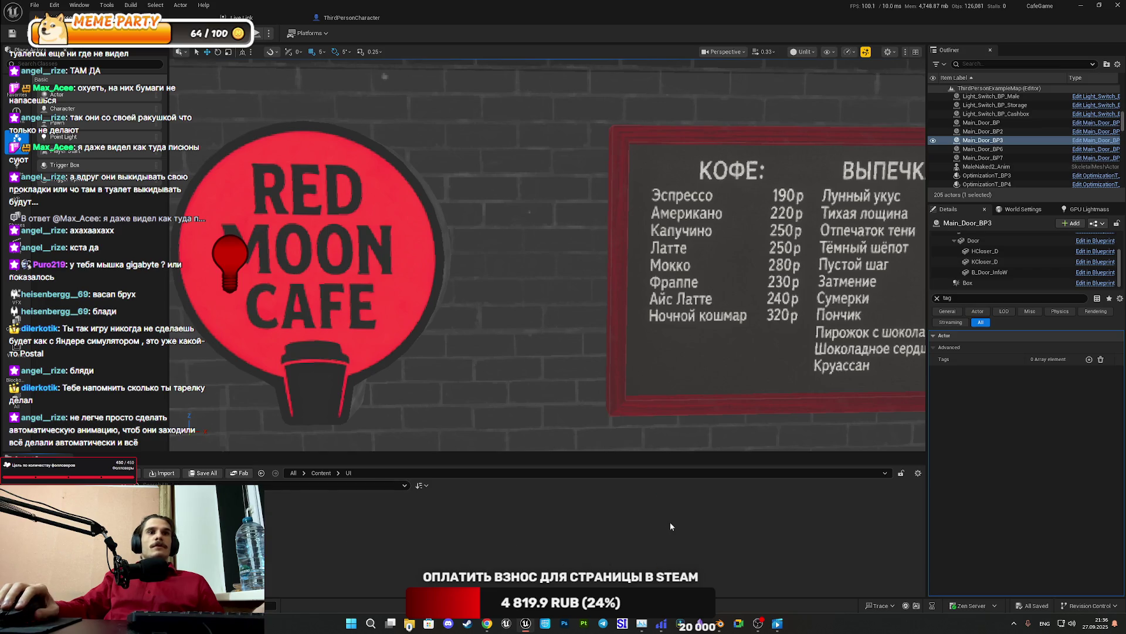
pyautogui.doubleClick(276, 510)
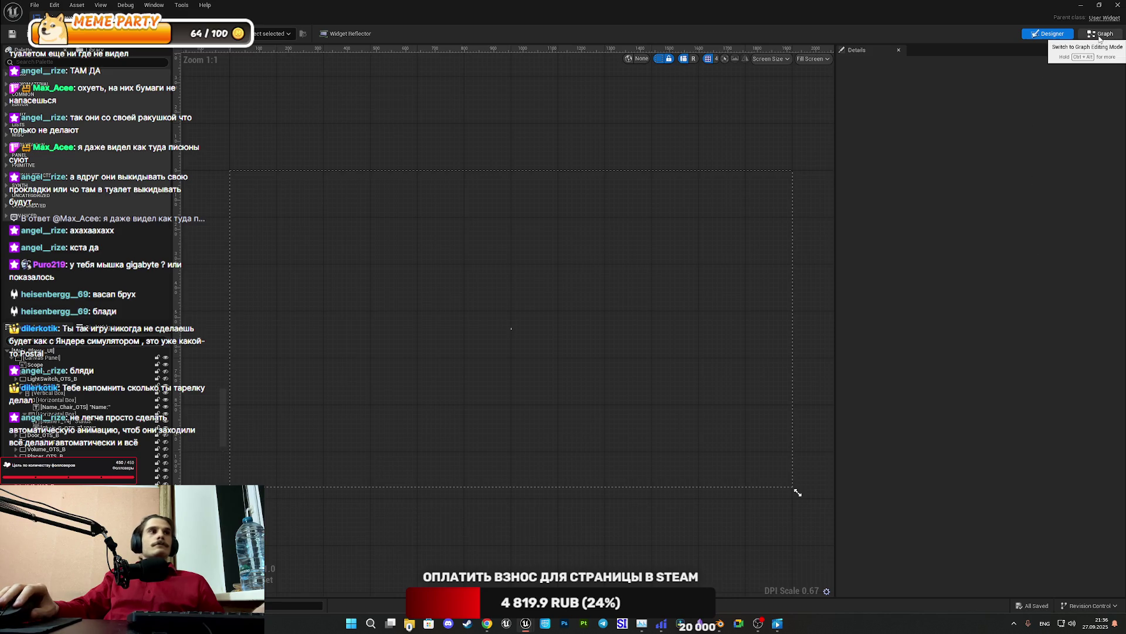
pyautogui.moveTo(864, 101)
pyautogui.mouseDown()
pyautogui.moveTo(763, 117)
pyautogui.moveTo(611, 184)
pyautogui.mouseUp()
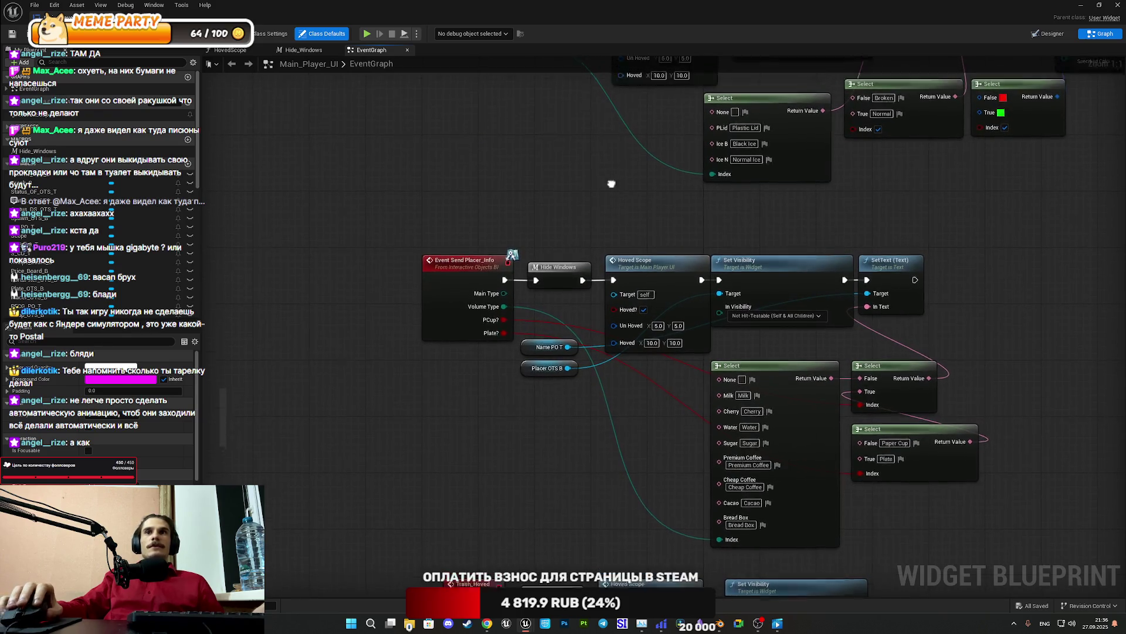
pyautogui.scroll(-8, 628, 320)
pyautogui.moveTo(629, 320); pyautogui.dragTo(643, 482)
pyautogui.scroll(6, 643, 481)
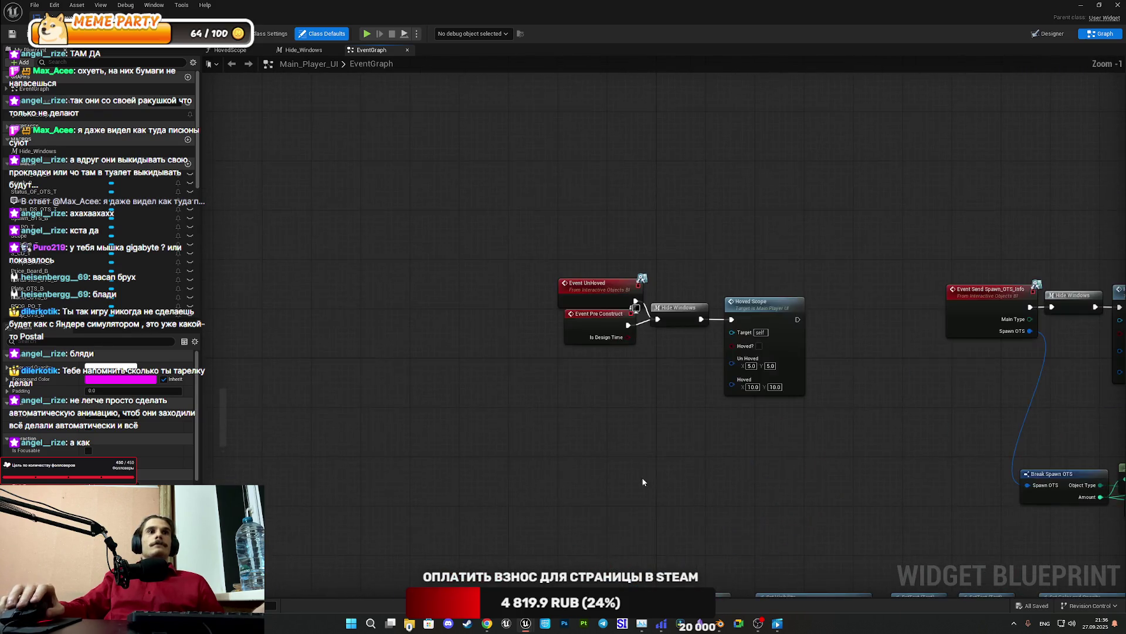
pyautogui.scroll(1, 660, 428)
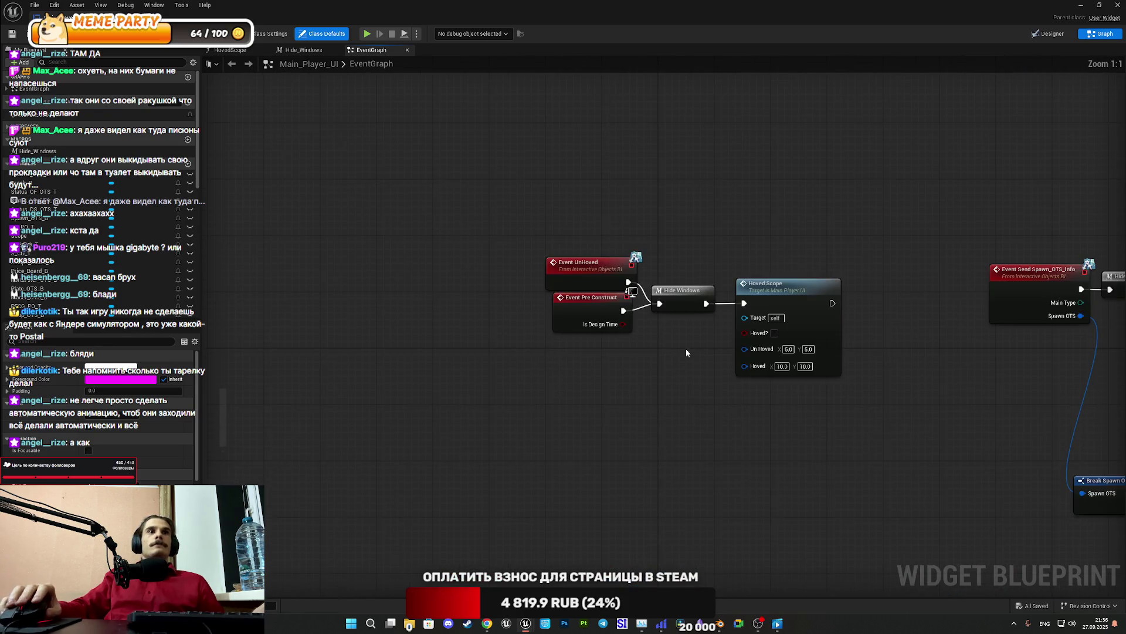
# Disconnect Event Pre Construct from Hide Windows, save the widget, and view the Designer layout
pyautogui.keyDown('alt'); pyautogui.click(623, 310); pyautogui.keyUp('alt')
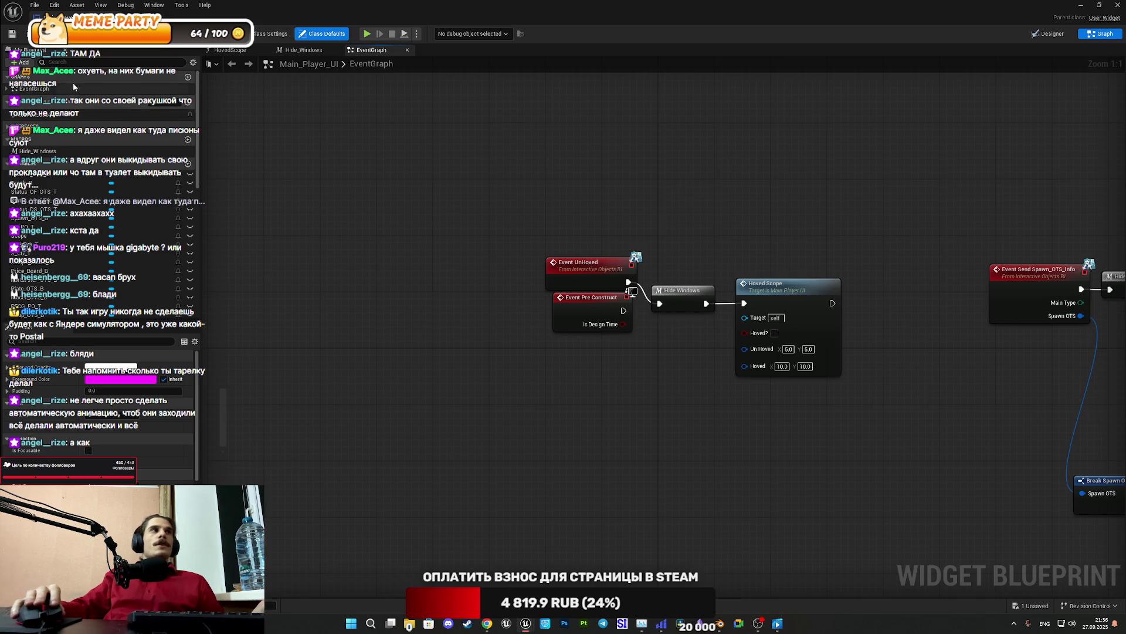
pyautogui.click(16, 34)
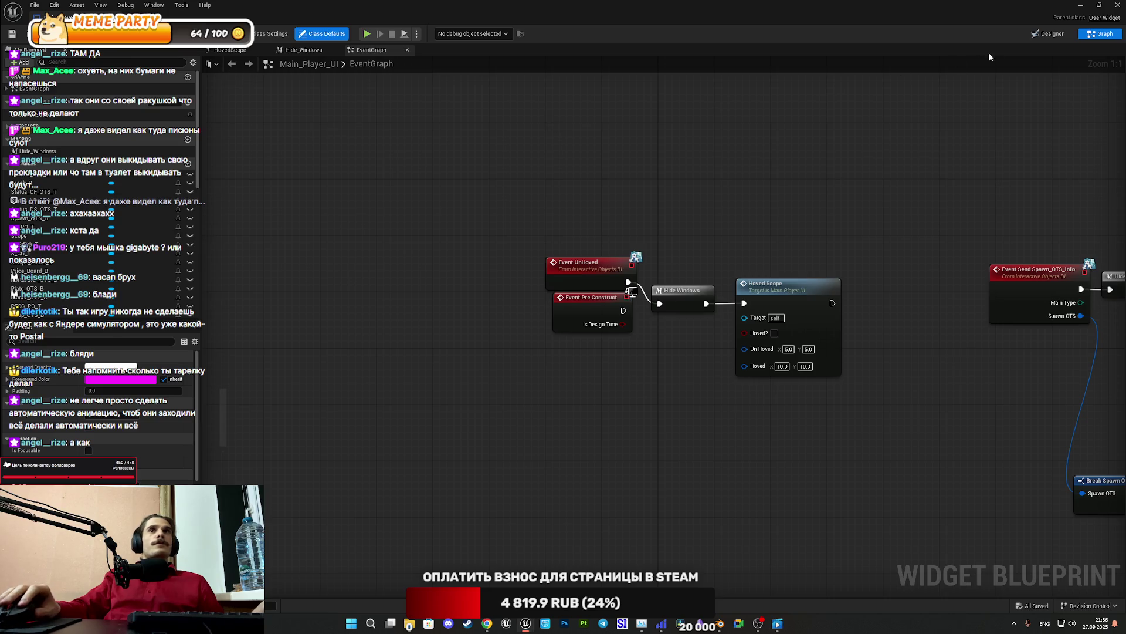
pyautogui.click(1047, 34)
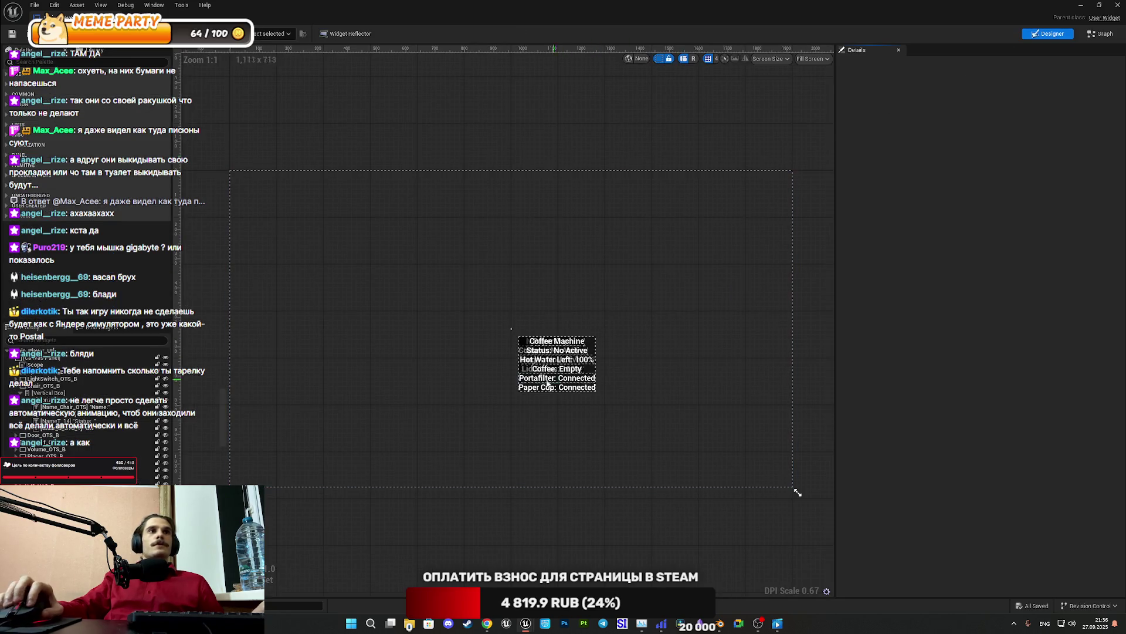
# Hide the CM_OTS_B coffee machine status display and show the COFFEE PREPARATION recipe table
pyautogui.scroll(1, 517, 374)
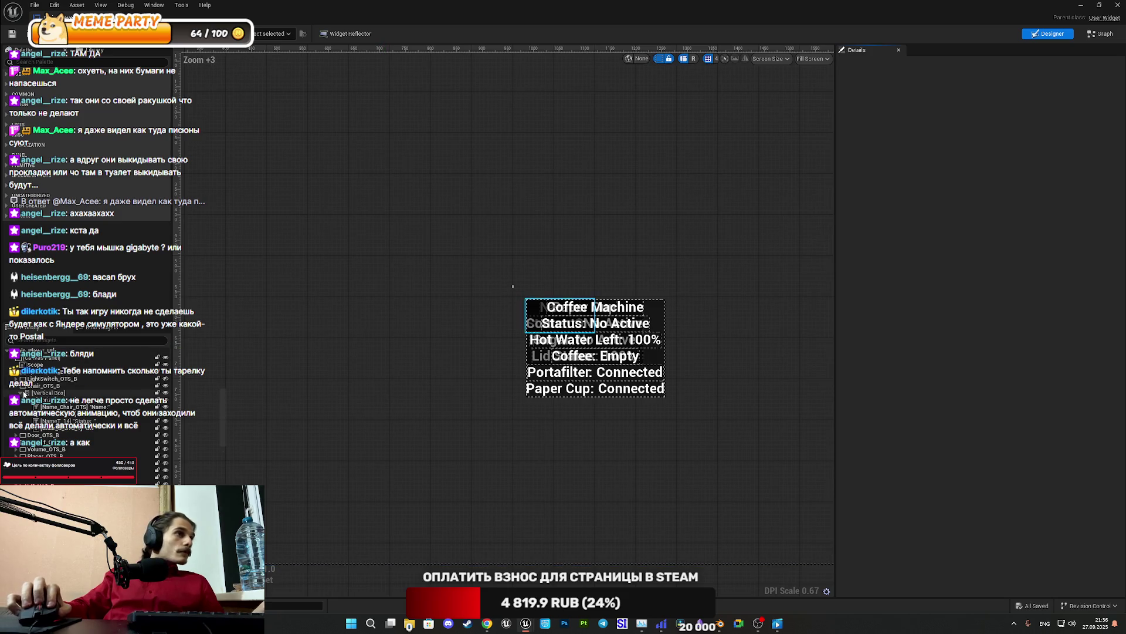
pyautogui.click(16, 390)
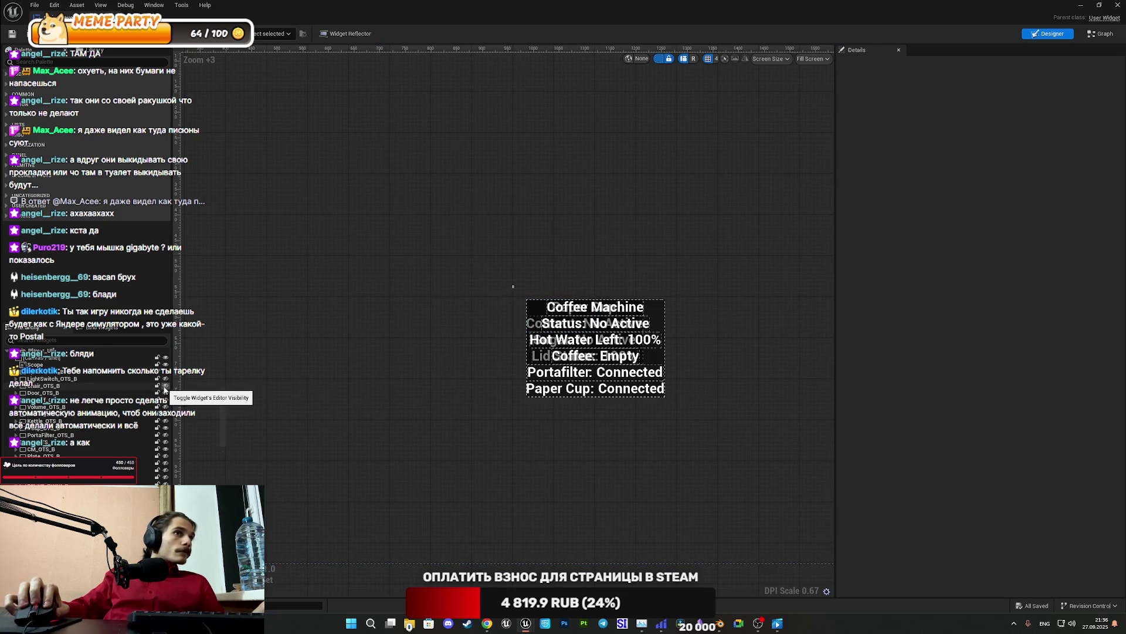
pyautogui.click(169, 427)
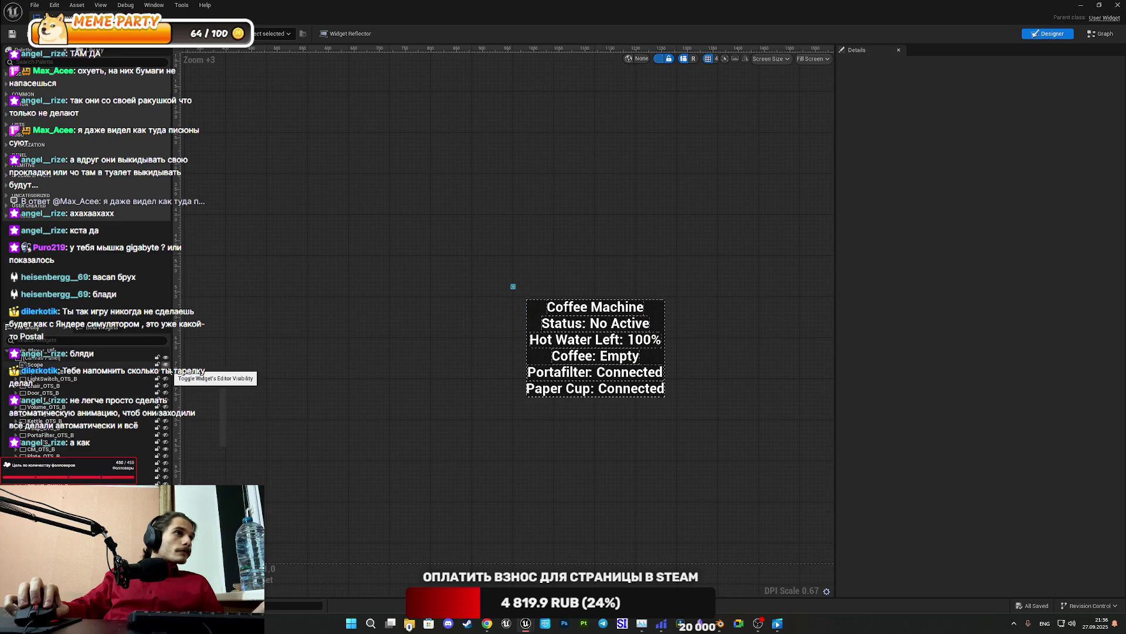
pyautogui.click(166, 448)
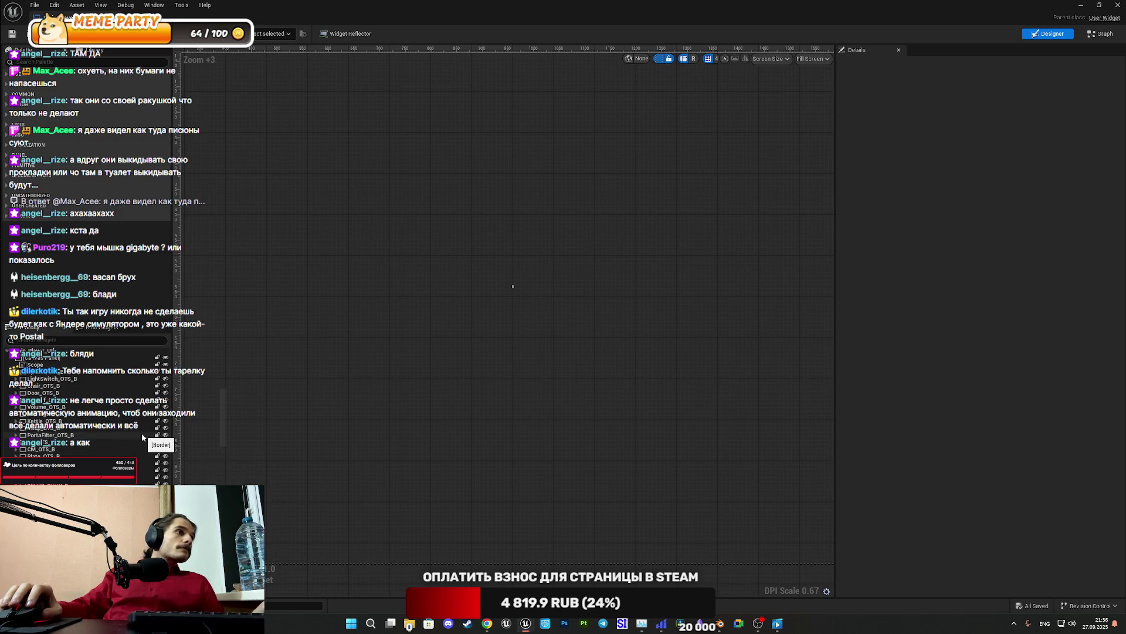
pyautogui.click(165, 441)
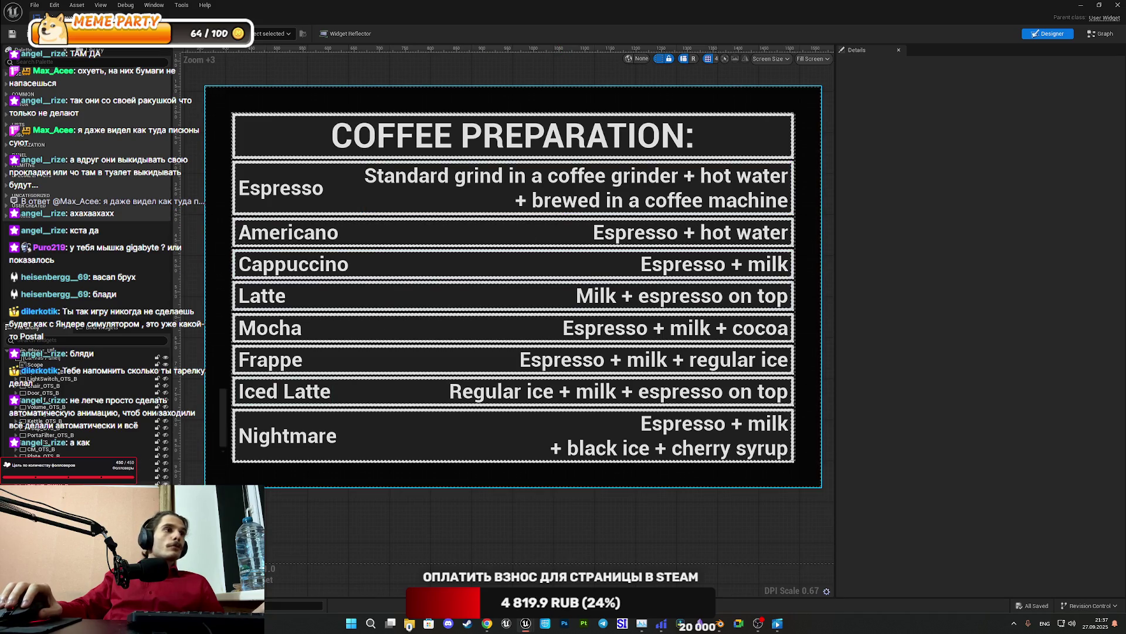
pyautogui.scroll(-2, 489, 419)
pyautogui.scroll(2, 479, 423)
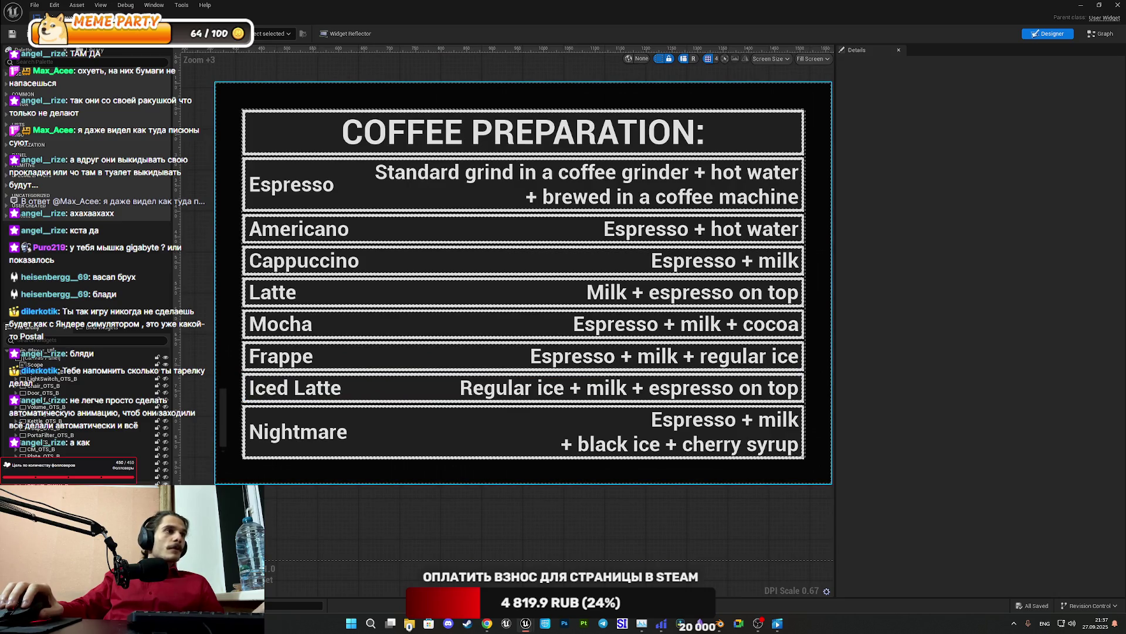
# Switch to the COFFEE and BREAD price-list widget and select the Nightmare row's Border
pyautogui.hotkey('ctrl', 'Tab')
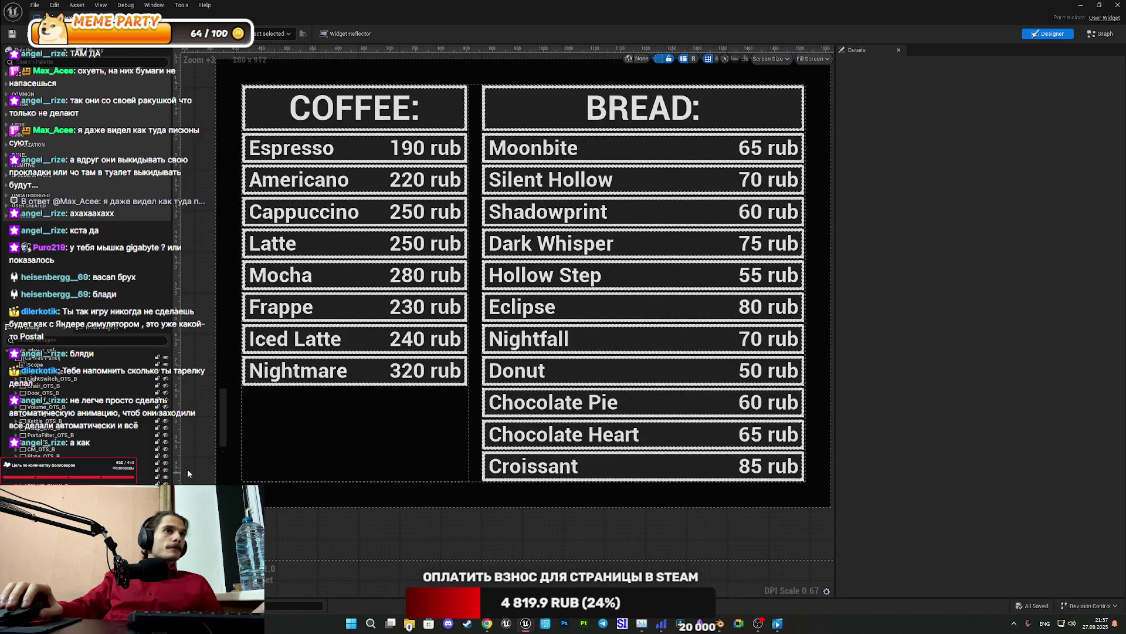
pyautogui.click(341, 380)
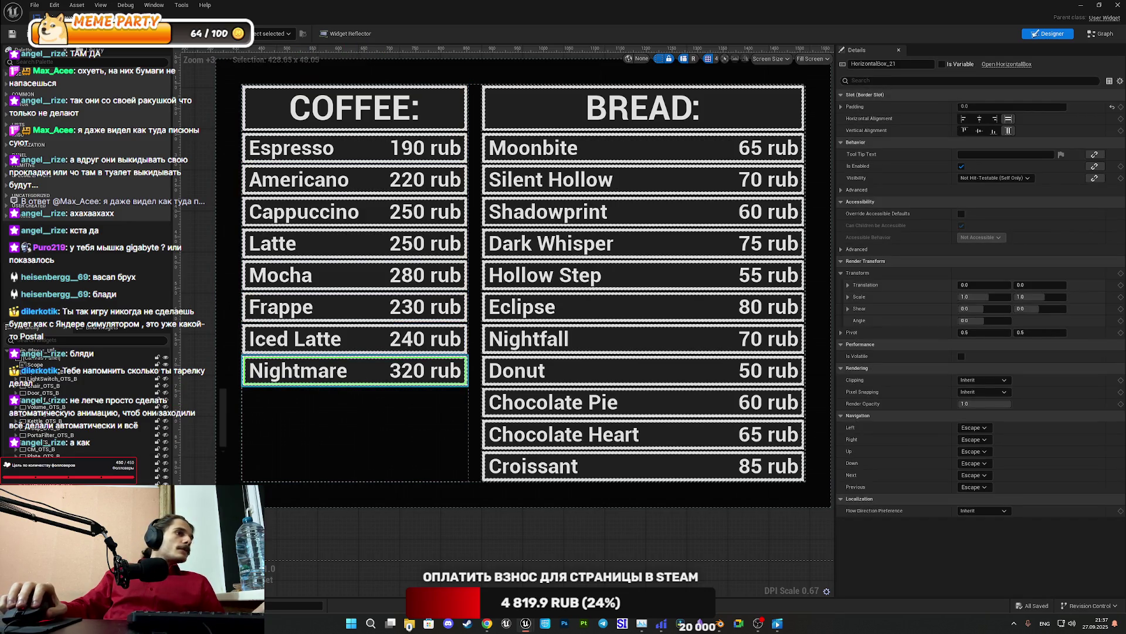
pyautogui.click(352, 378)
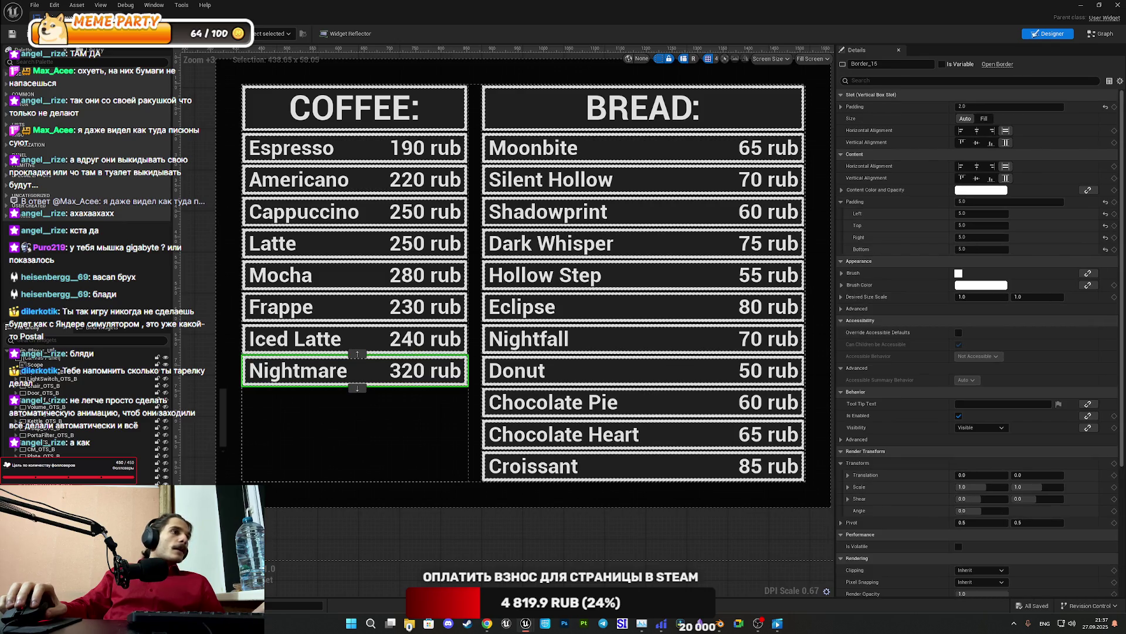
pyautogui.rightClick(50, 429)
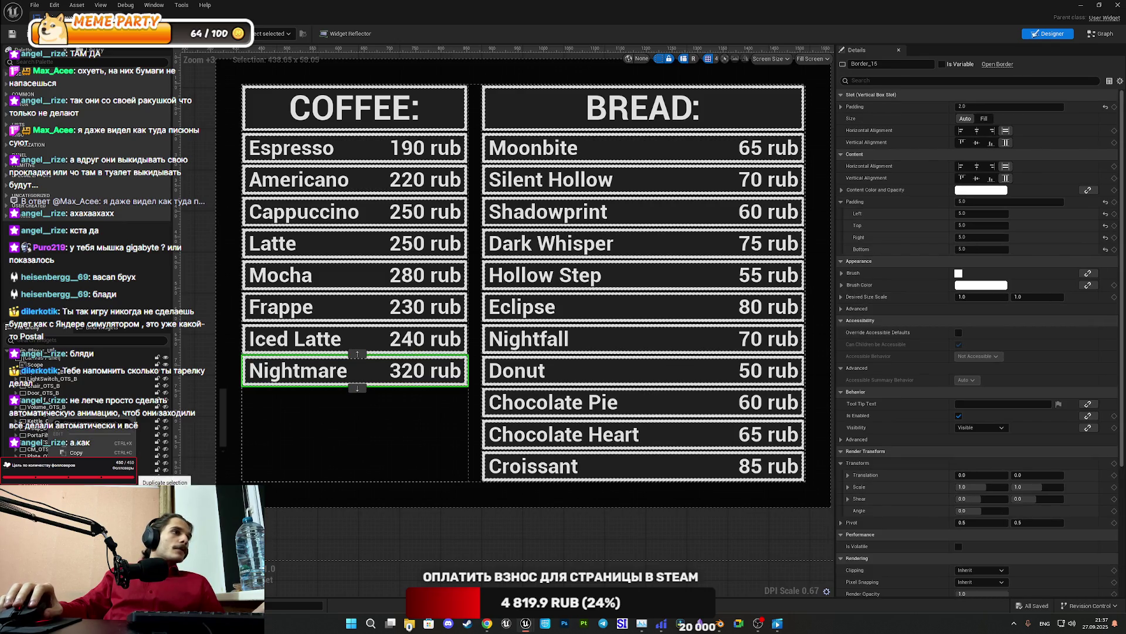
# Duplicate the Nightmare 320 rub row once and select the new copy
pyautogui.click(76, 463)
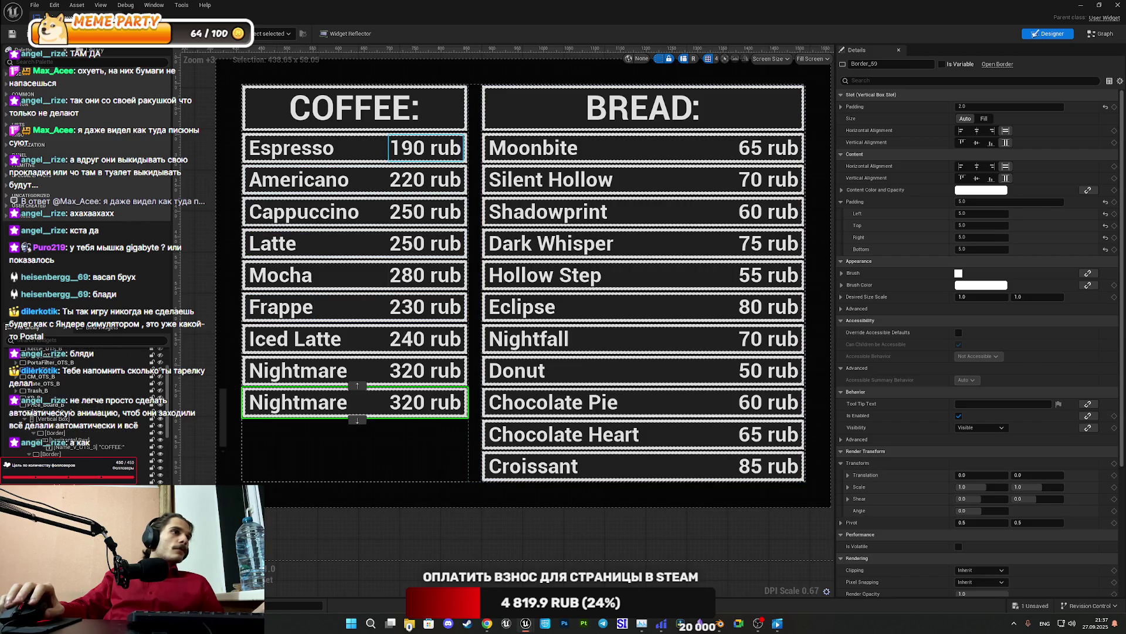
pyautogui.scroll(-3, 61, 447)
pyautogui.scroll(-3, 60, 447)
pyautogui.click(329, 370)
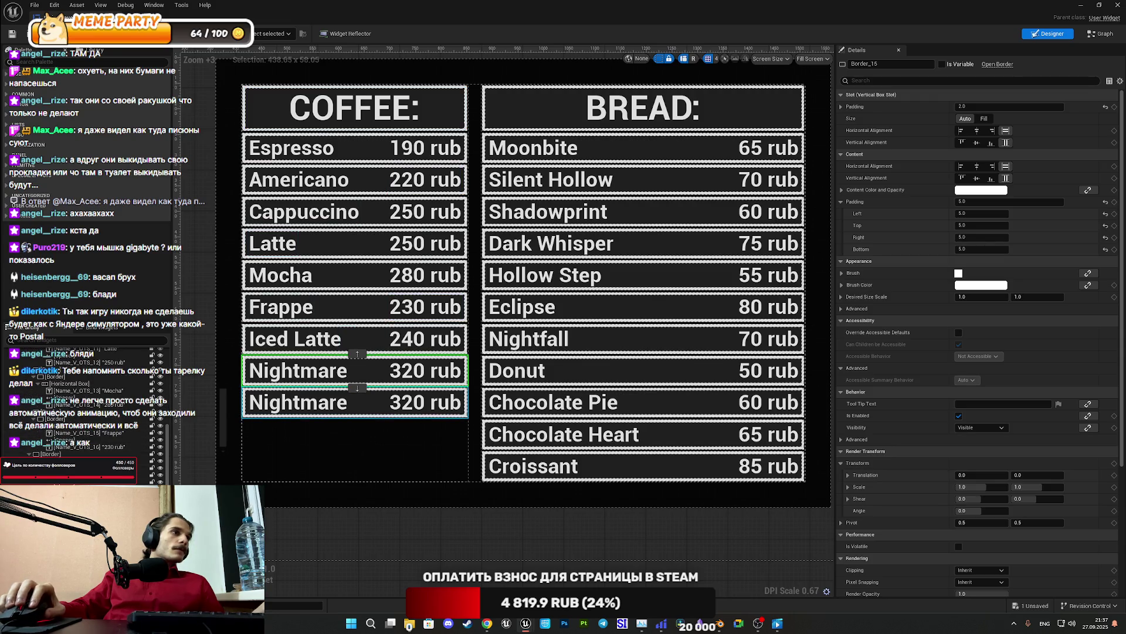
pyautogui.click(328, 402)
pyautogui.rightClick(51, 361)
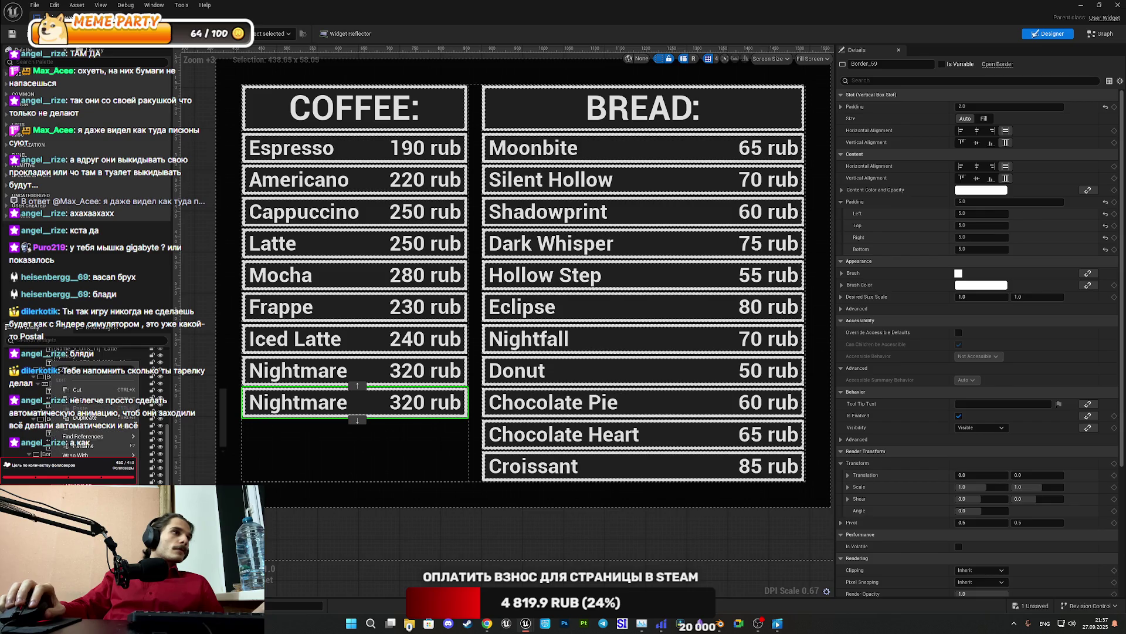
pyautogui.click(92, 450)
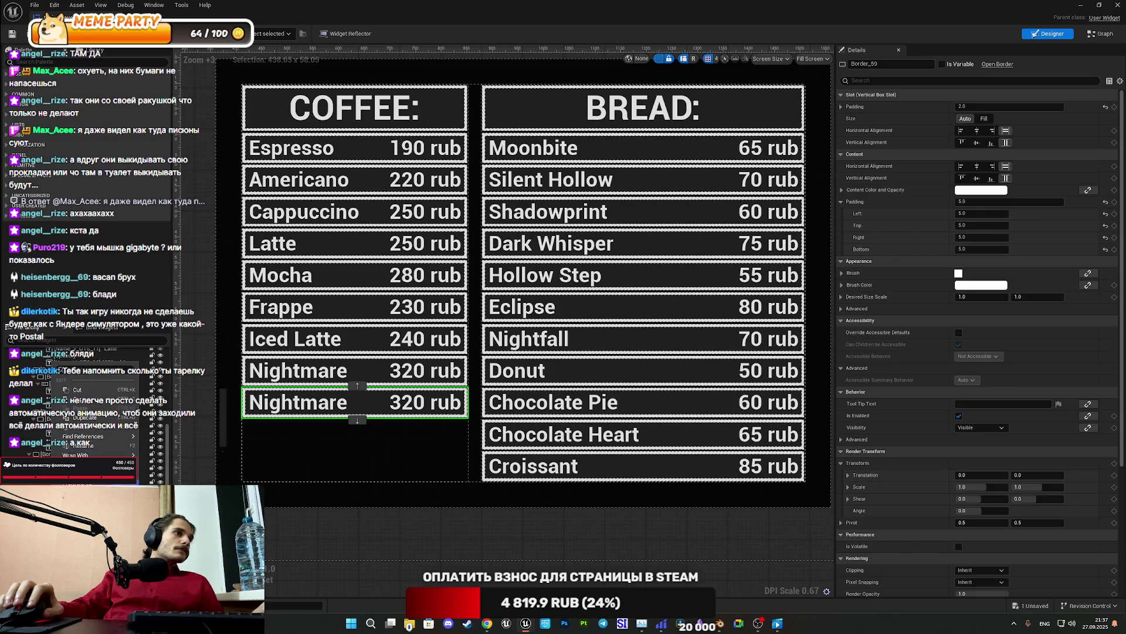
# Add two more Nightmare row copies, making four, then select a copy's name text
pyautogui.hotkey('ctrl', 'd')
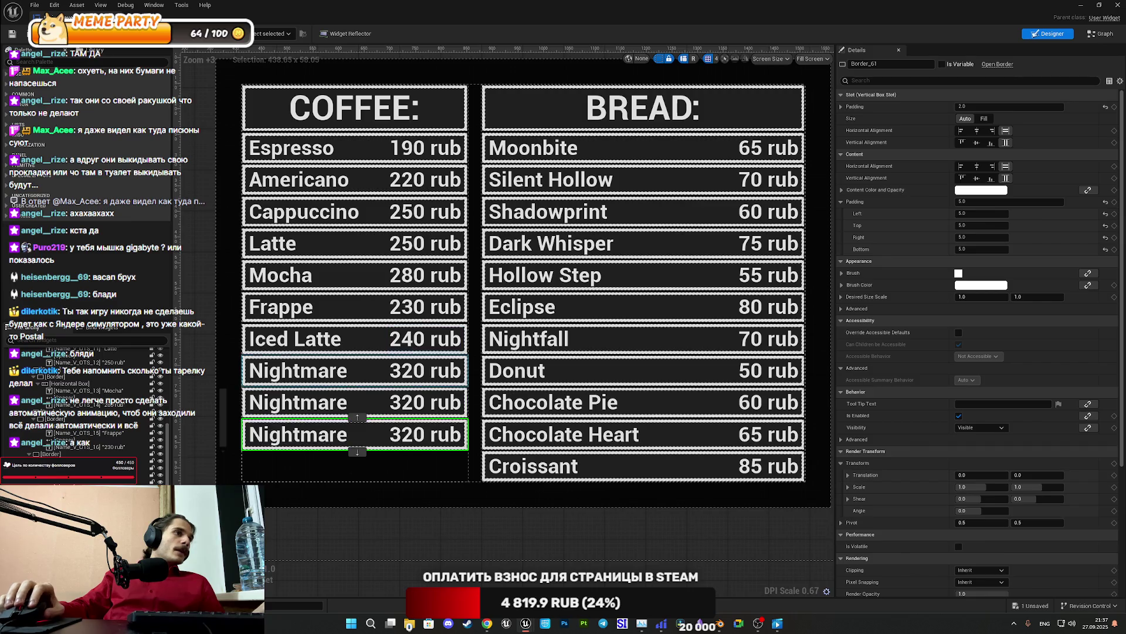
pyautogui.rightClick(53, 368)
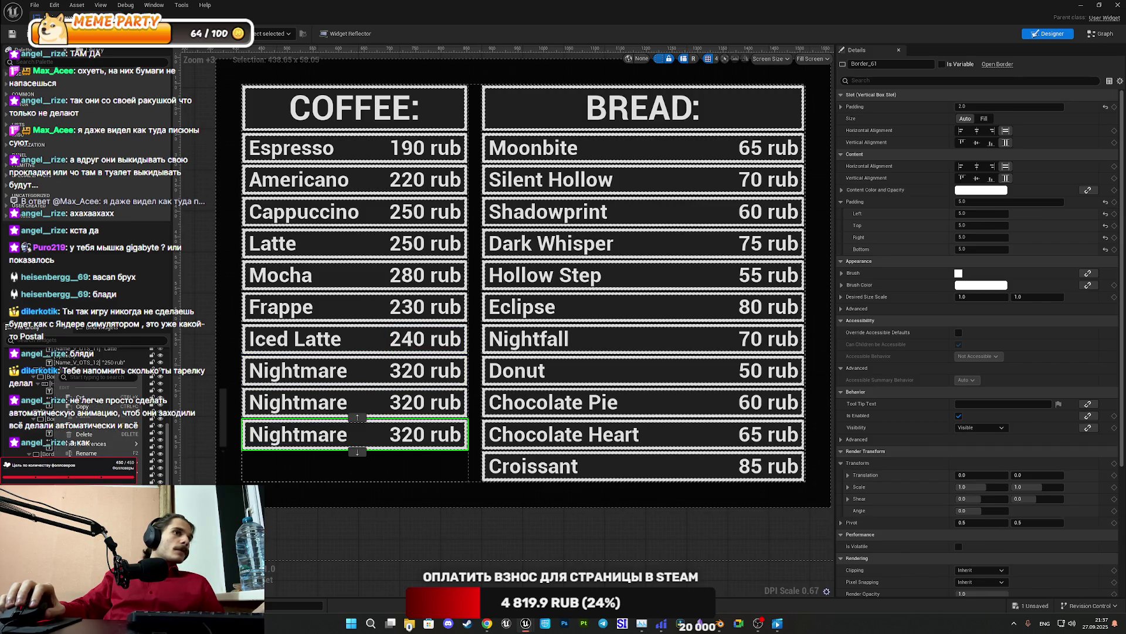
pyautogui.click(94, 425)
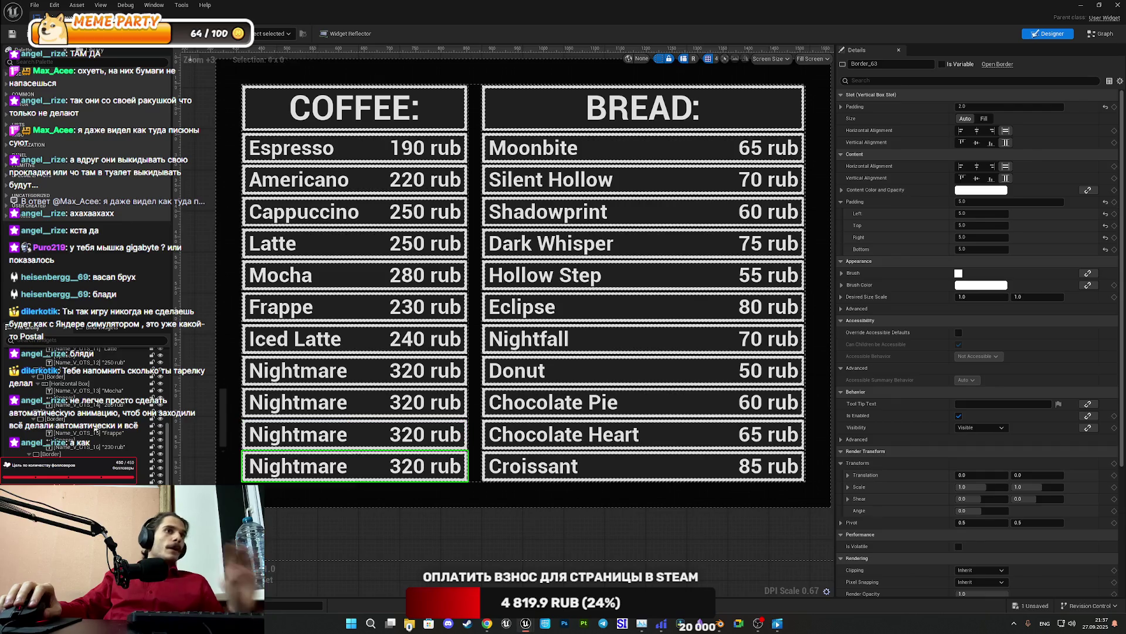
pyautogui.click(258, 402)
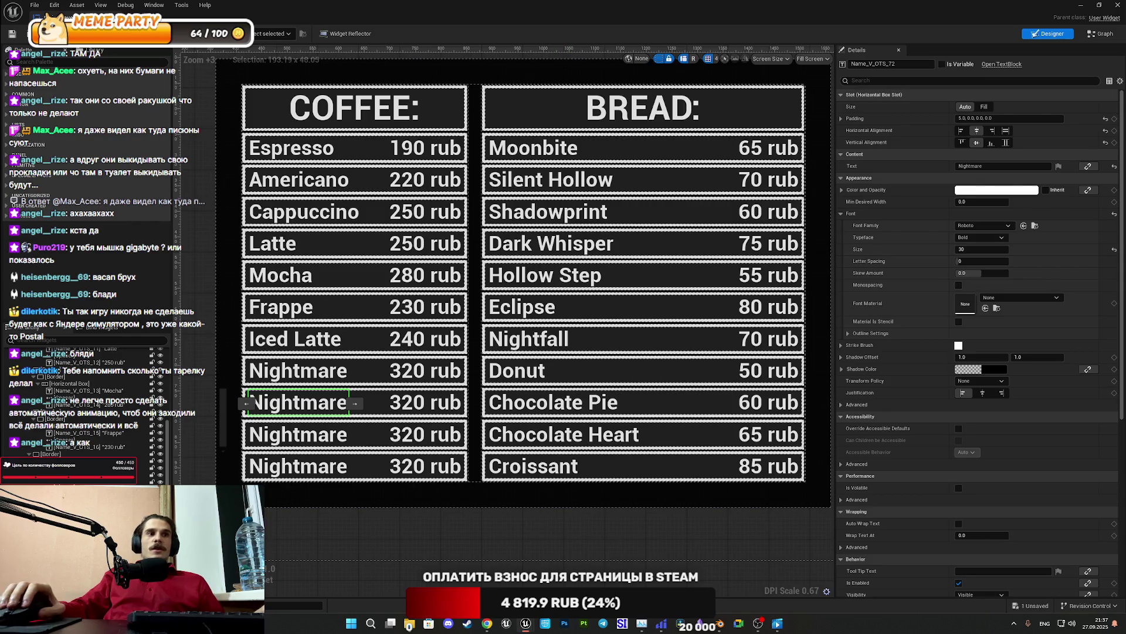
pyautogui.moveTo(489, 625)
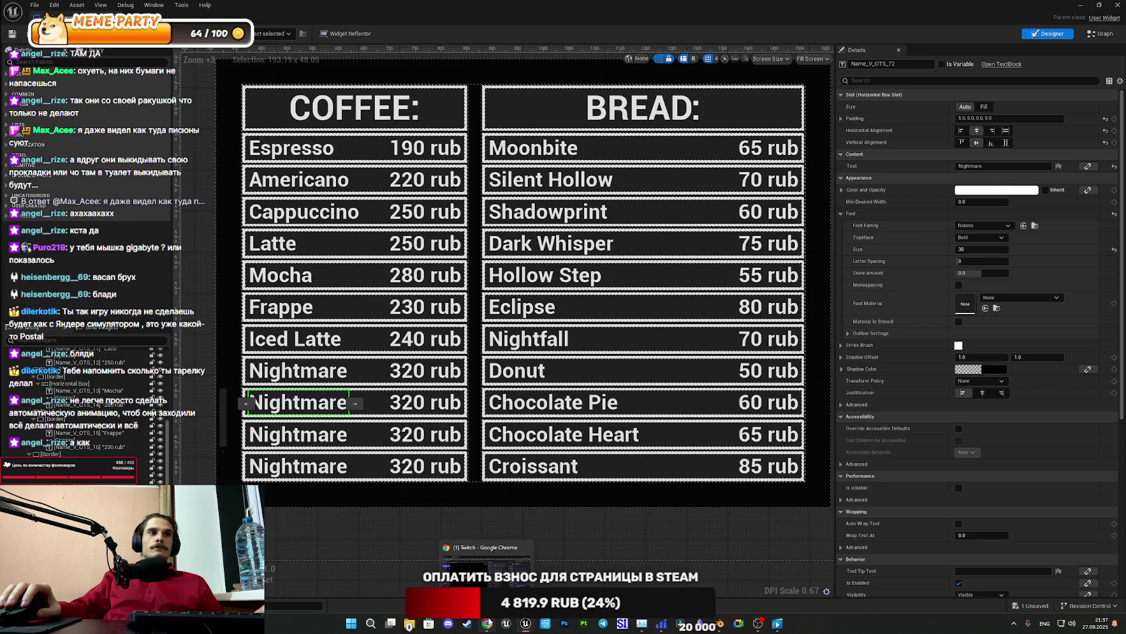
# Search 'переводчик' in a new browser tab, open Google Translate, and set Russian→English
pyautogui.click(488, 624)
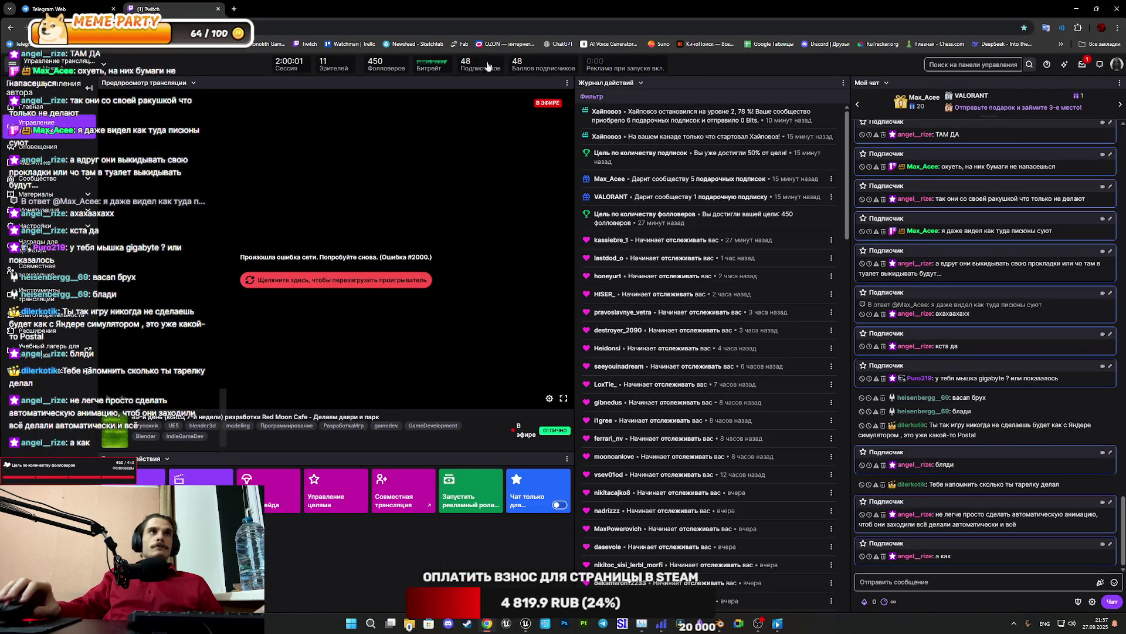
pyautogui.click(235, 8)
pyautogui.write('переводчик')
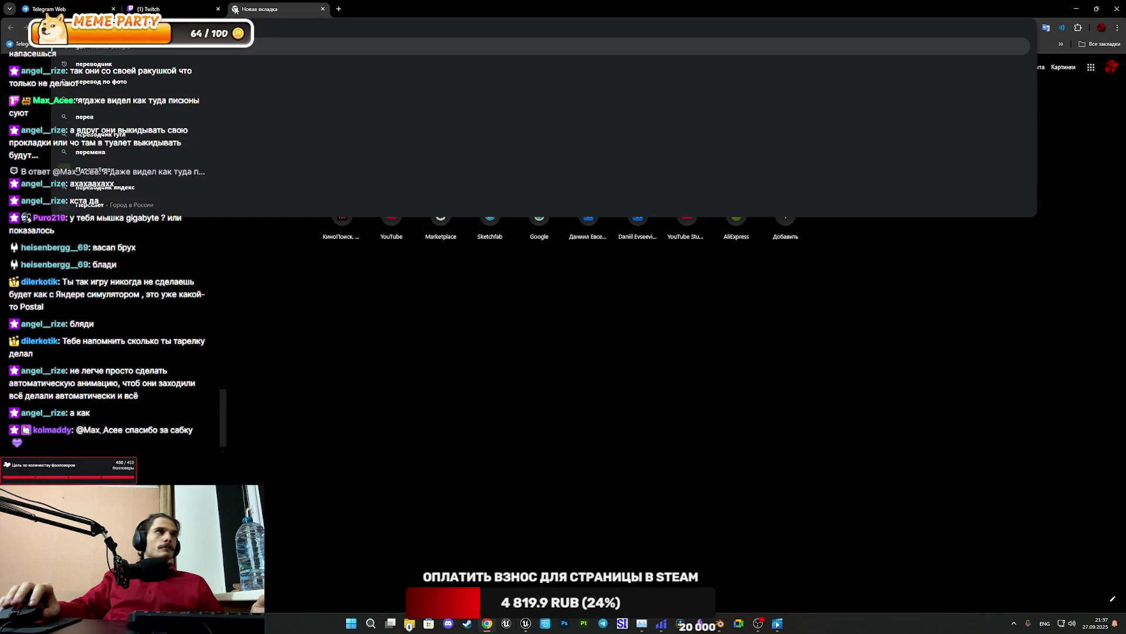
pyautogui.press('Return')
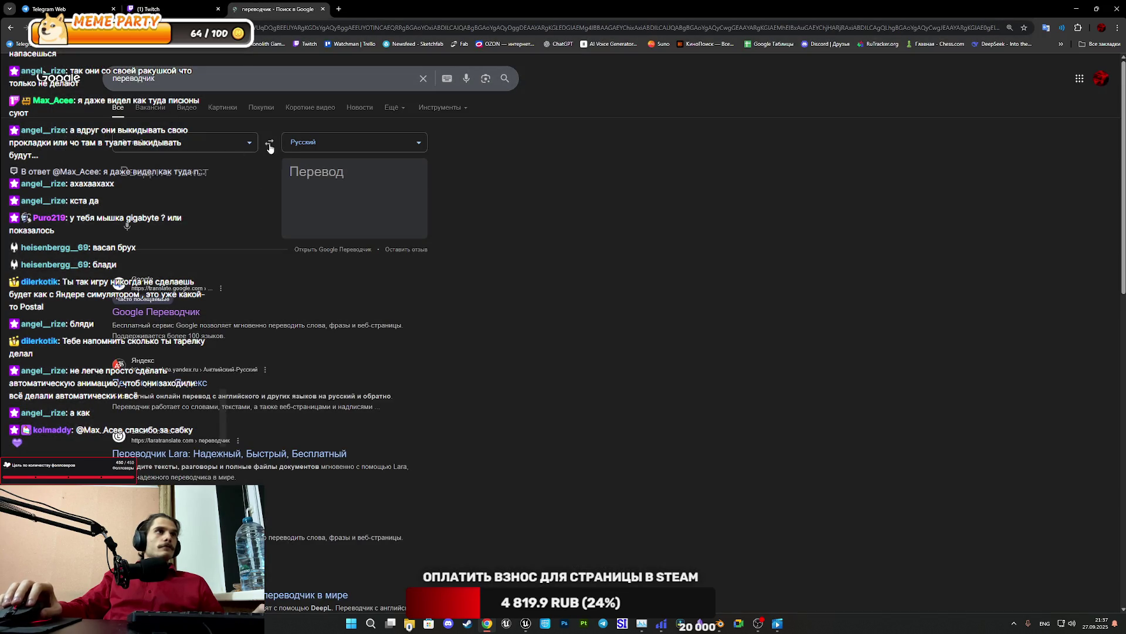
pyautogui.click(329, 247)
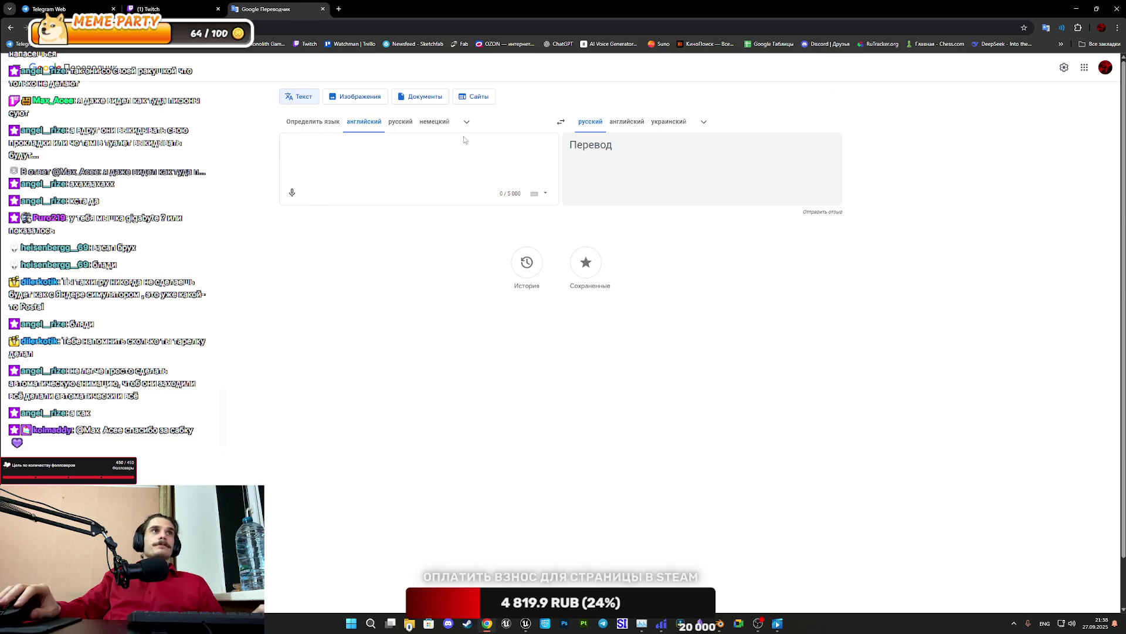
pyautogui.click(562, 123)
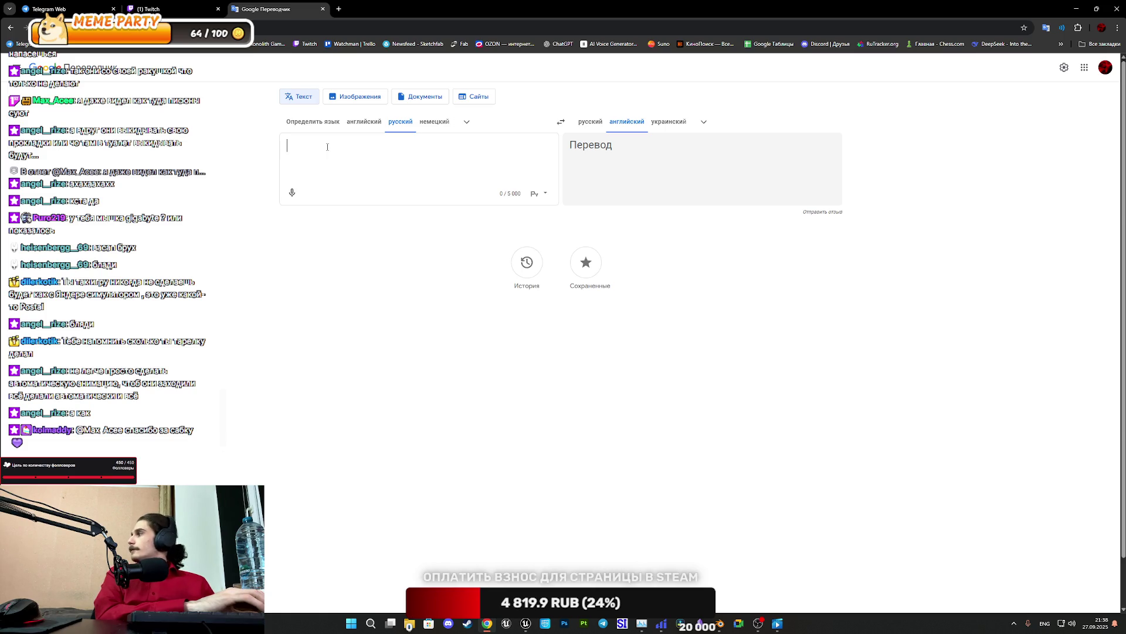
# Enter 'Горячий шоколад', copy the 'Hot chocolate' translation, and return to Unreal
pyautogui.write('U')
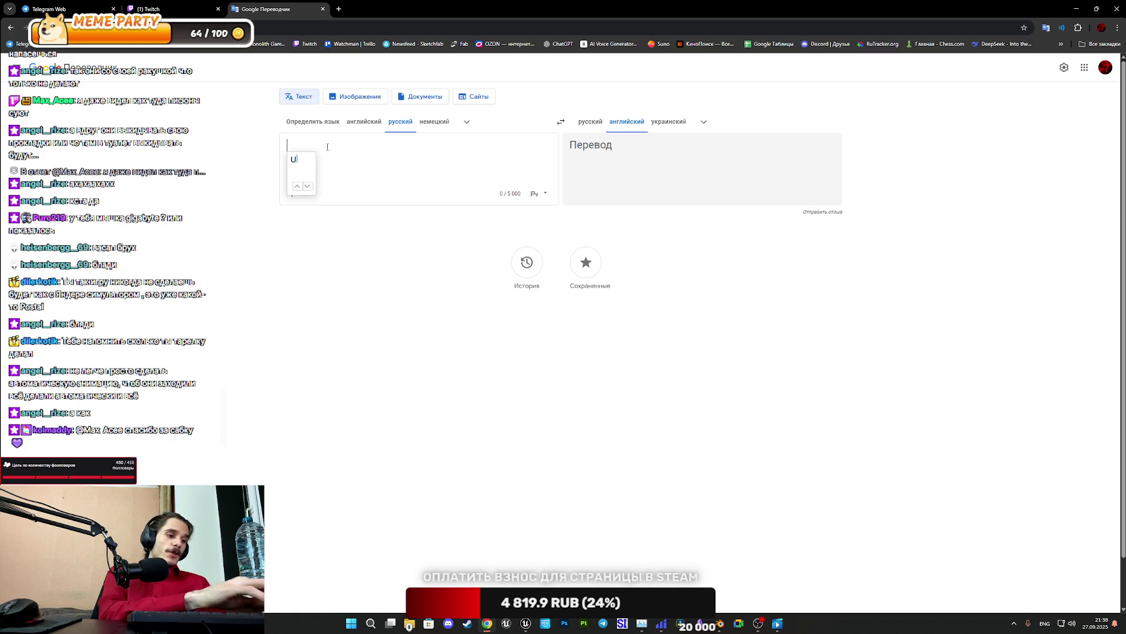
pyautogui.write('jhzxb5ijrjkf')
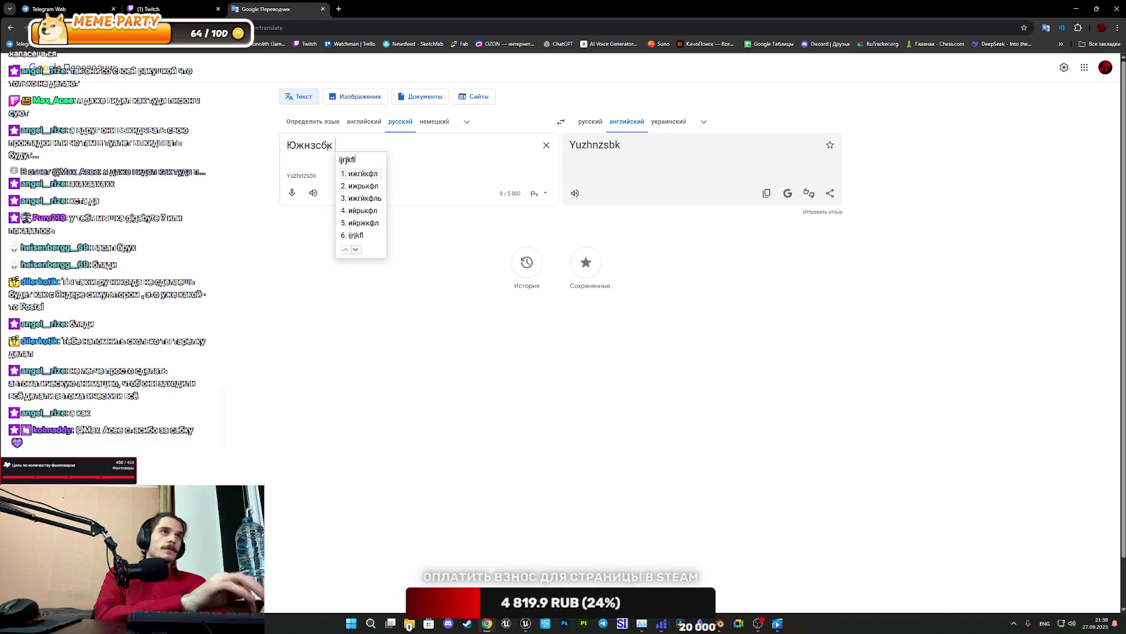
pyautogui.moveTo(335, 145); pyautogui.dragTo(260, 145)
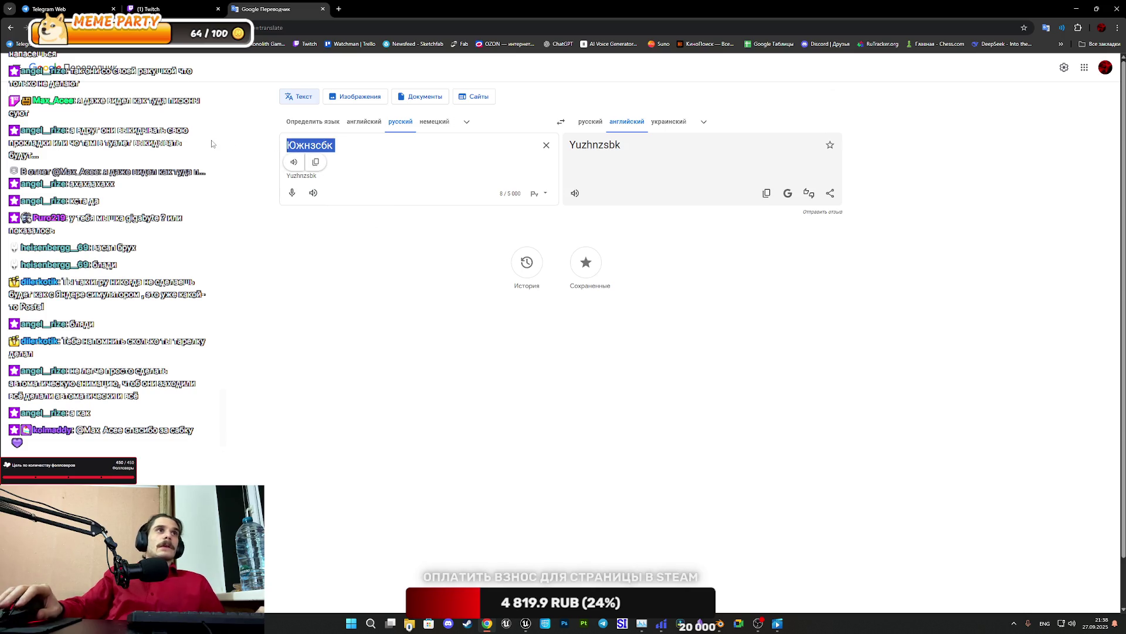
pyautogui.hotkey('alt', 'shift')
pyautogui.write('Го')
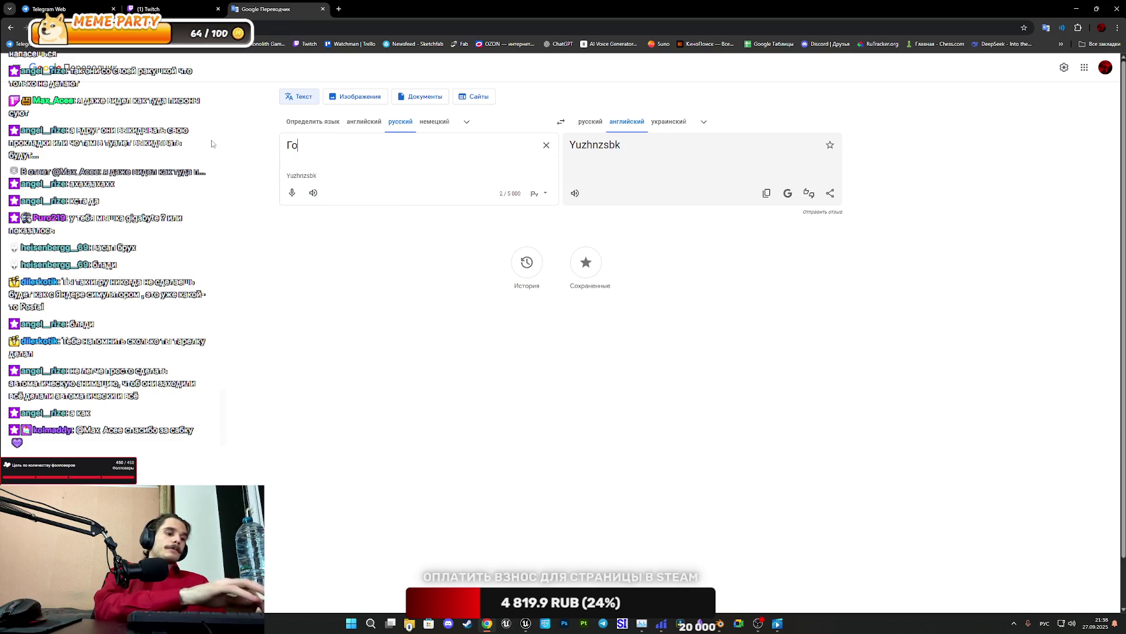
pyautogui.write('рячий')
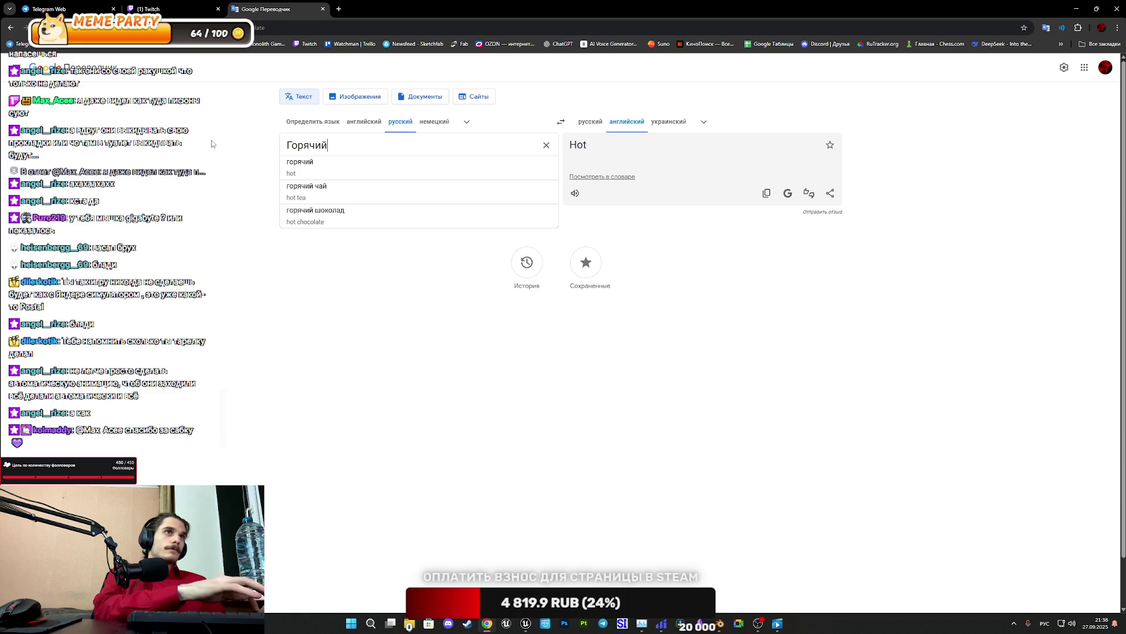
pyautogui.write(' шоколад')
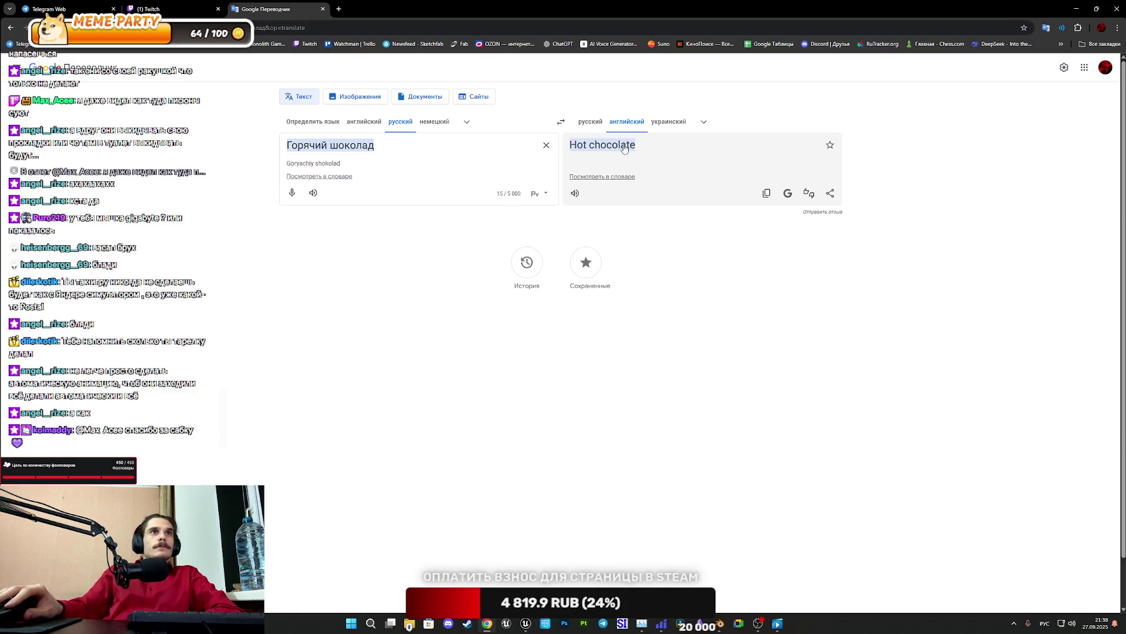
pyautogui.click(765, 193)
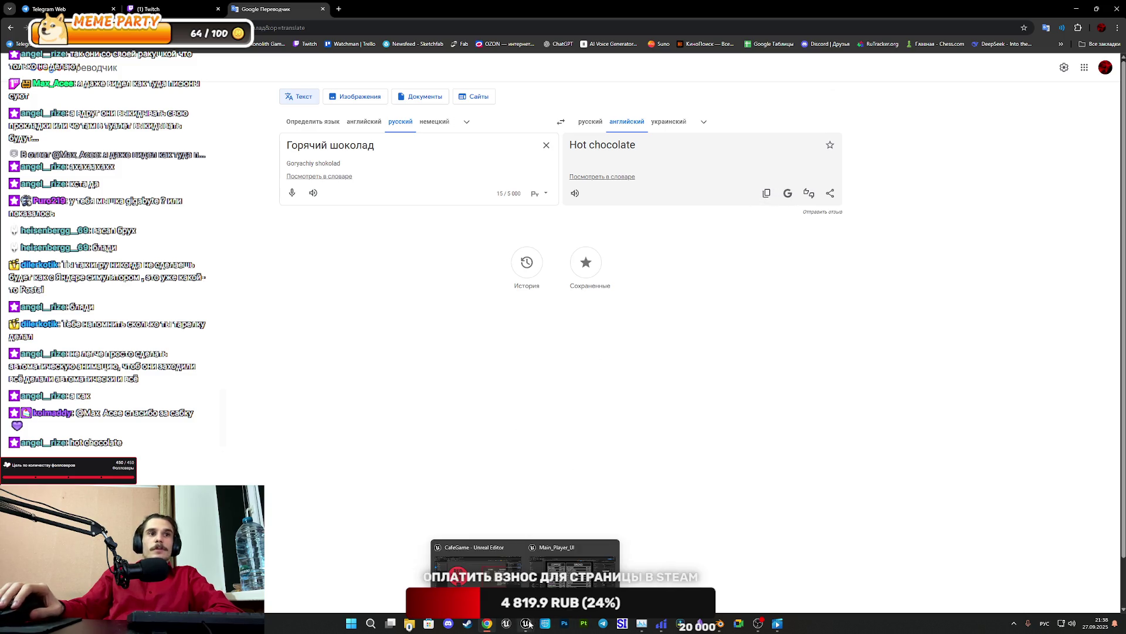
pyautogui.click(525, 623)
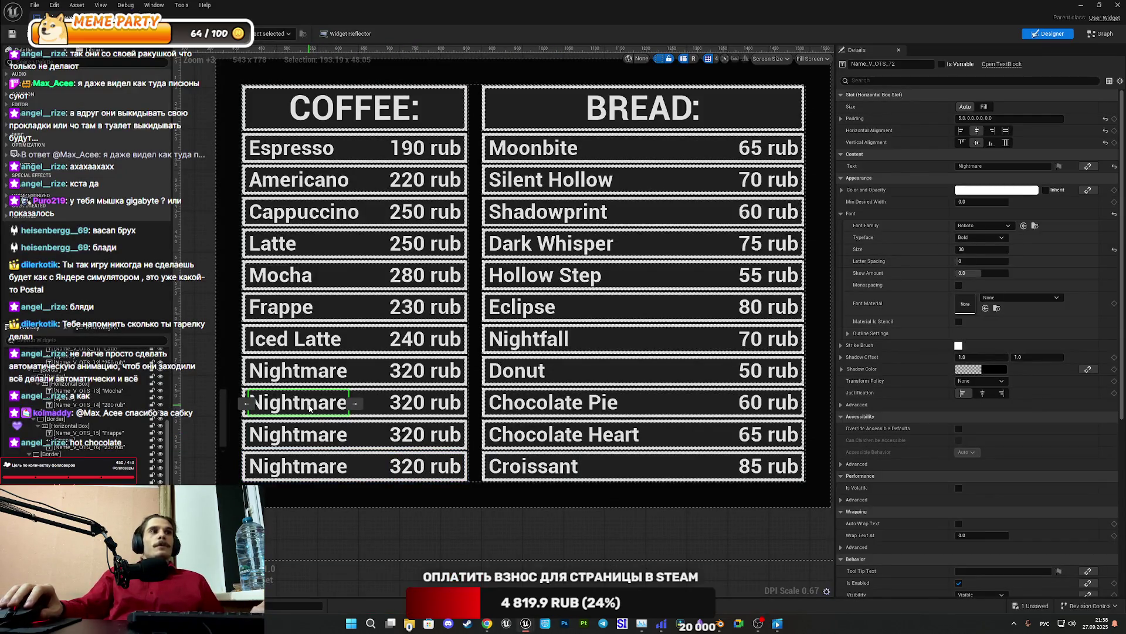
# Paste 'Hot chocolate' into the ninth COFFEE row's Text field, fixing the capital C for Hot Chocolate
pyautogui.click(1013, 165)
pyautogui.hotkey('ctrl', 'v')
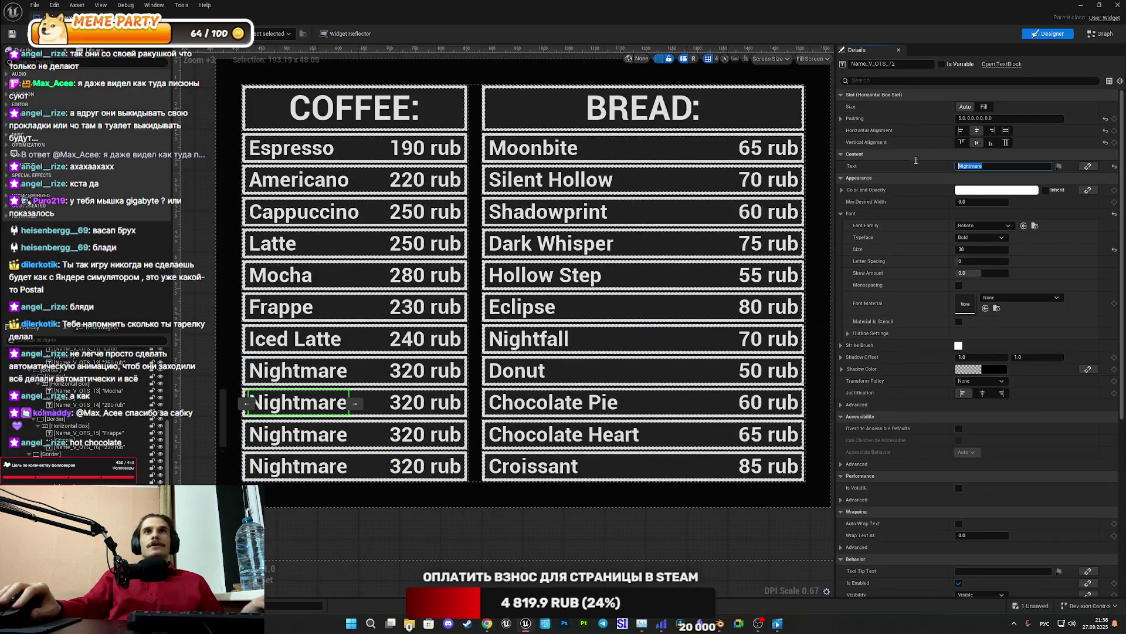
pyautogui.click(971, 166)
pyautogui.press('BackSpace')
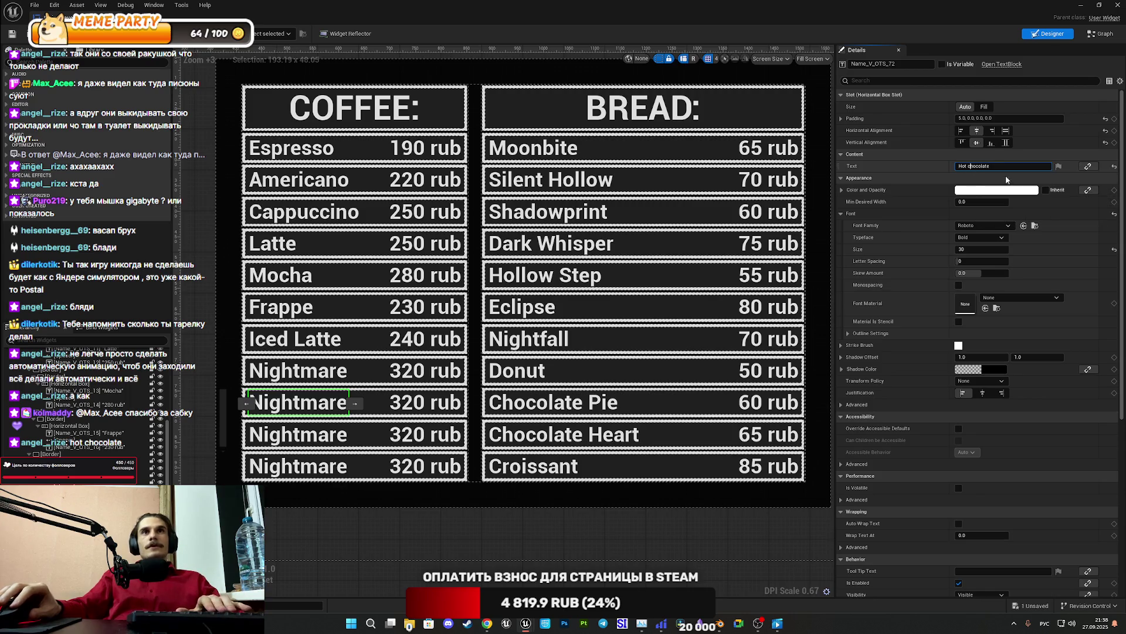
pyautogui.hotkey('alt', 'Tab')
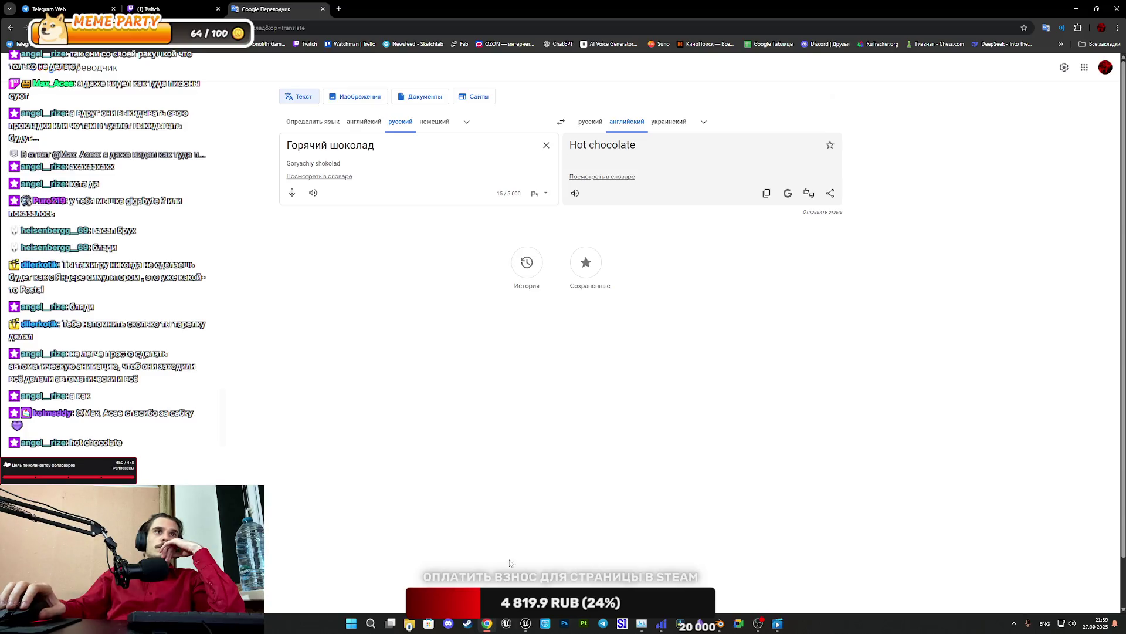
# Translate 'milk chocolate' English→Russian, select the English phrase, and edit Unreal's tenth row text
pyautogui.click(546, 145)
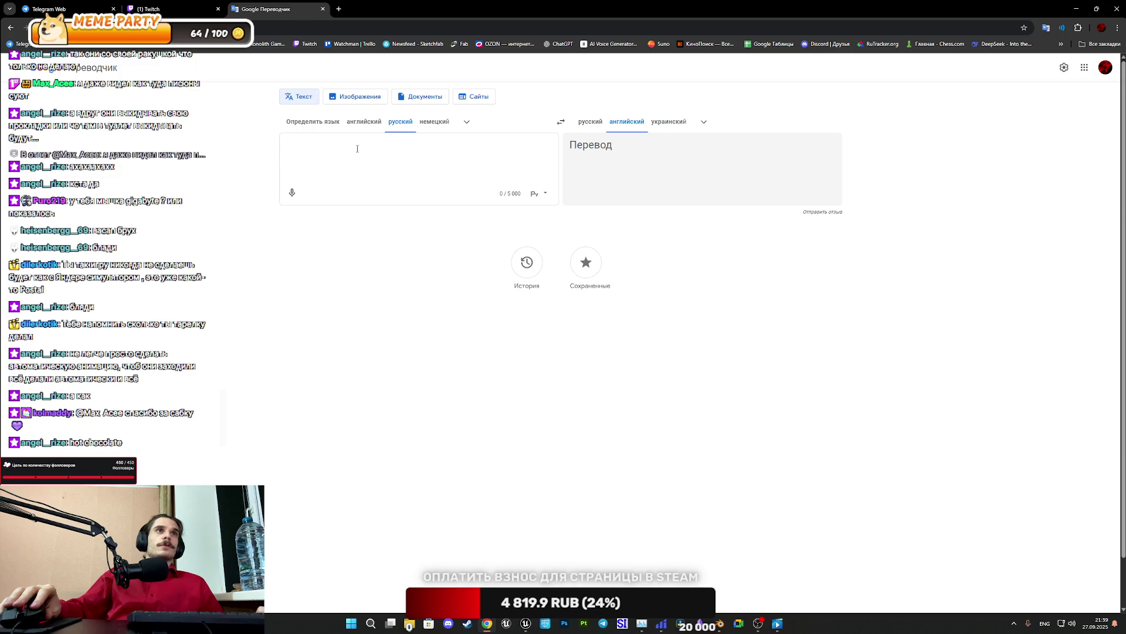
pyautogui.click(561, 122)
pyautogui.write('M')
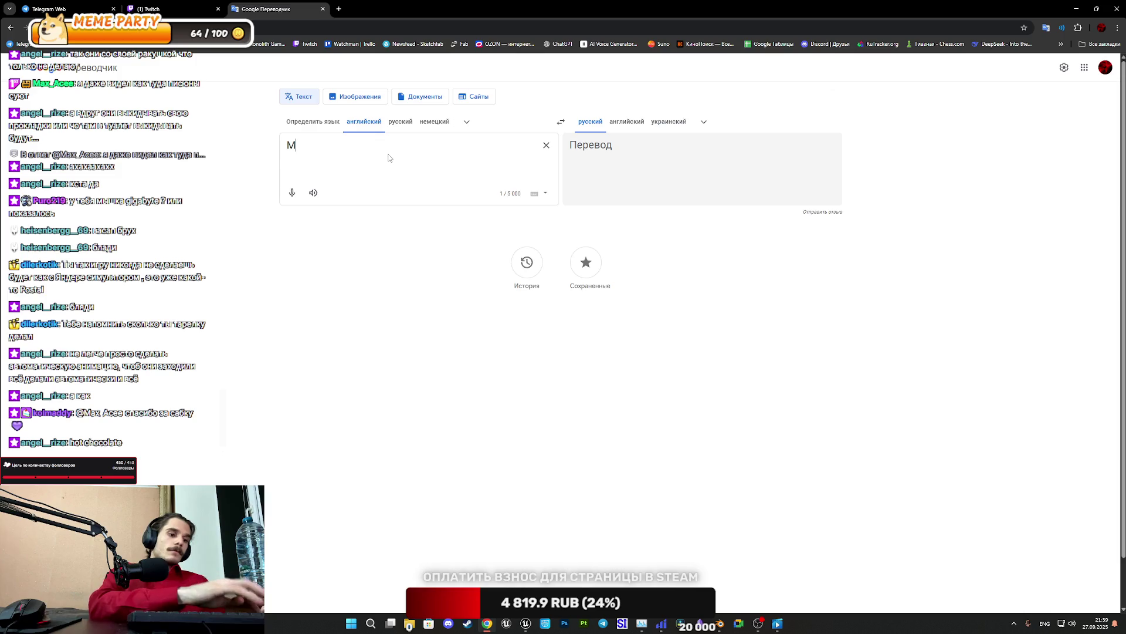
pyautogui.write('ilk Cho')
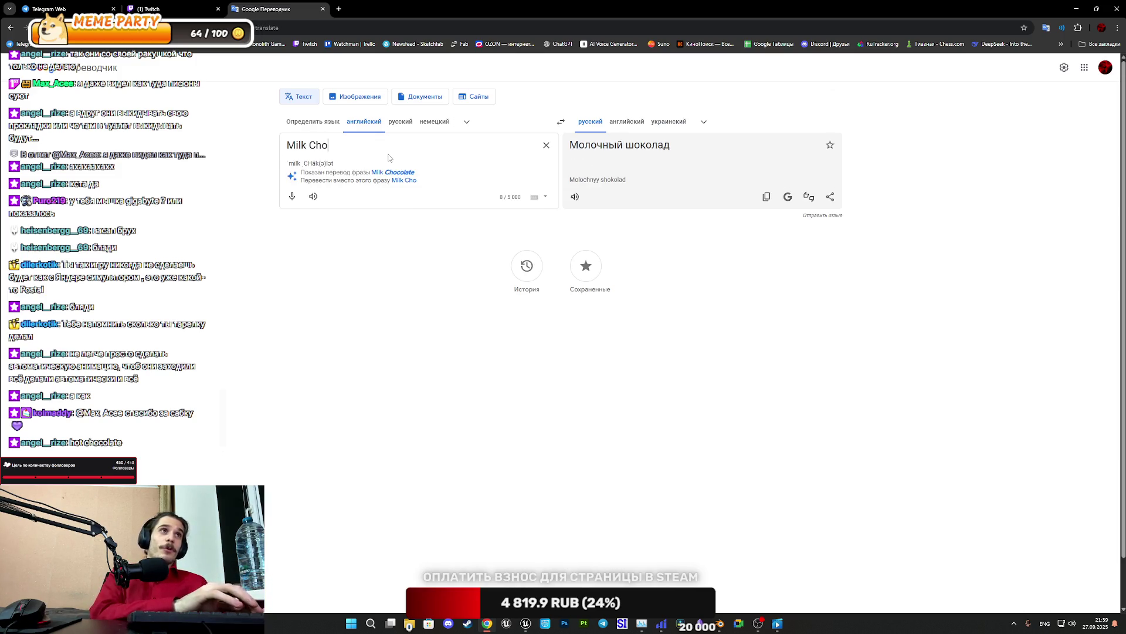
pyautogui.write('cola')
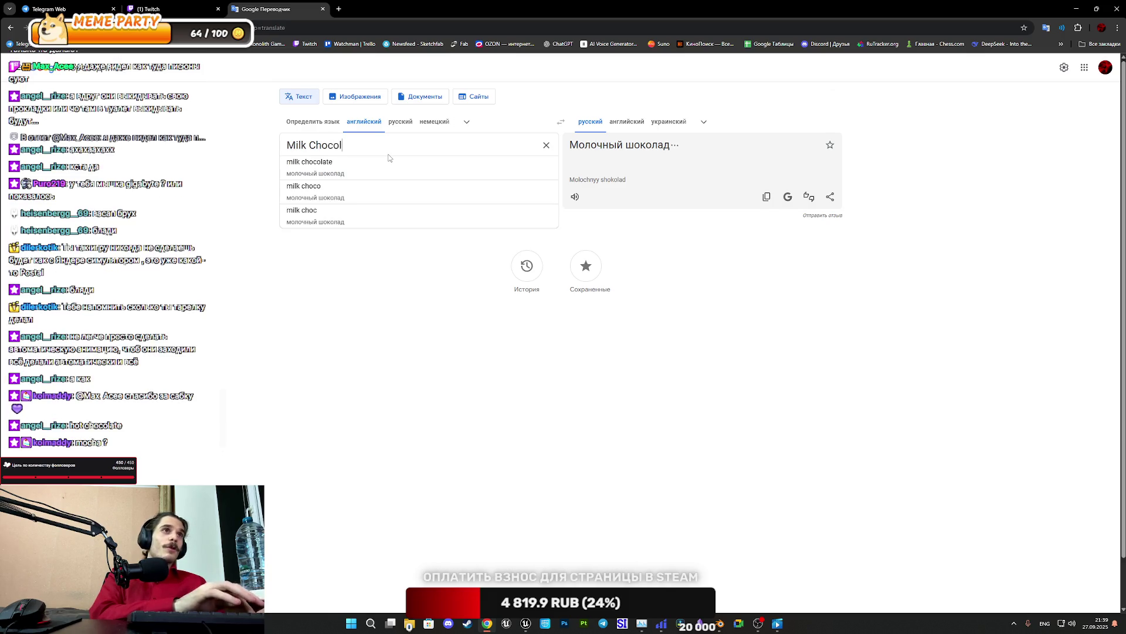
pyautogui.click(384, 163)
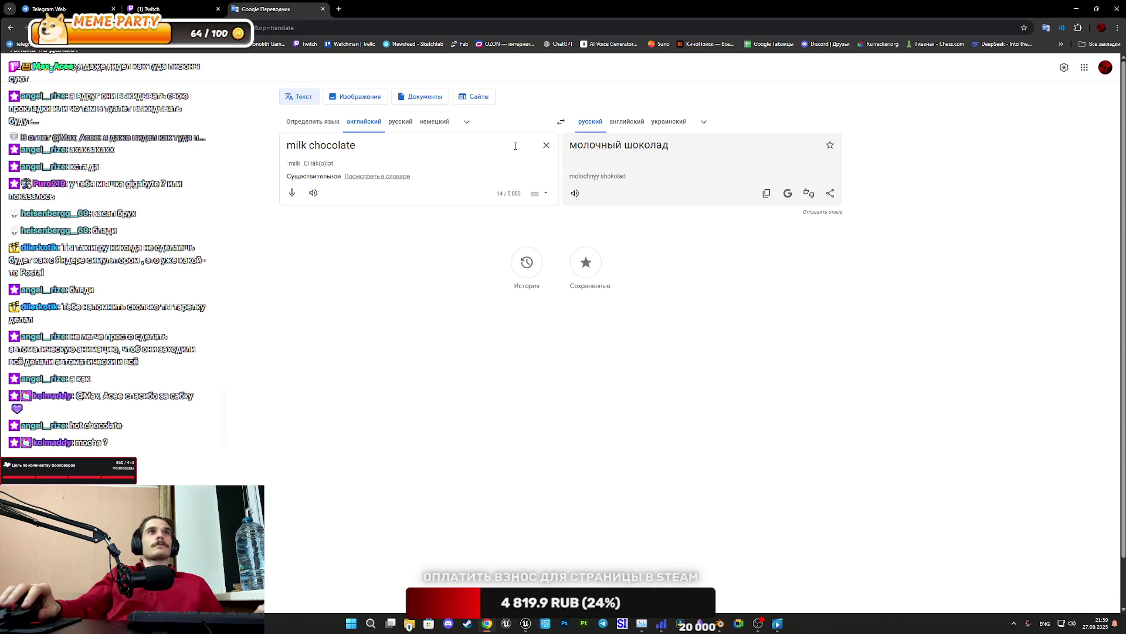
pyautogui.moveTo(356, 146); pyautogui.dragTo(286, 146)
pyautogui.click(525, 623)
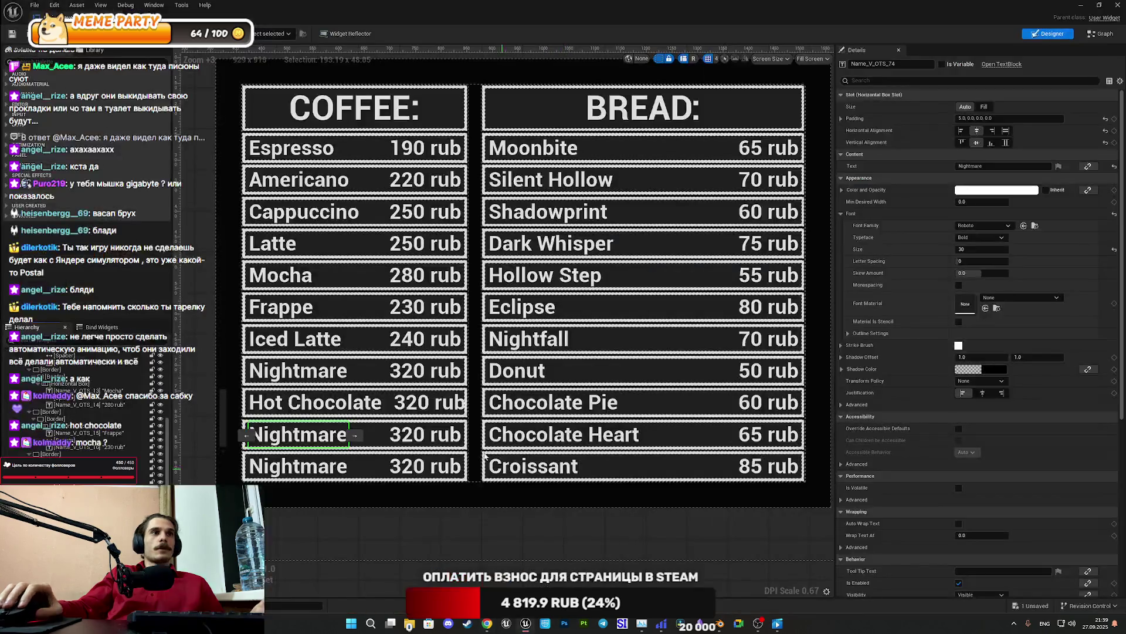
pyautogui.click(974, 167)
# Paste 'milk chocolate' into the tenth row, capitalise it to Milk Chocolate, then clear the translator input
pyautogui.hotkey('ctrl', 'v')
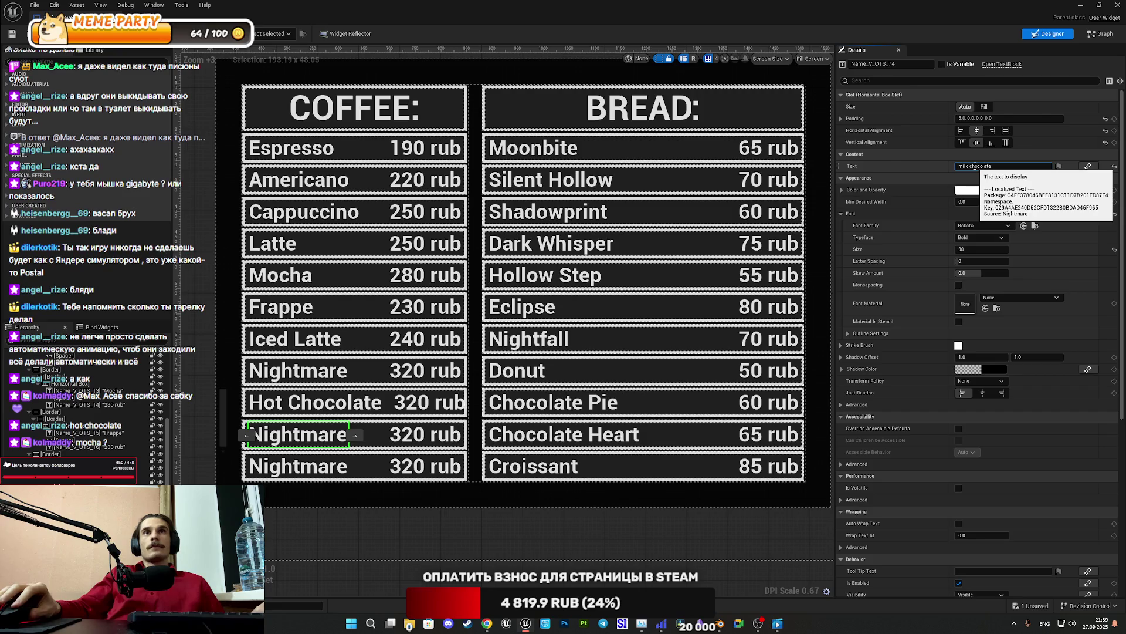
pyautogui.hotkey('ctrl', 'Left')
pyautogui.press('Delete')
pyautogui.write('C')
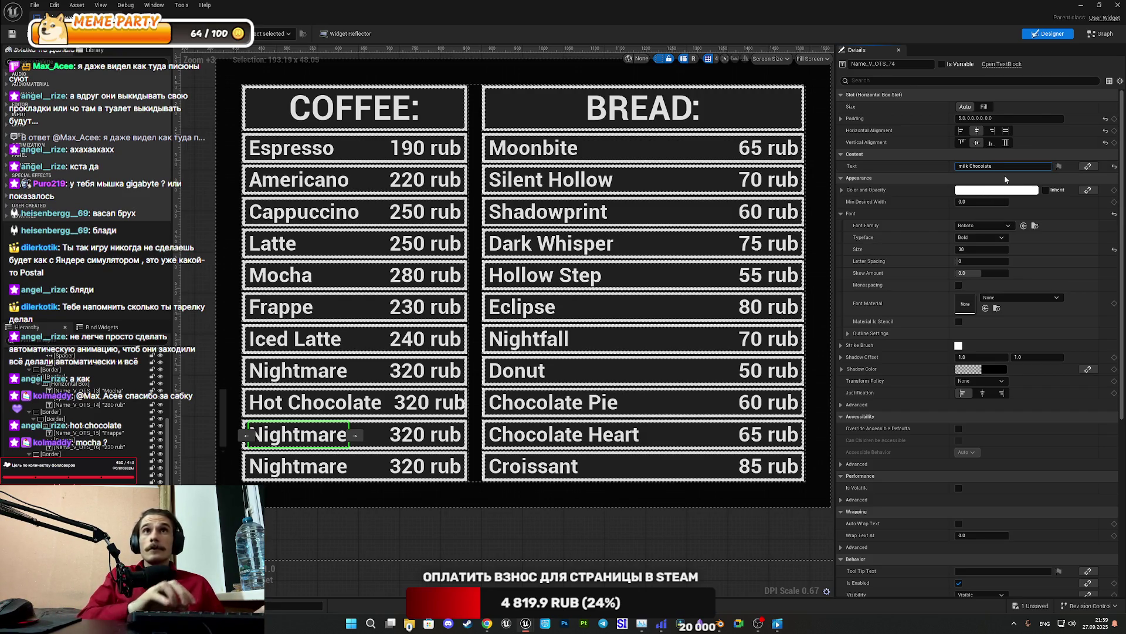
pyautogui.hotkey('ctrl', 'Left')
pyautogui.press('Delete')
pyautogui.write('M')
pyautogui.click(319, 469)
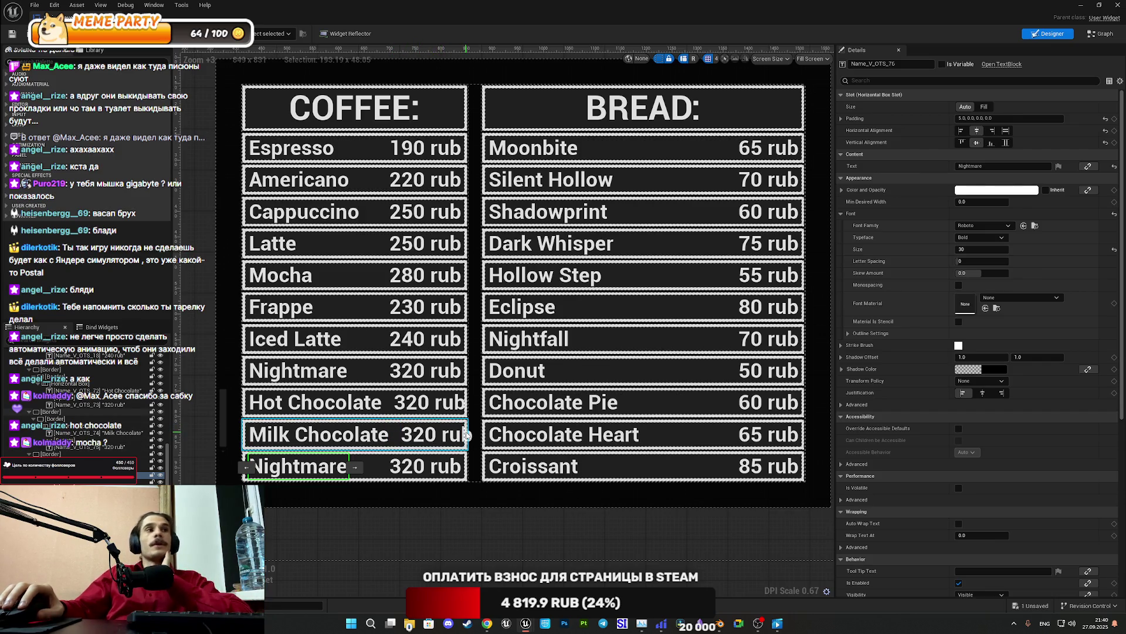
pyautogui.click(488, 624)
pyautogui.click(545, 145)
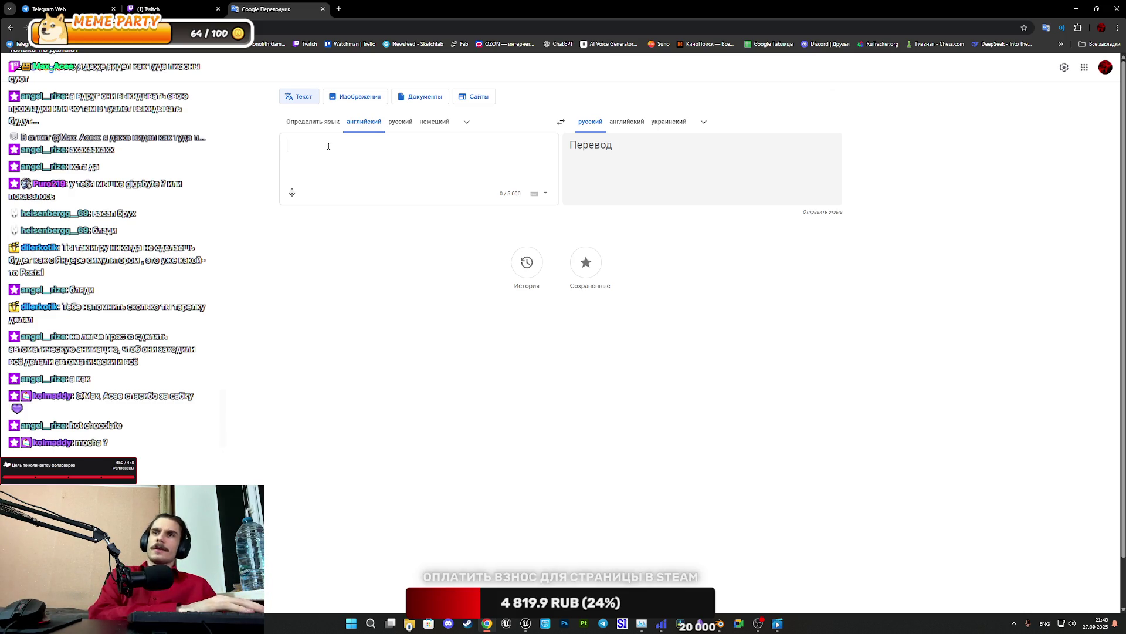
# Translate 'Black Cherry' to Russian (Черная вишня), select the English phrase, and return to Unreal
pyautogui.write('Black Cherry')
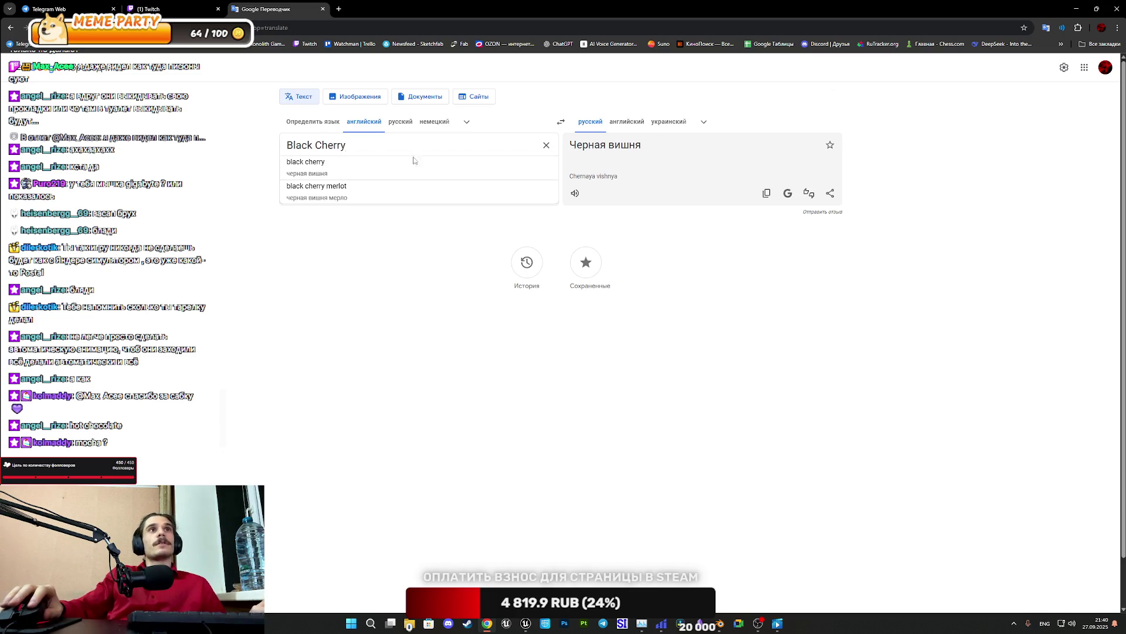
pyautogui.click(394, 150)
pyautogui.hotkey('ctrl', 'shift', 'Left')
pyautogui.hotkey('ctrl', 'shift', 'Left')
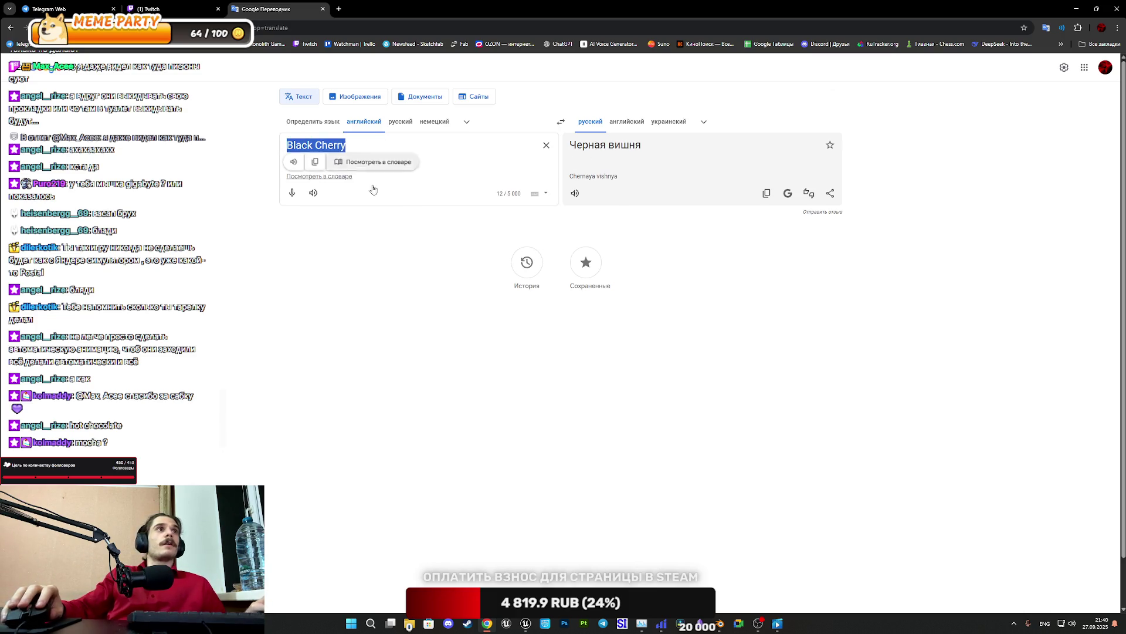
pyautogui.moveTo(526, 623)
pyautogui.click(477, 564)
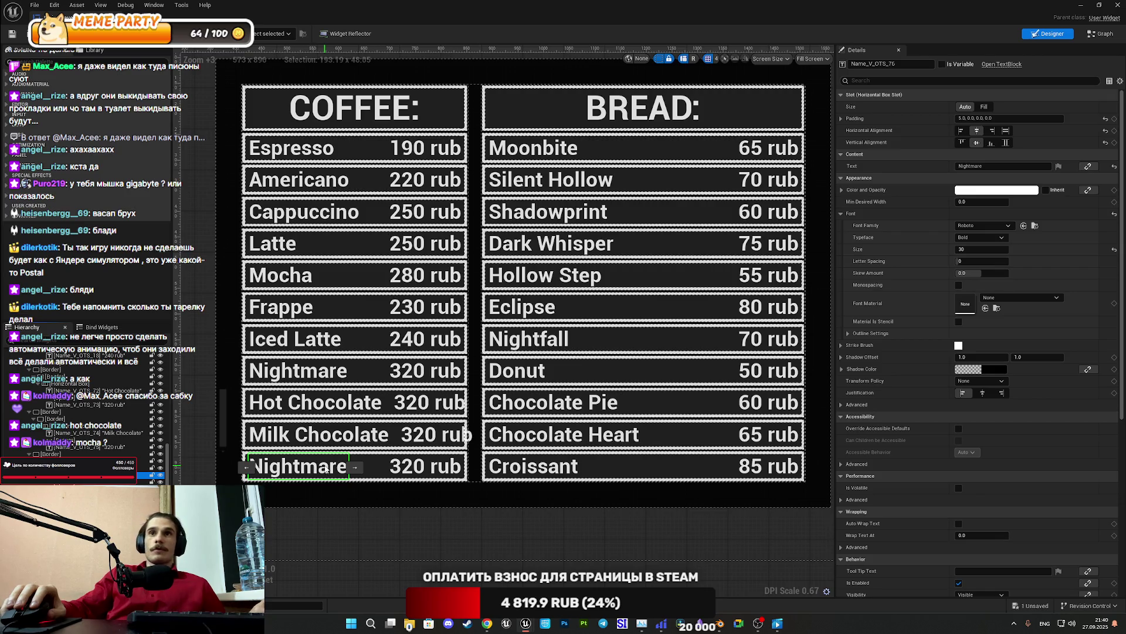
# Replace the last coffee row's text Nightmare with the pasted 'Black Cherry'
pyautogui.click(998, 166)
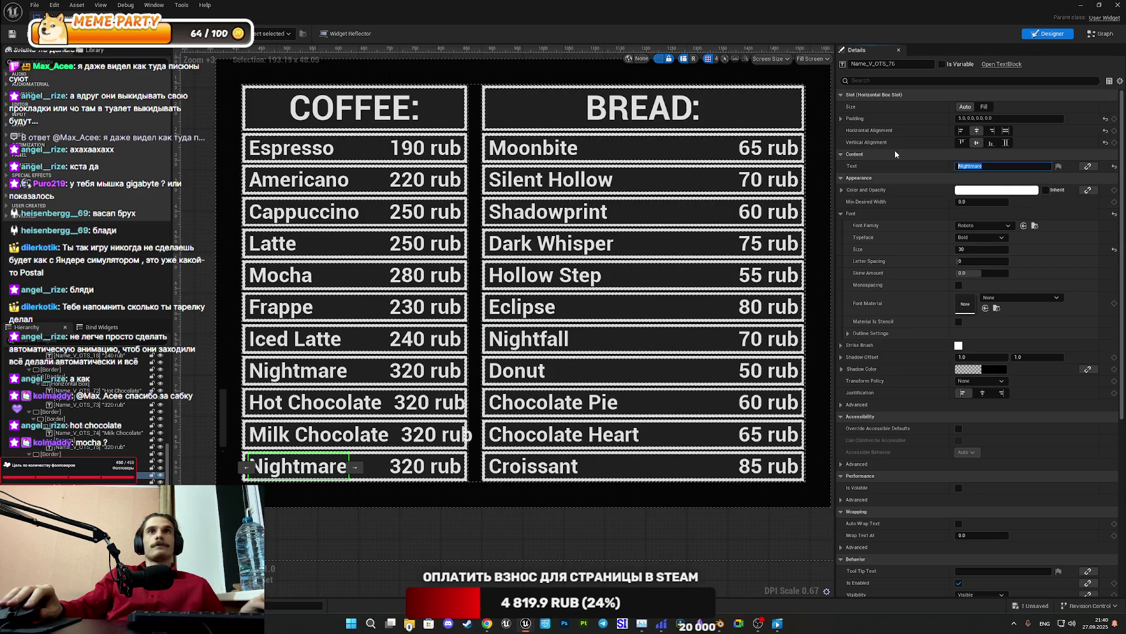
pyautogui.write('Black Cherry')
pyautogui.press('Return')
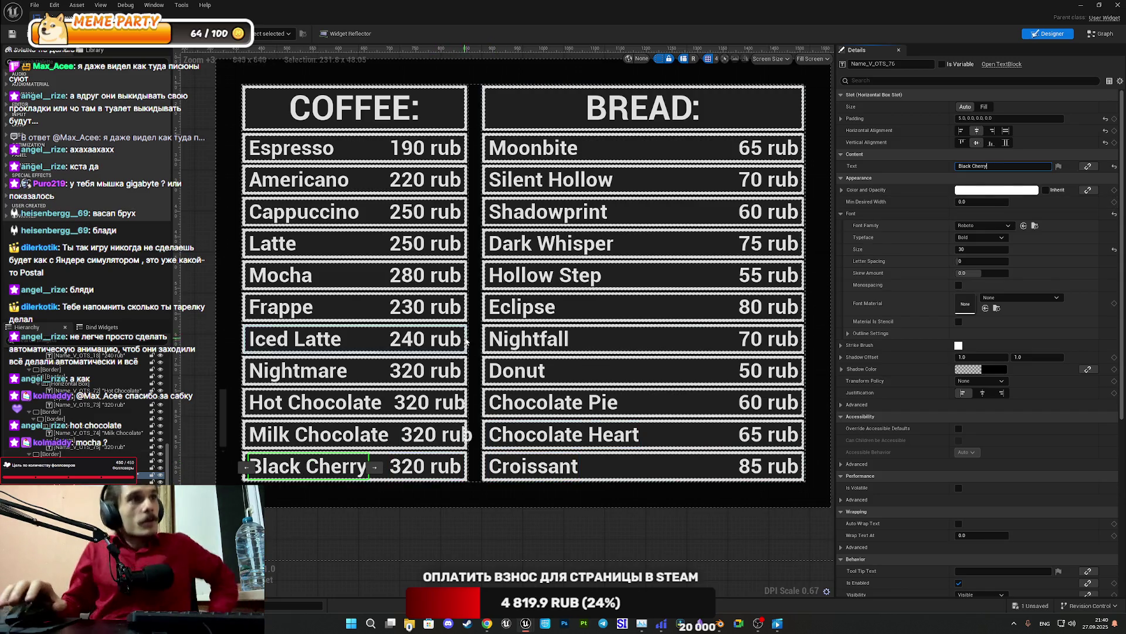
pyautogui.click(450, 109)
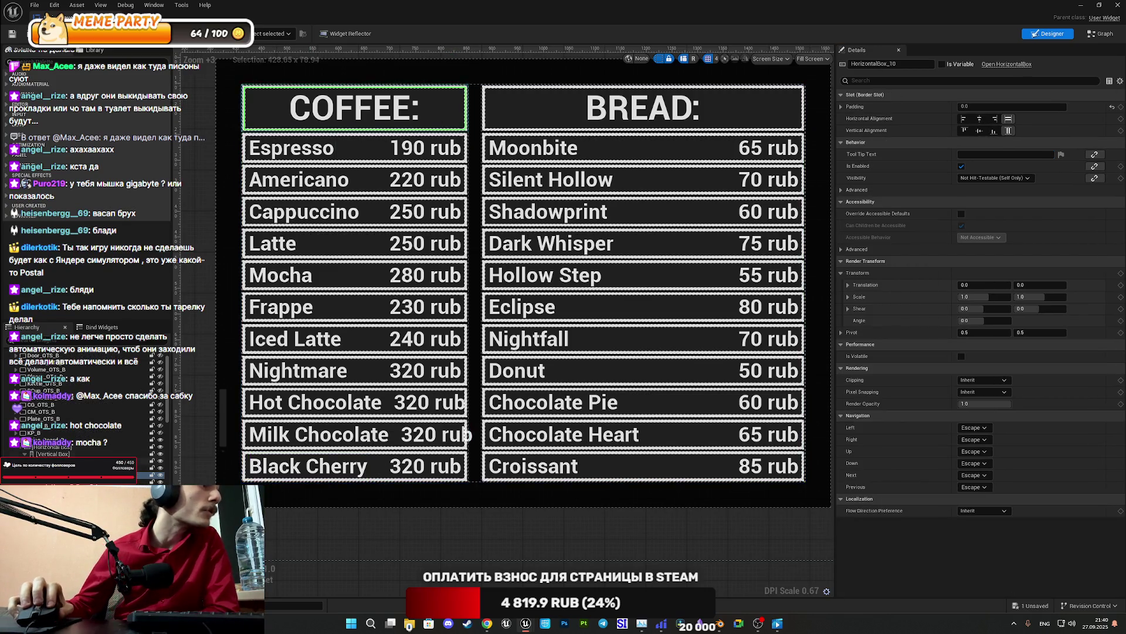
# Give the coffee column VerticalBox_5 a Slot Size Fill of 0.75, narrowing BREAD
pyautogui.click(53, 446)
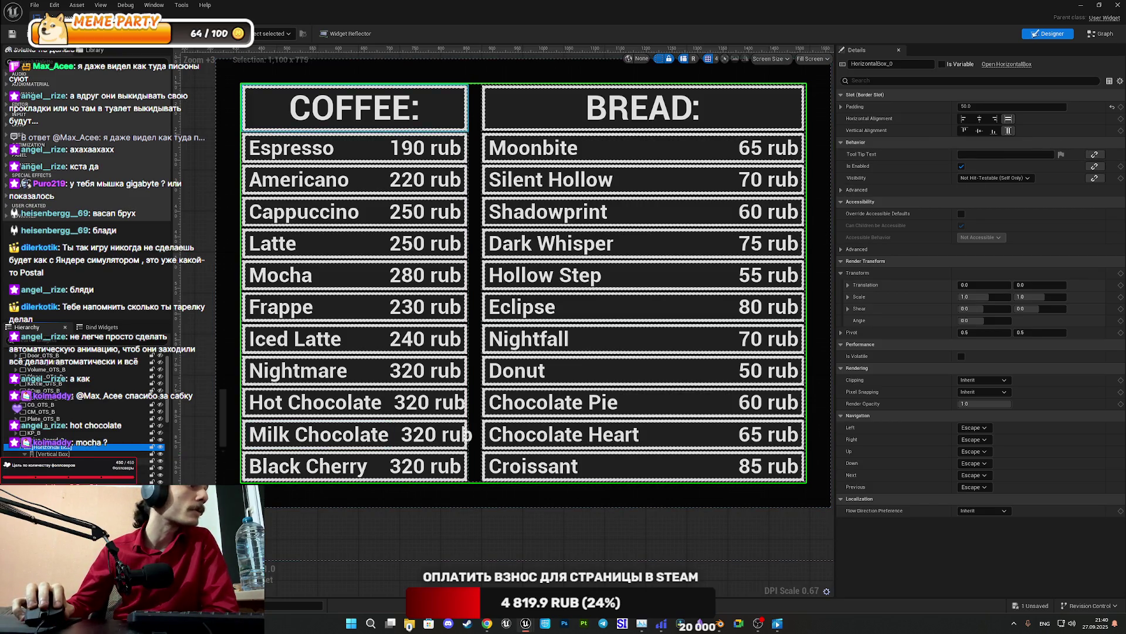
pyautogui.click(469, 434)
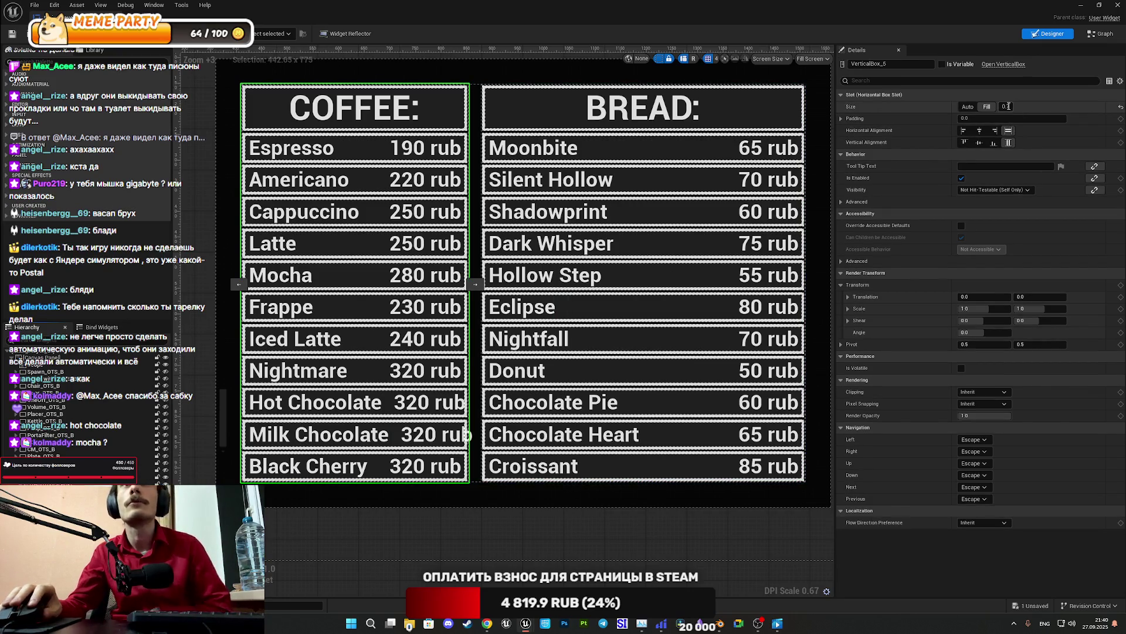
pyautogui.click(1006, 107)
pyautogui.write('.75')
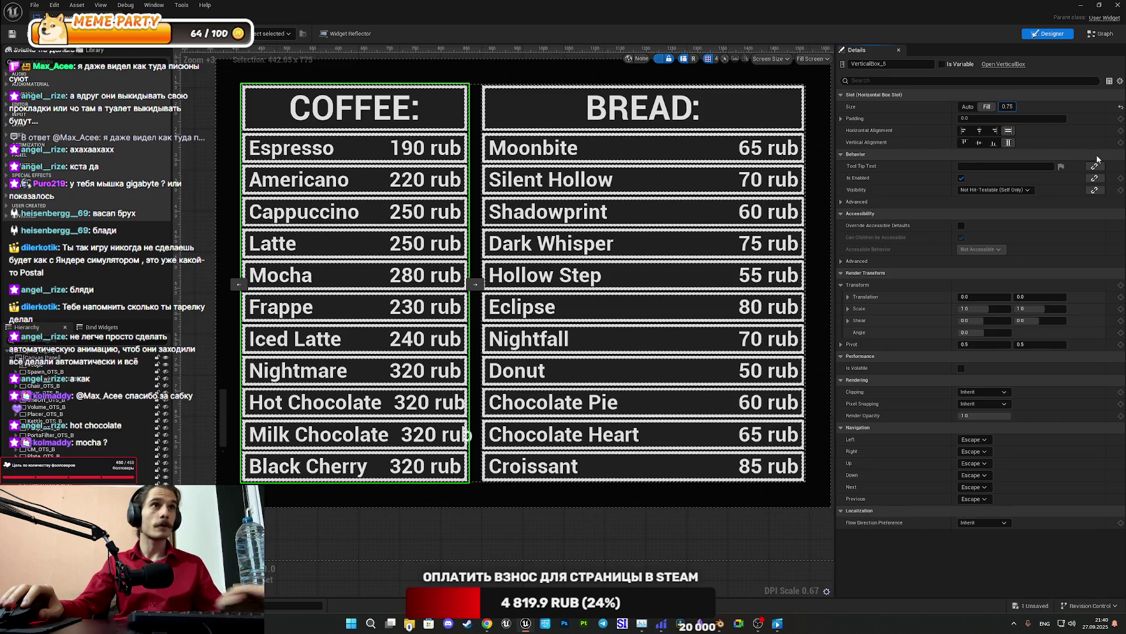
pyautogui.press('Return')
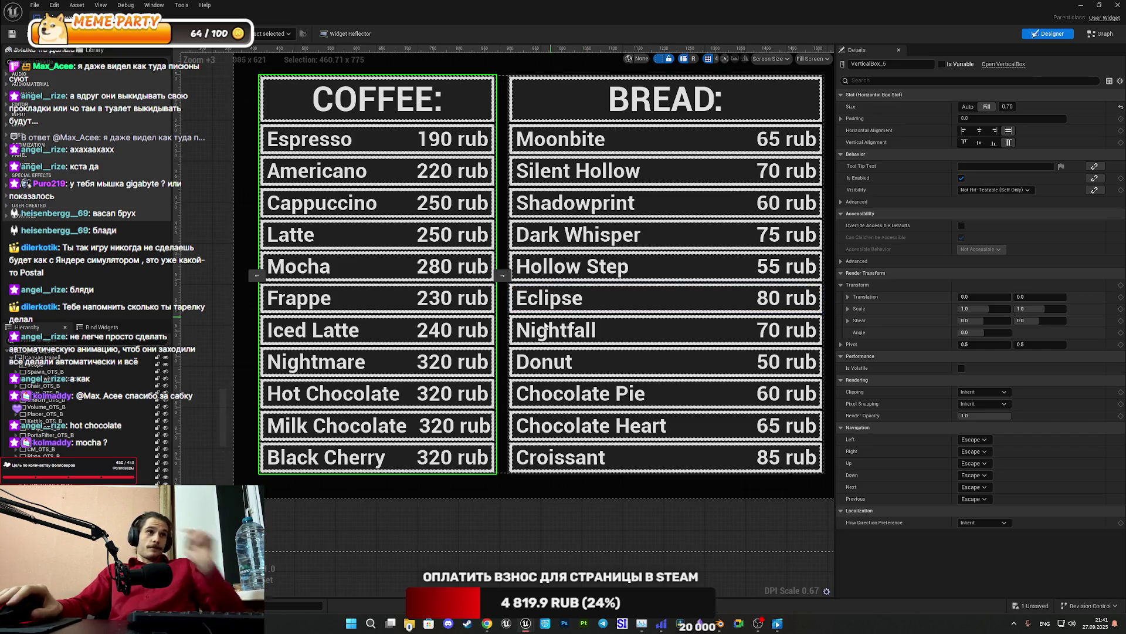
pyautogui.click(463, 397)
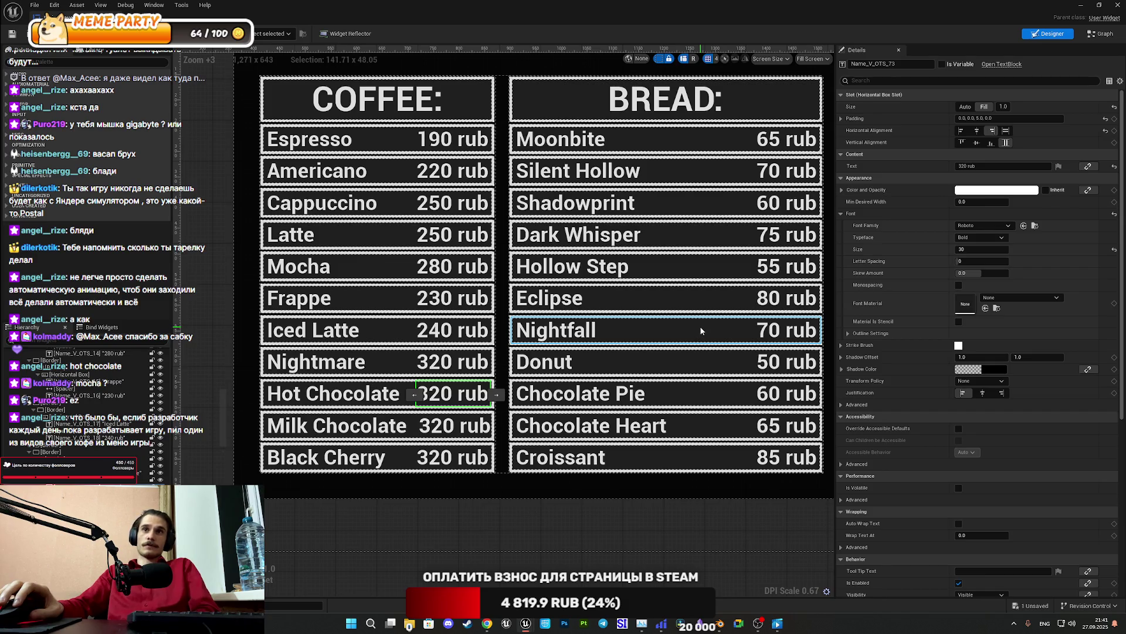
pyautogui.scroll(-1, 700, 329)
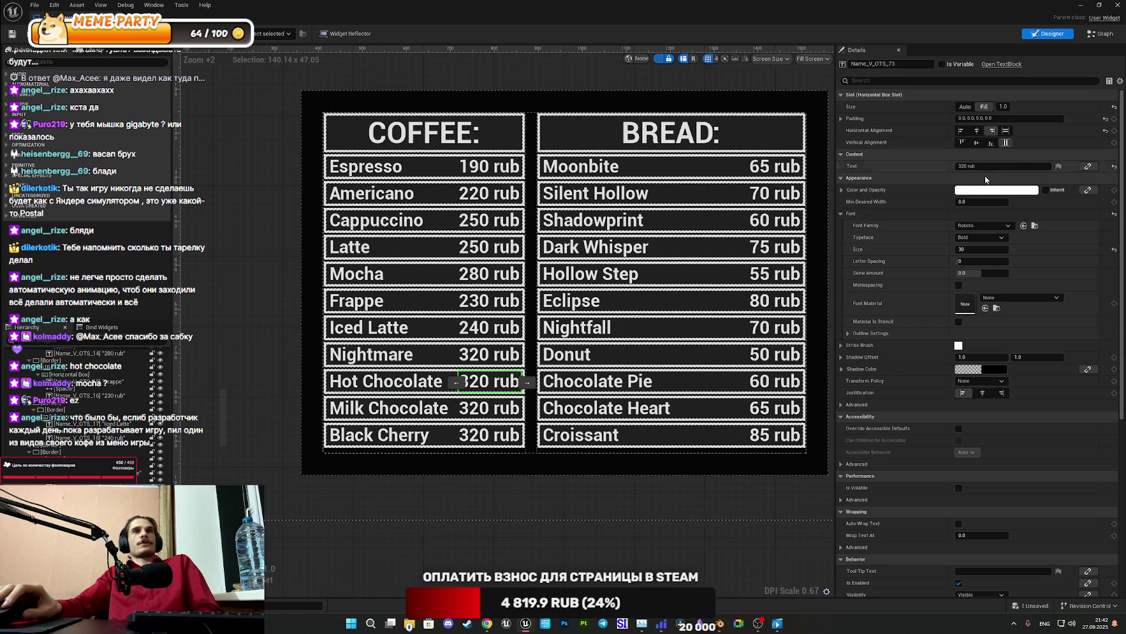
pyautogui.moveTo(969, 166); pyautogui.dragTo(950, 167)
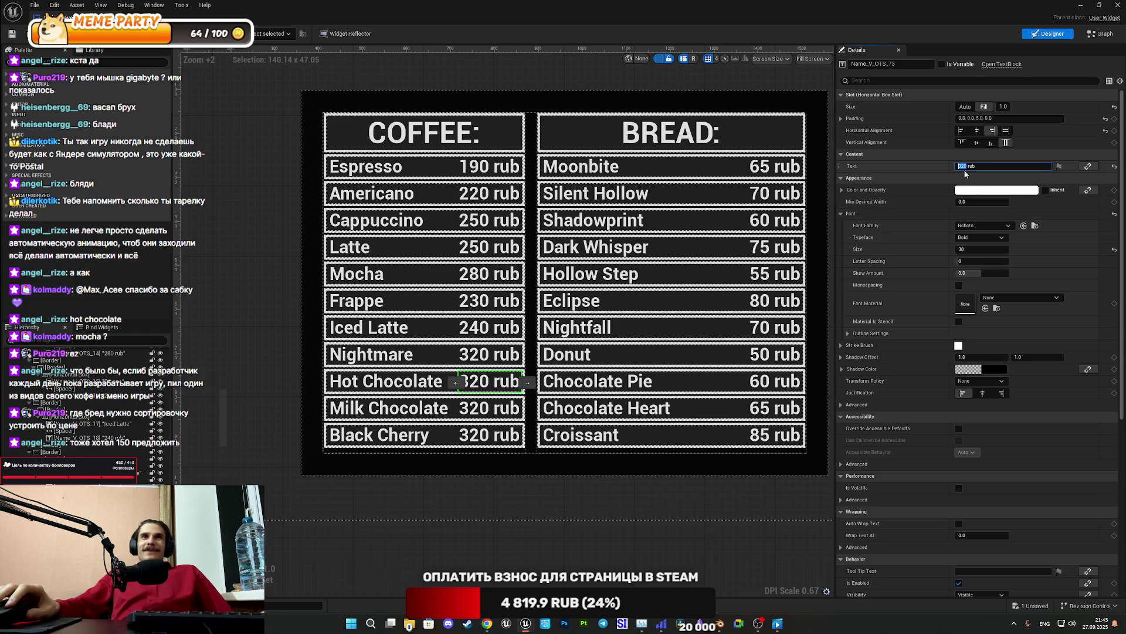
# Price Hot Chocolate at 170 rub and Milk Chocolate at 220 rub
pyautogui.write('170')
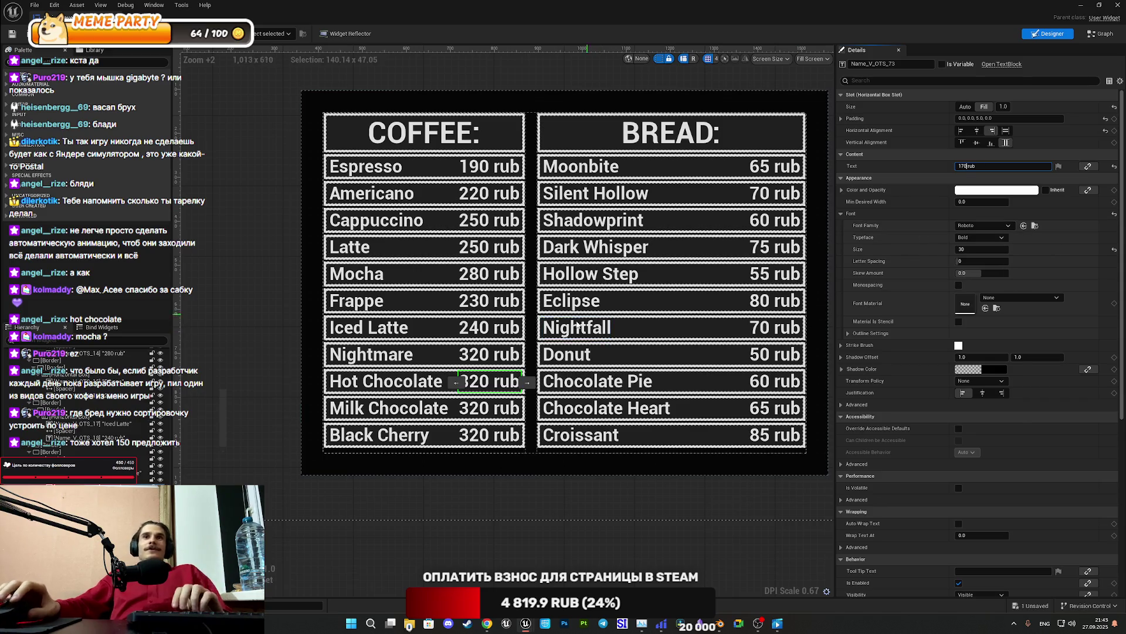
pyautogui.click(463, 408)
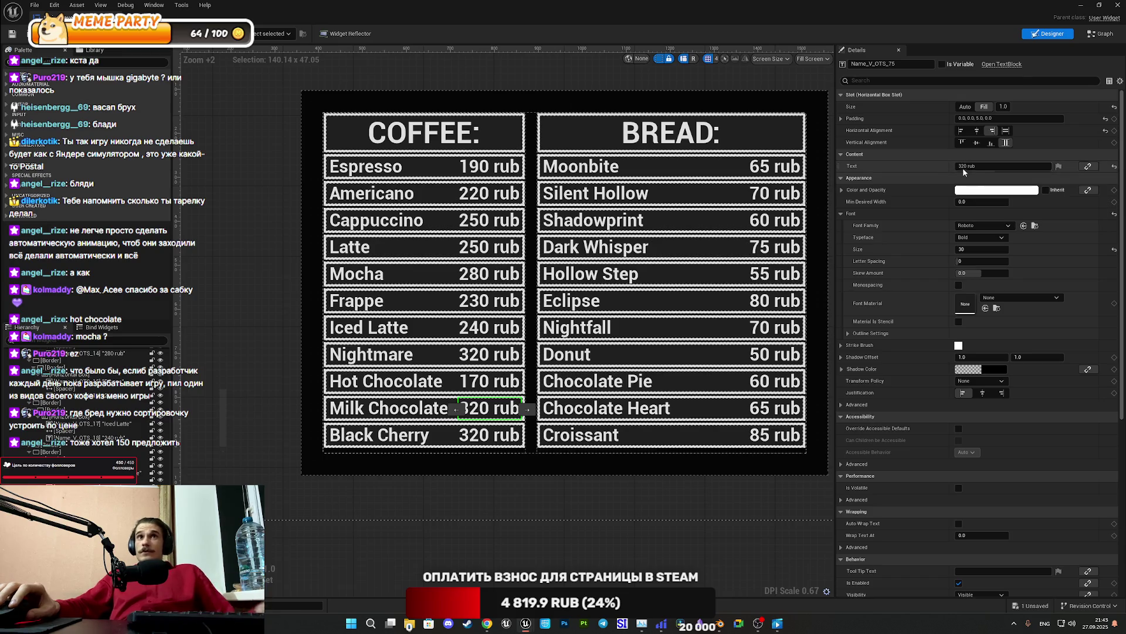
pyautogui.moveTo(964, 165); pyautogui.dragTo(946, 168)
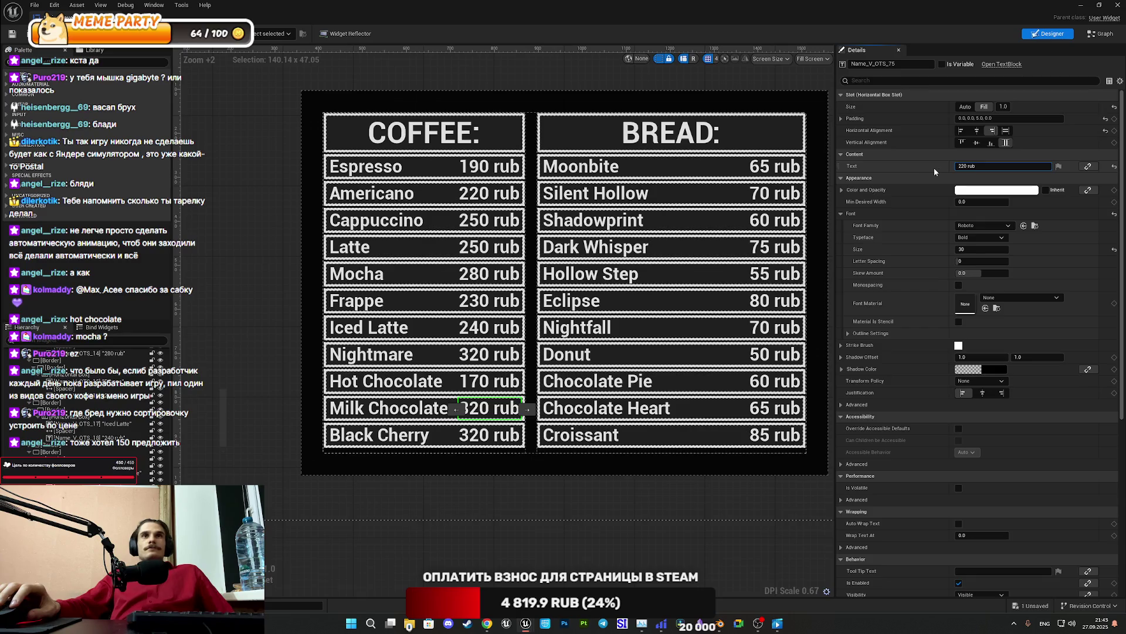
pyautogui.press('Return')
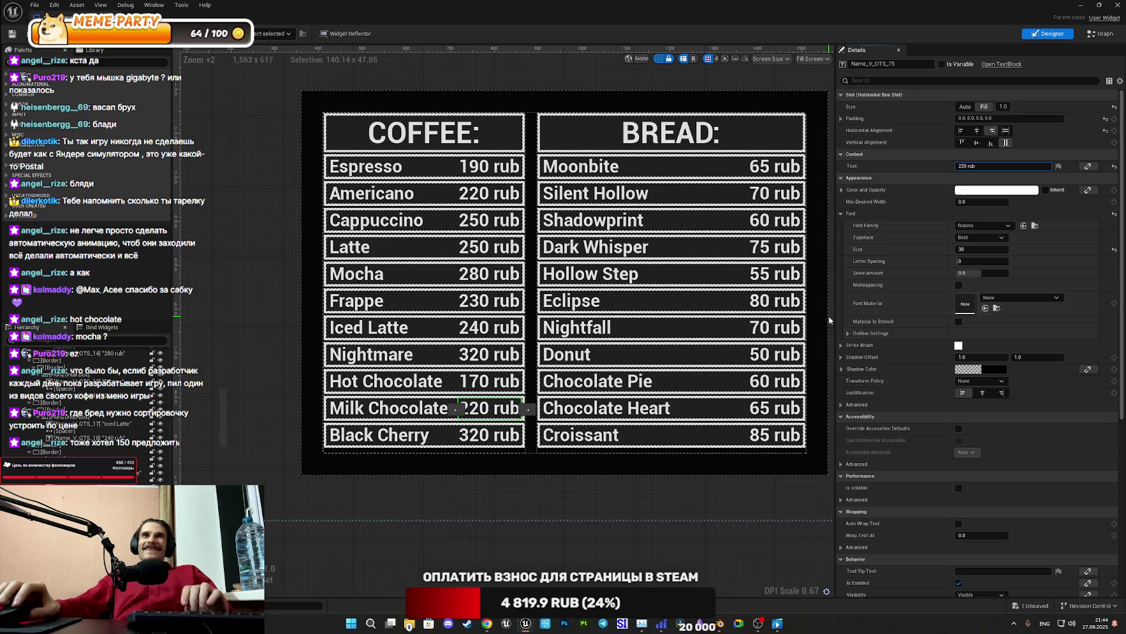
pyautogui.click(489, 435)
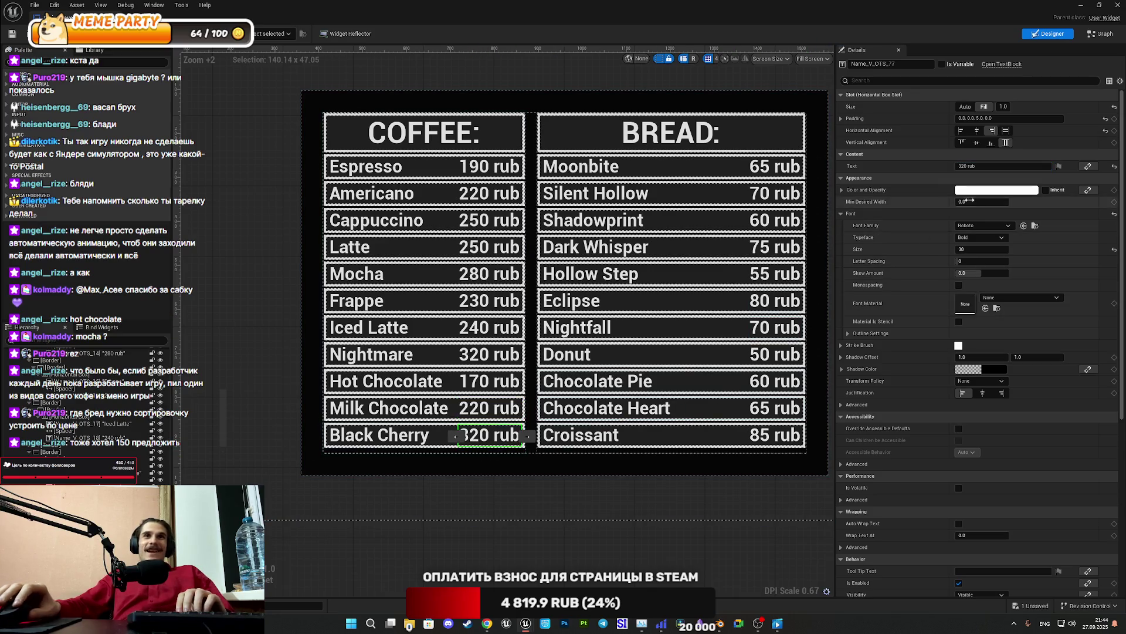
# Edit Black Cherry's price text from 320 to 290 rub, fixing a mistyped digit
pyautogui.click(962, 166)
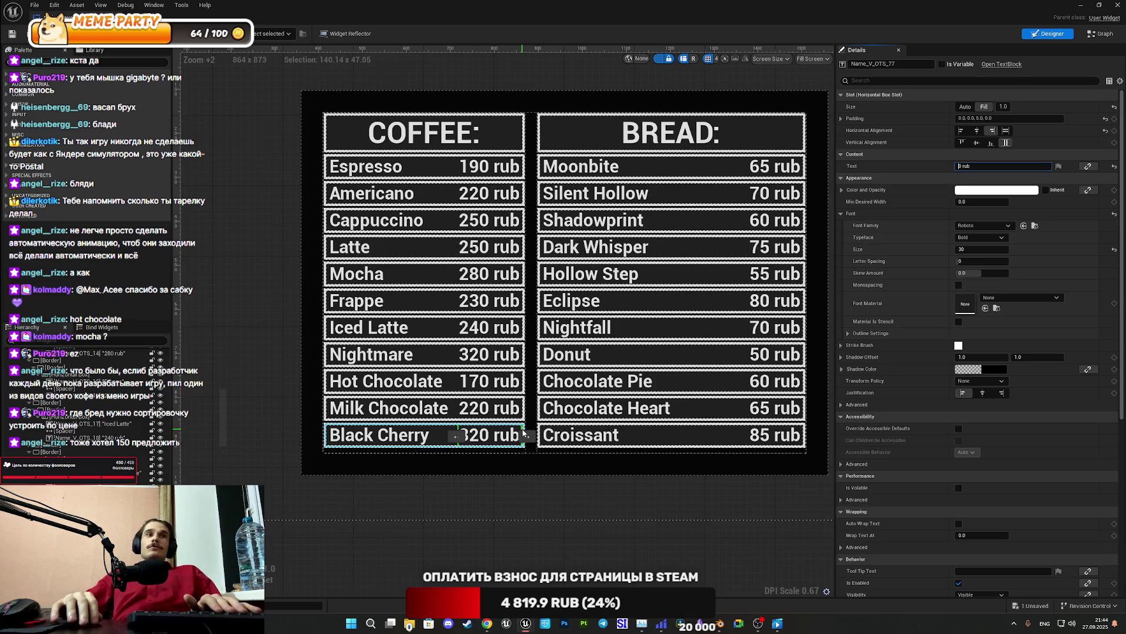
pyautogui.write('2')
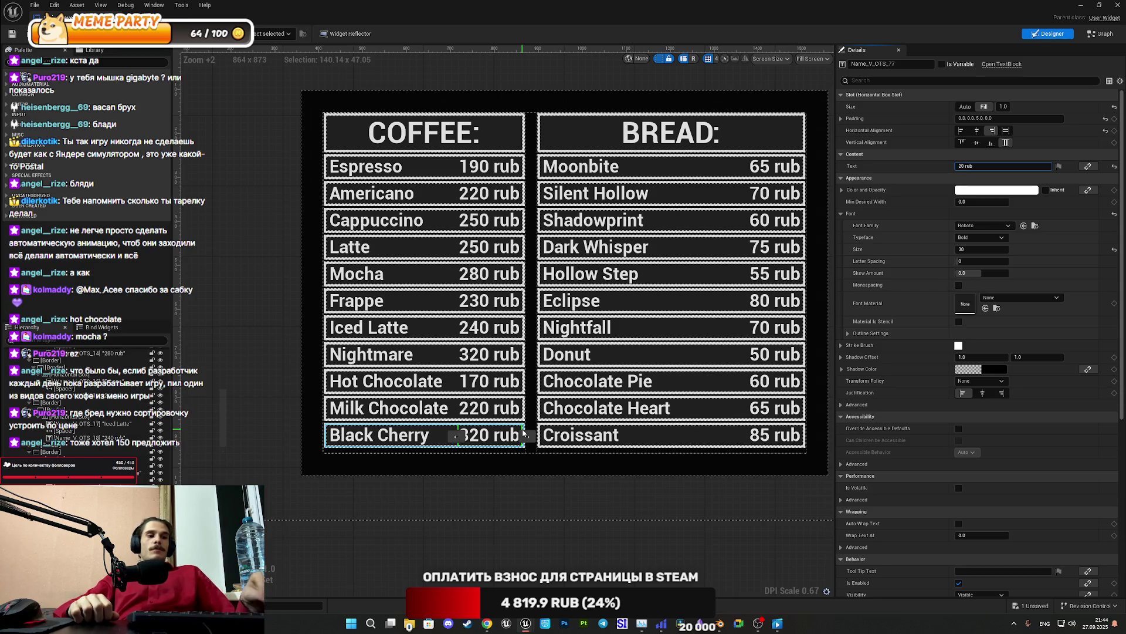
pyautogui.write('90')
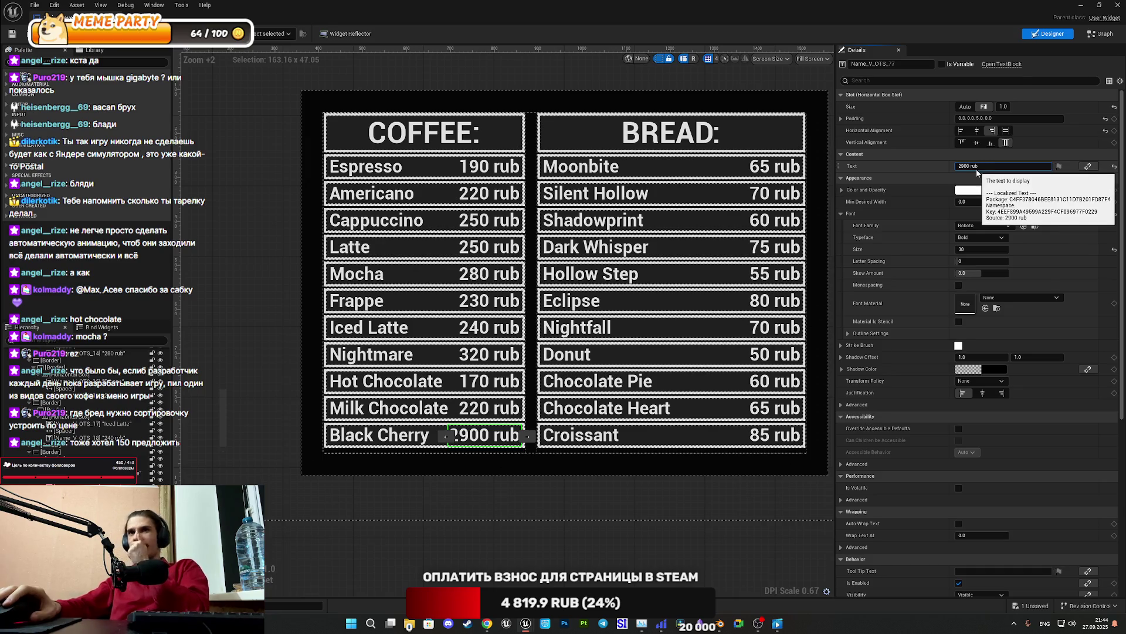
pyautogui.press('Left')
pyautogui.press('Left')
pyautogui.press('Left')
pyautogui.press('BackSpace')
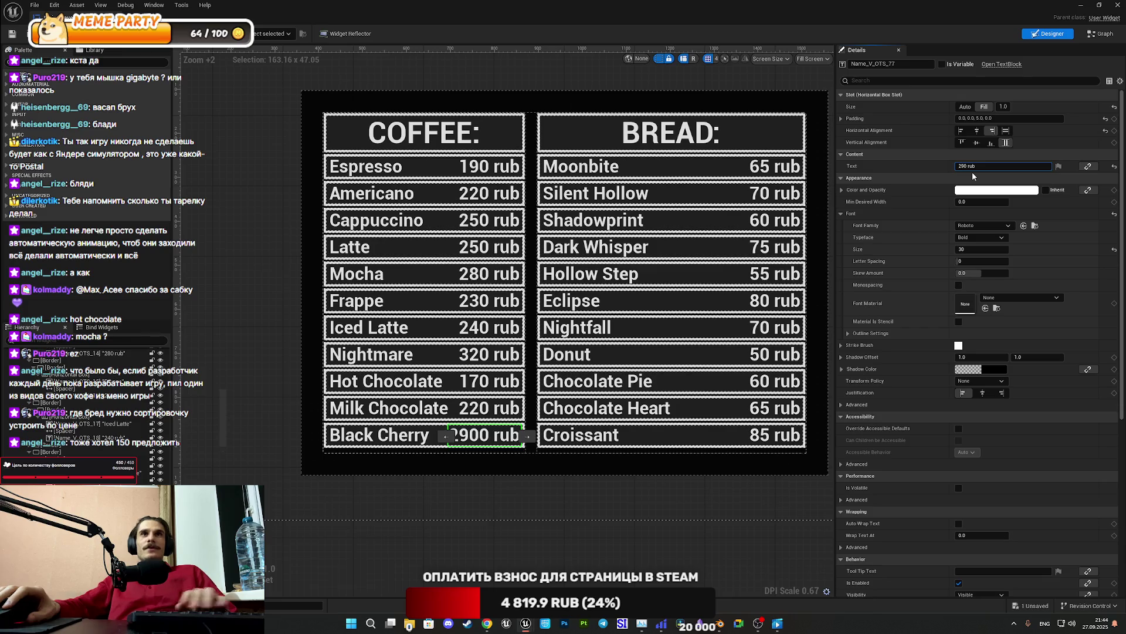
pyautogui.write('8')
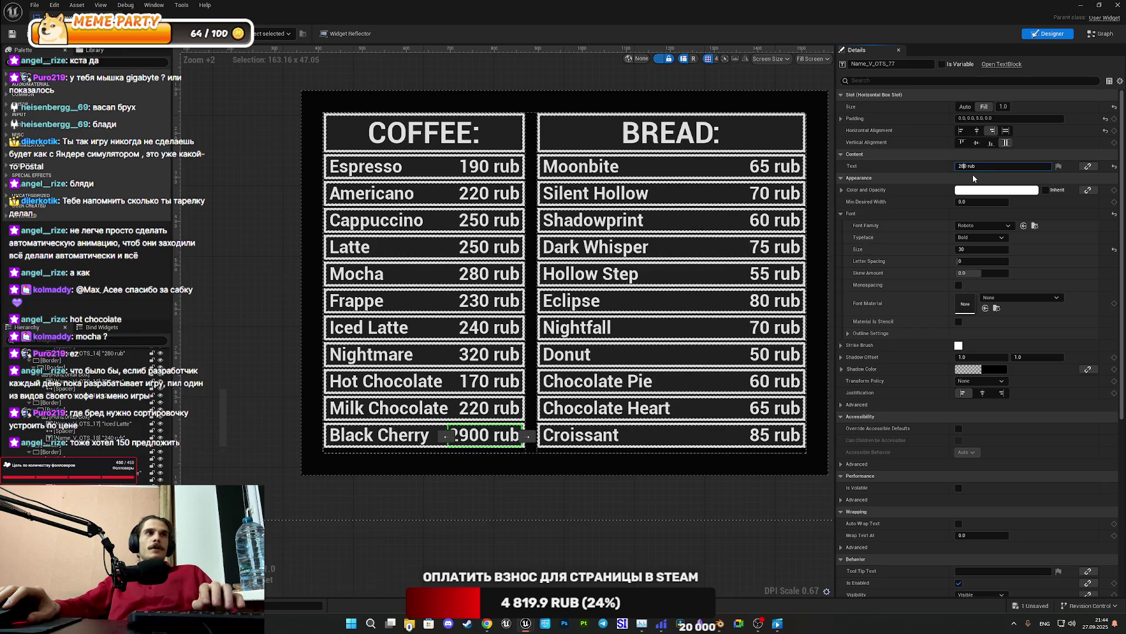
pyautogui.press('Return')
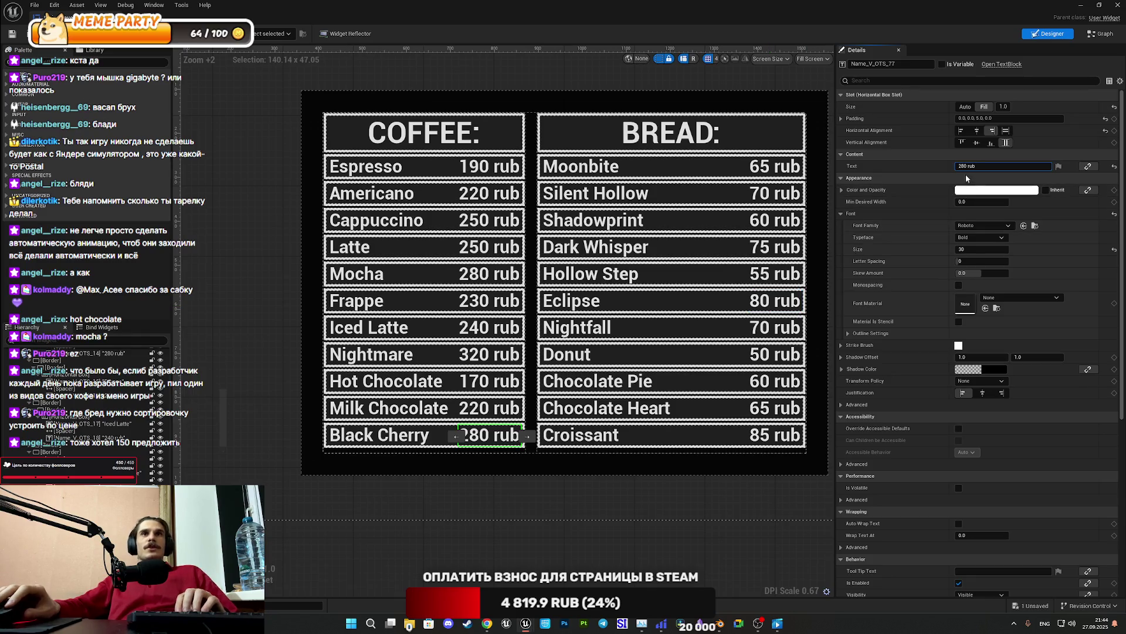
pyautogui.click(965, 166)
pyautogui.press('BackSpace')
pyautogui.write('9')
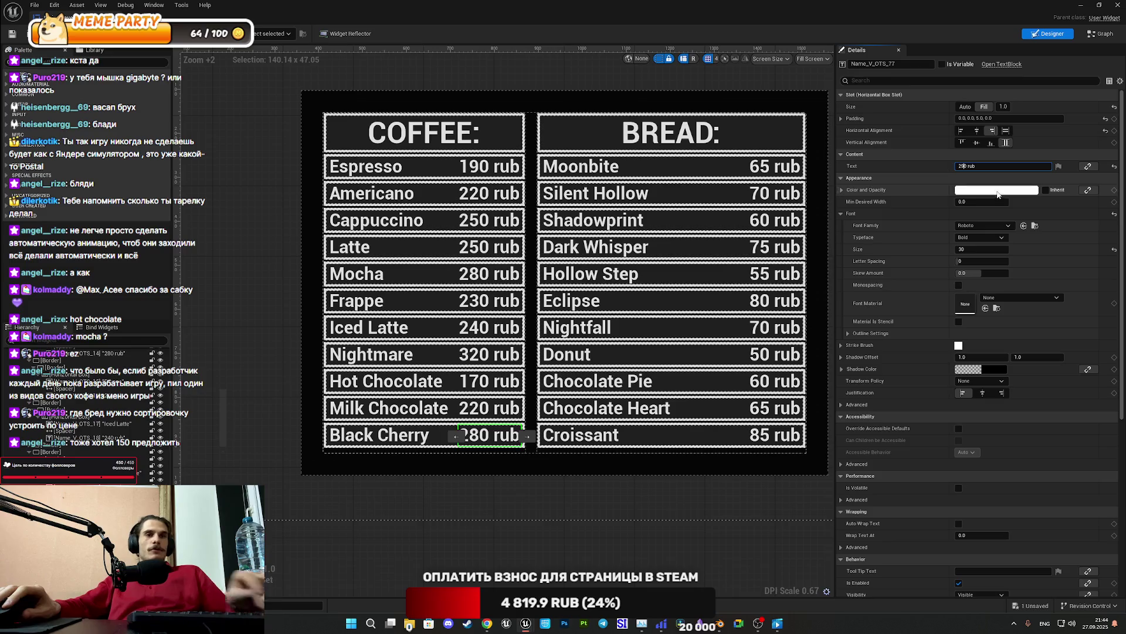
pyautogui.press('Return')
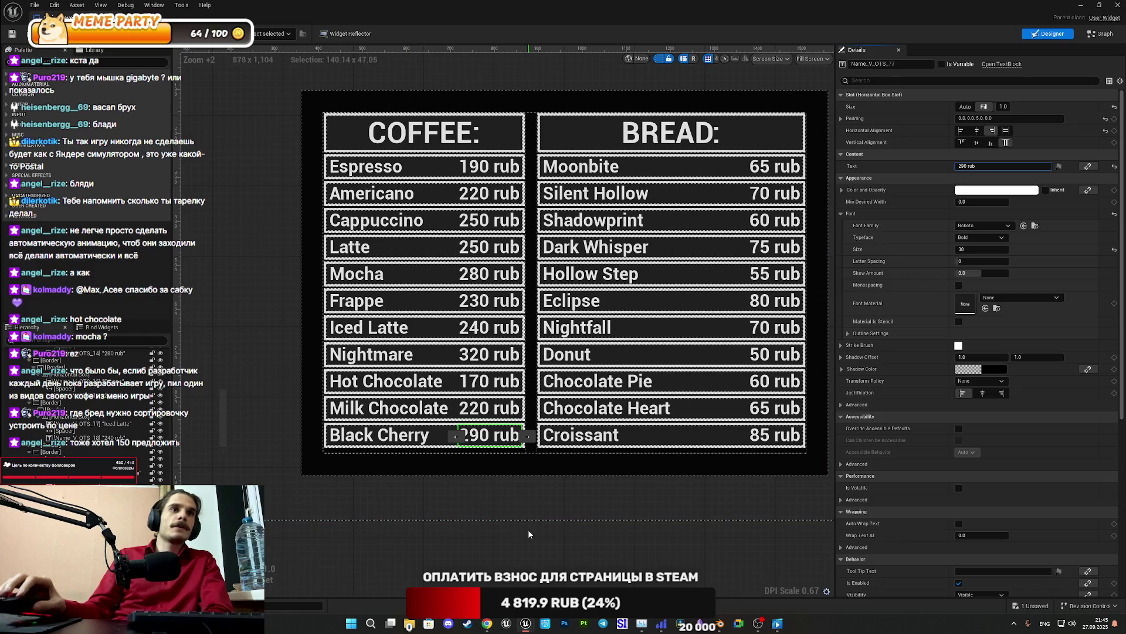
# Save the widget, then hide the COFFEE and BREAD price board in the Hierarchy
pyautogui.click(12, 33)
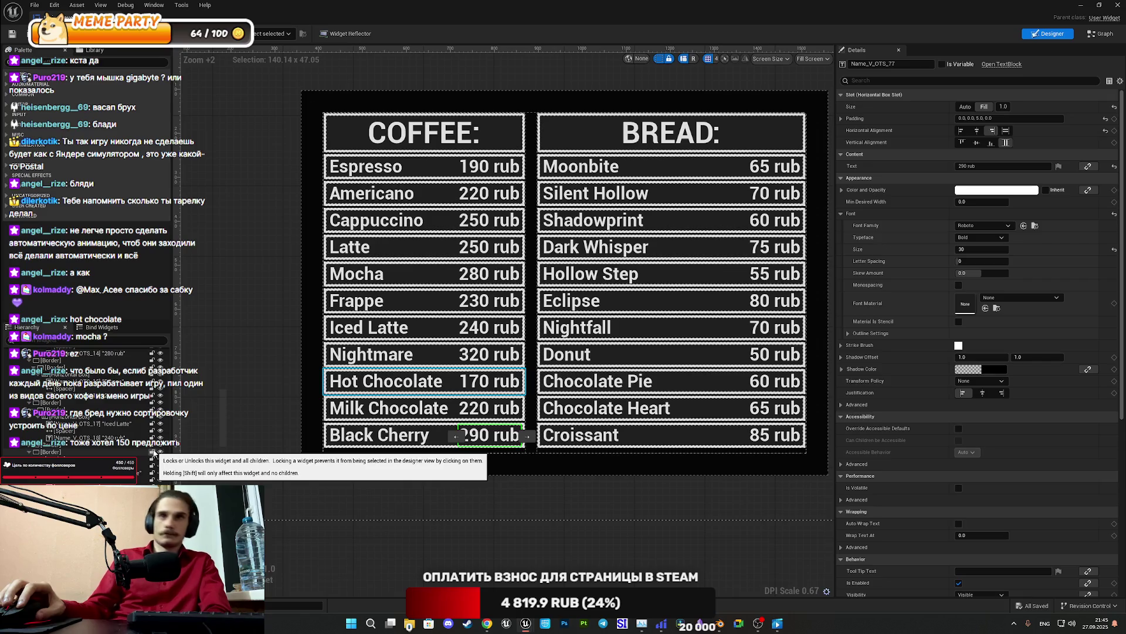
pyautogui.scroll(5, 145, 453)
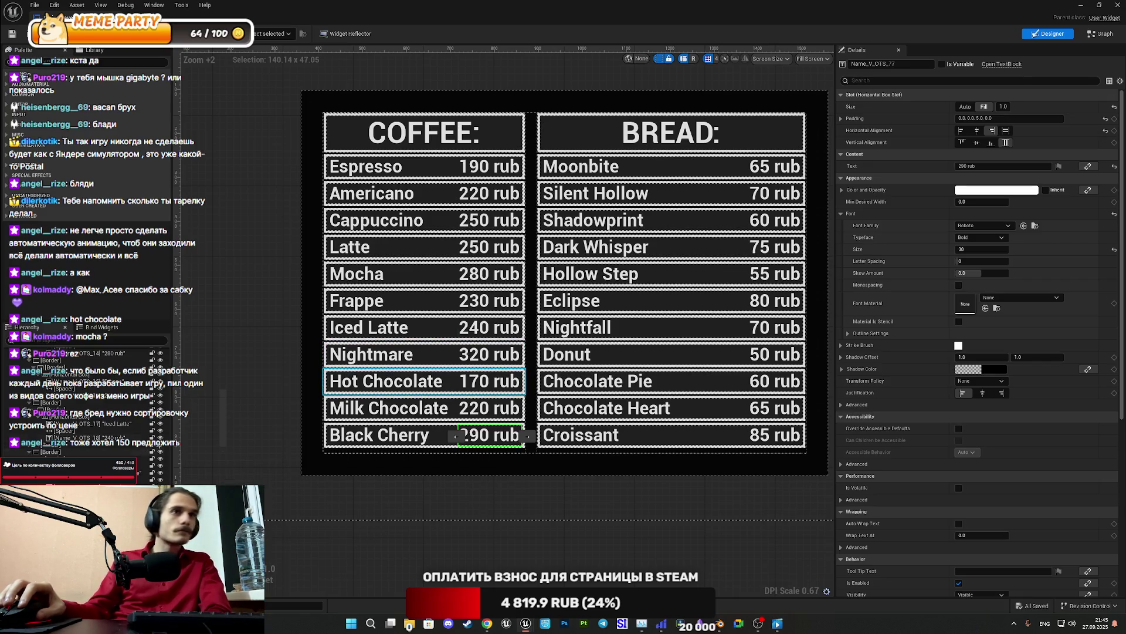
pyautogui.scroll(8, 145, 453)
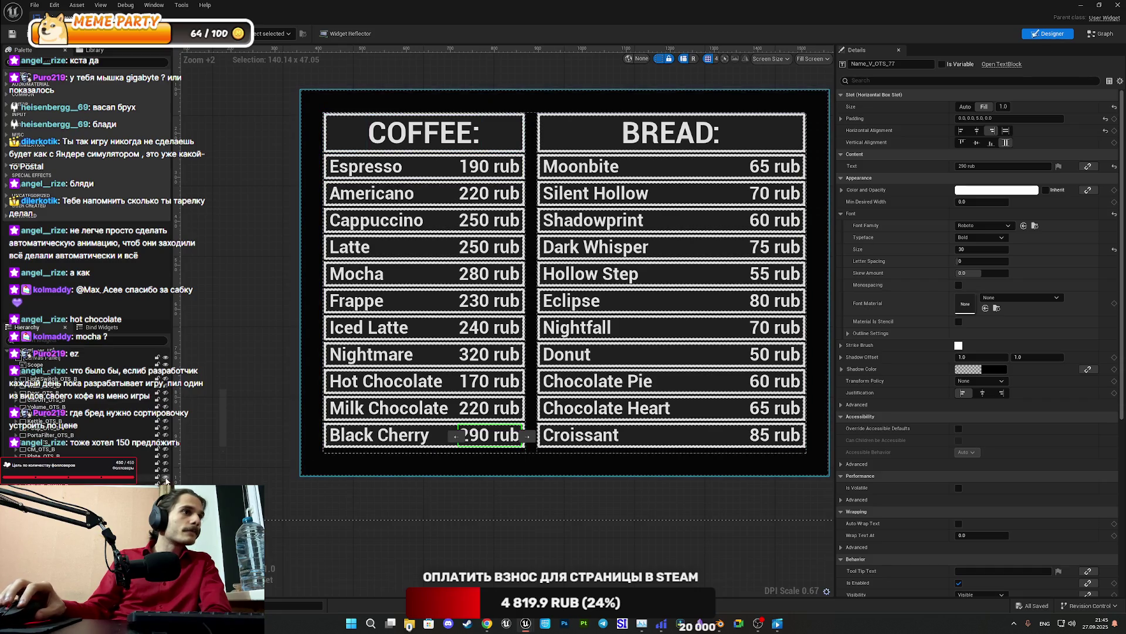
pyautogui.click(166, 478)
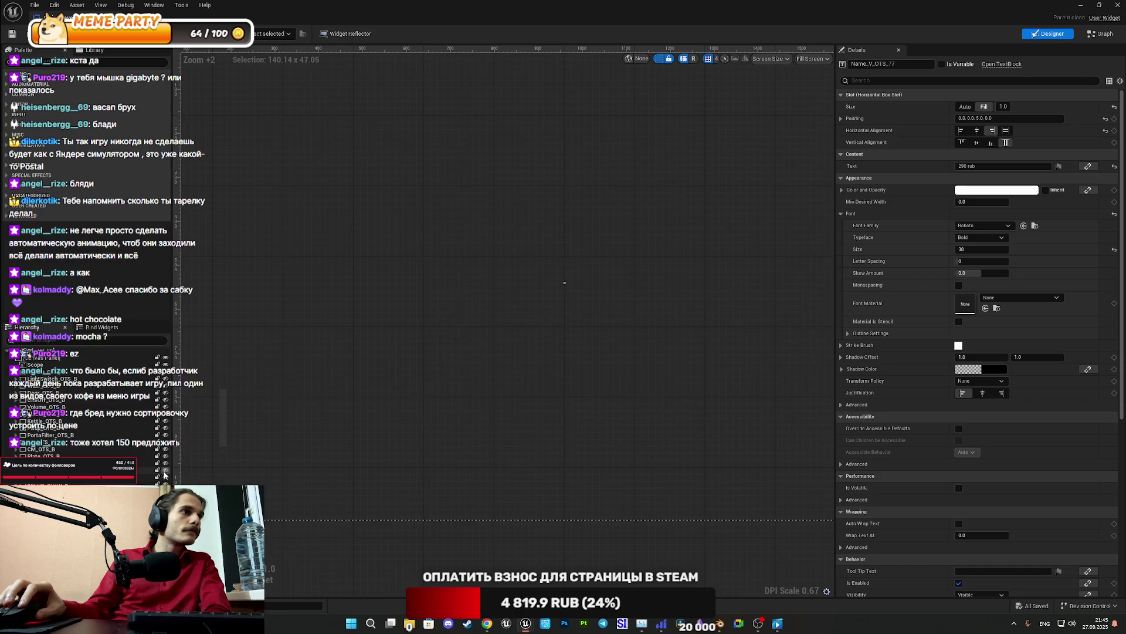
# Make the Coffee Preparation recipe board visible, listing Espresso through Nightmare
pyautogui.click(165, 471)
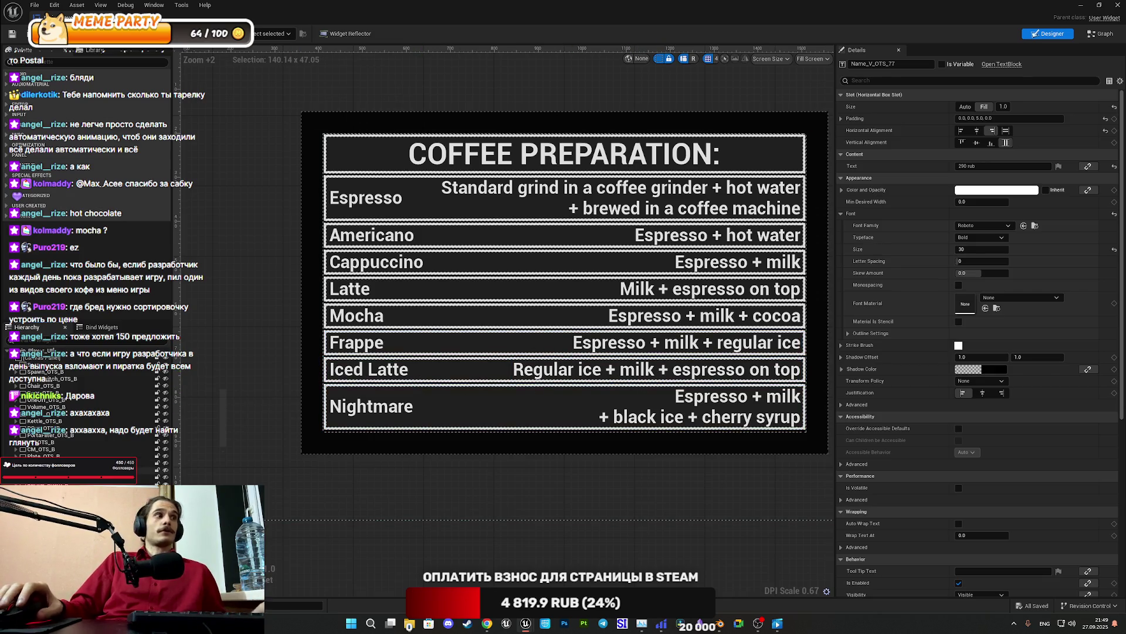
pyautogui.click(459, 403)
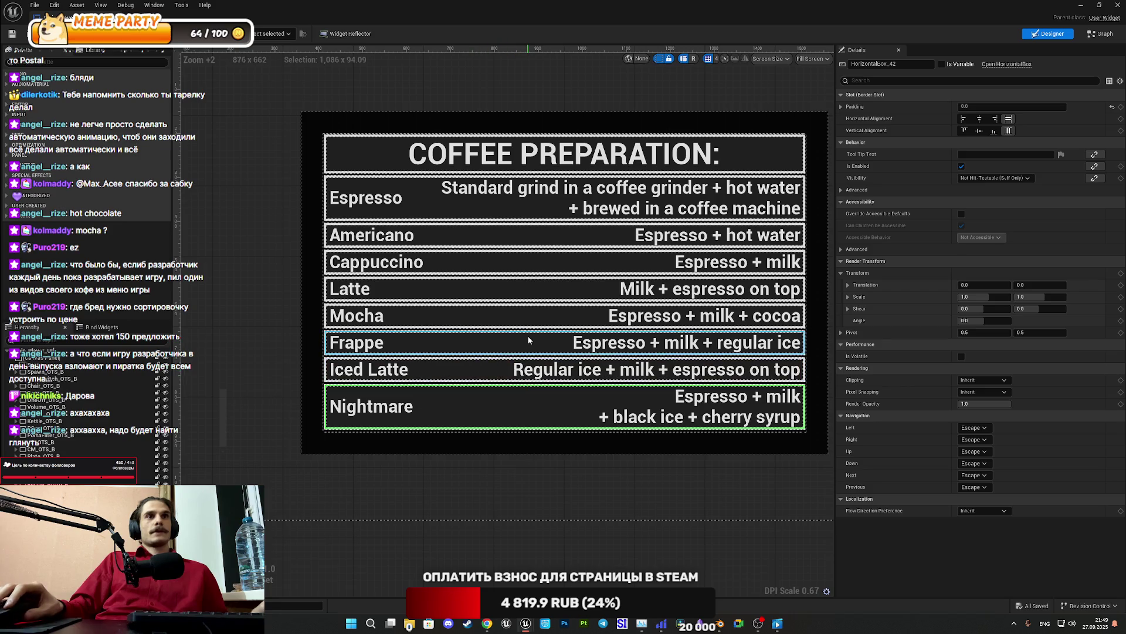
# Duplicate the Iced Latte recipe row and move the copy below Nightmare
pyautogui.click(492, 375)
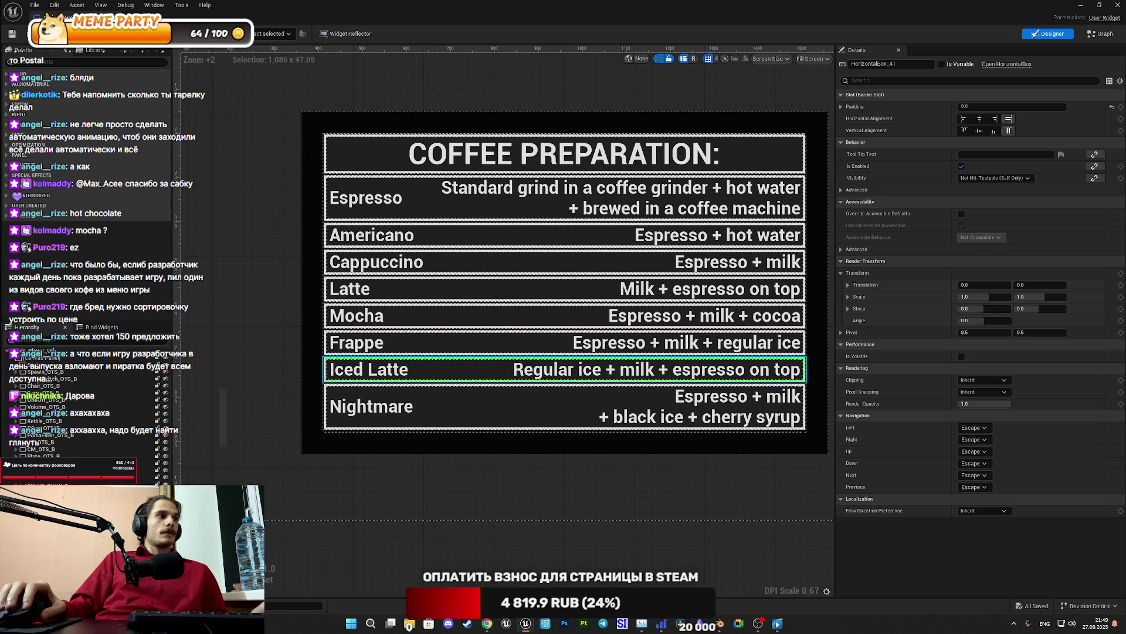
pyautogui.rightClick(50, 418)
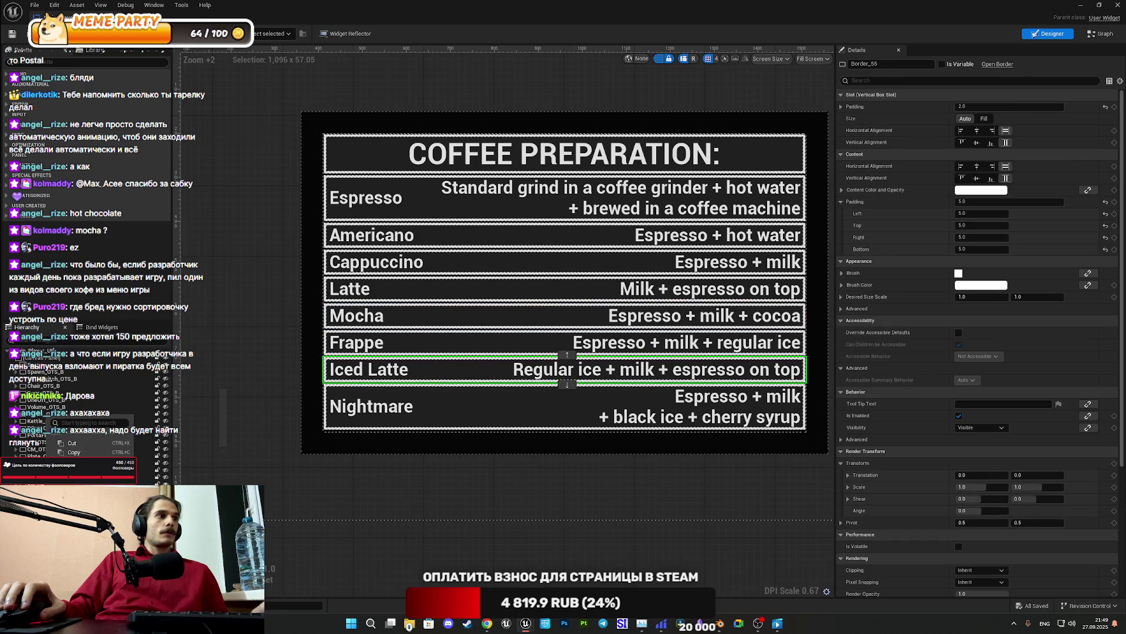
pyautogui.rightClick(59, 417)
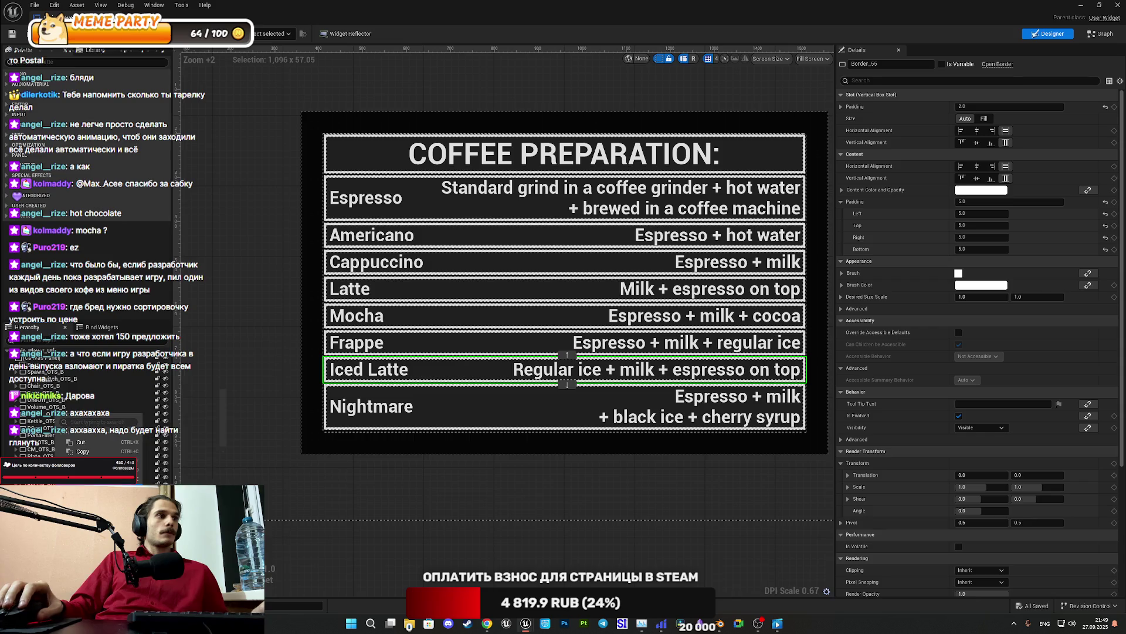
pyautogui.hotkey('ctrl', 'd')
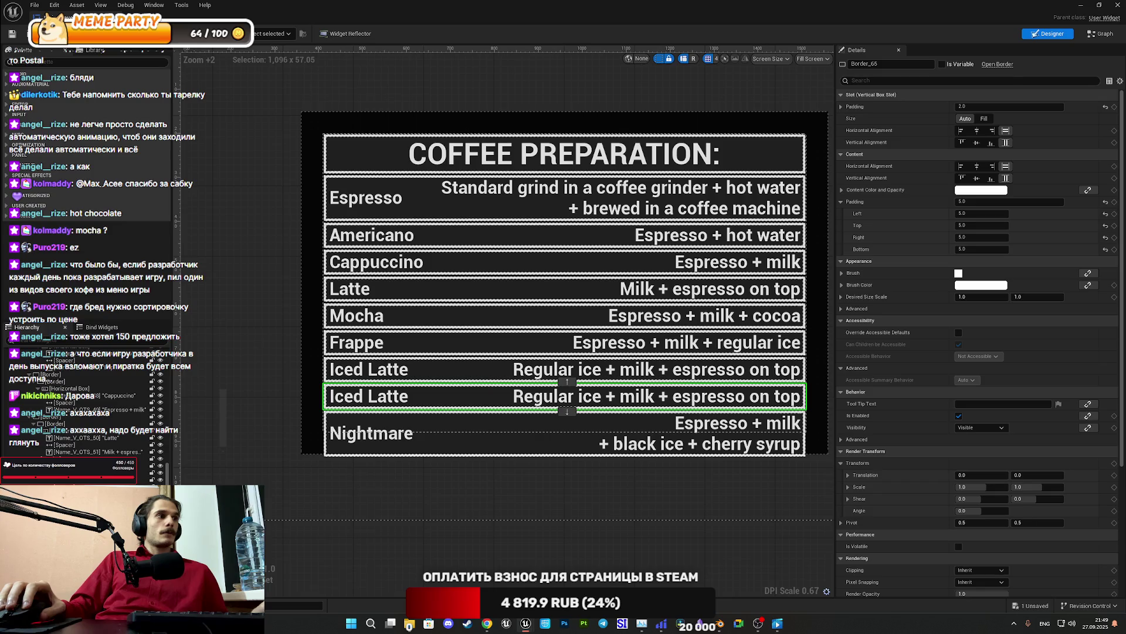
pyautogui.scroll(2, 88, 404)
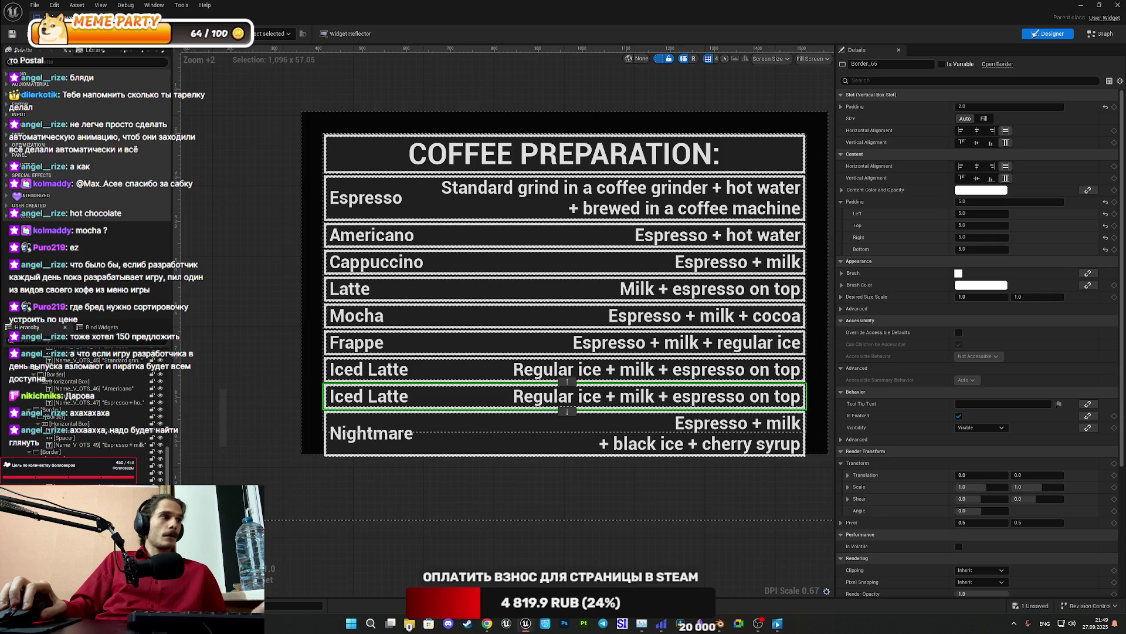
pyautogui.click(567, 410)
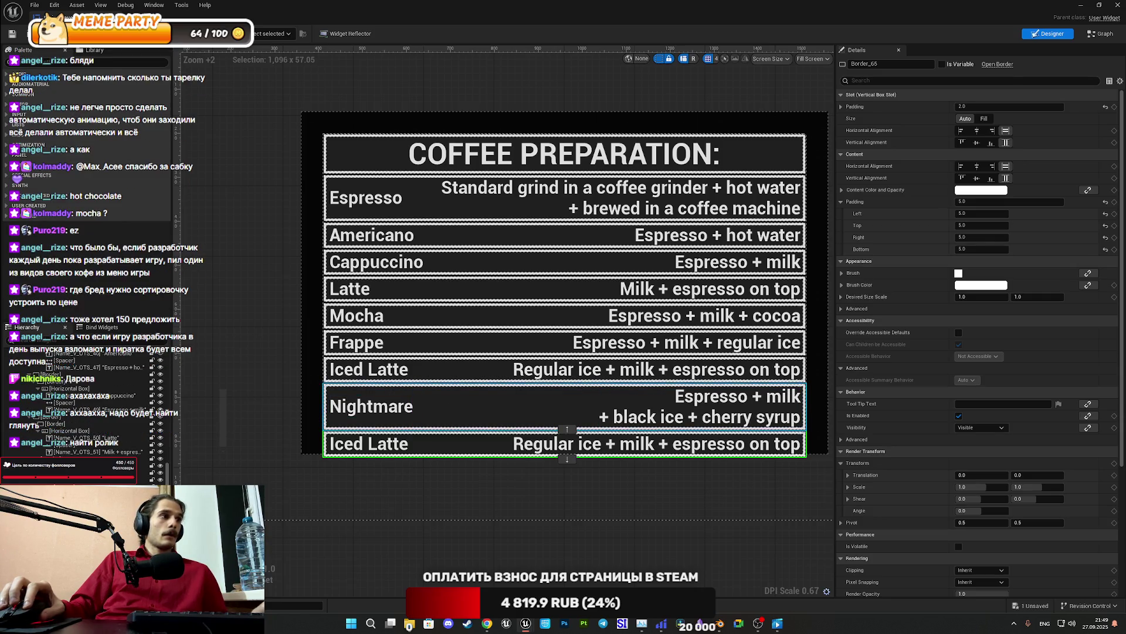
pyautogui.click(567, 406)
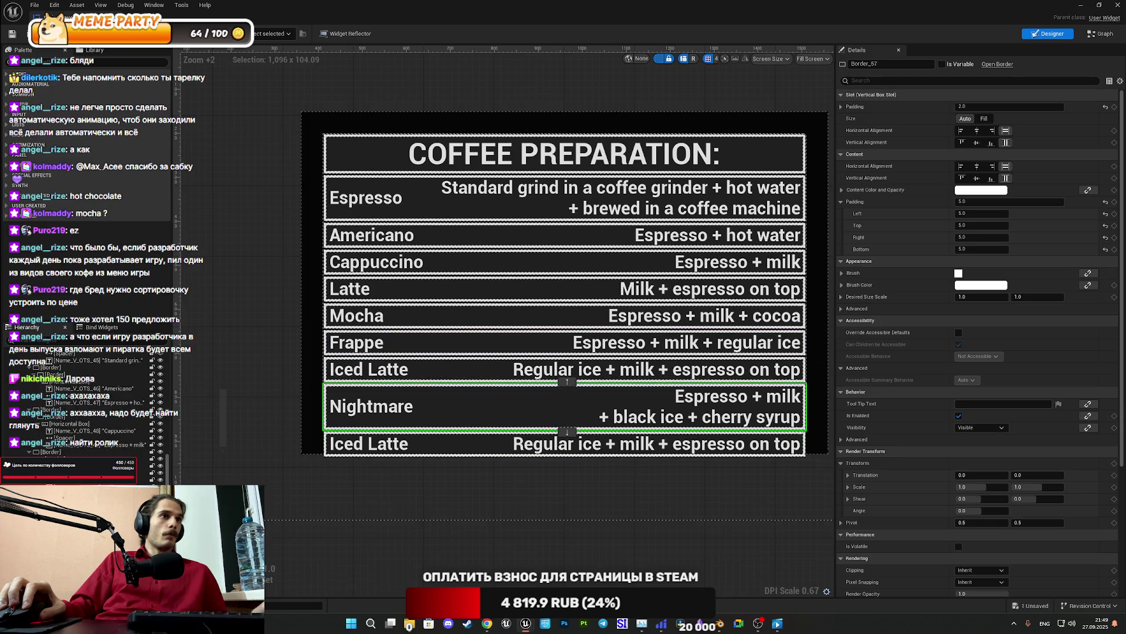
pyautogui.click(388, 447)
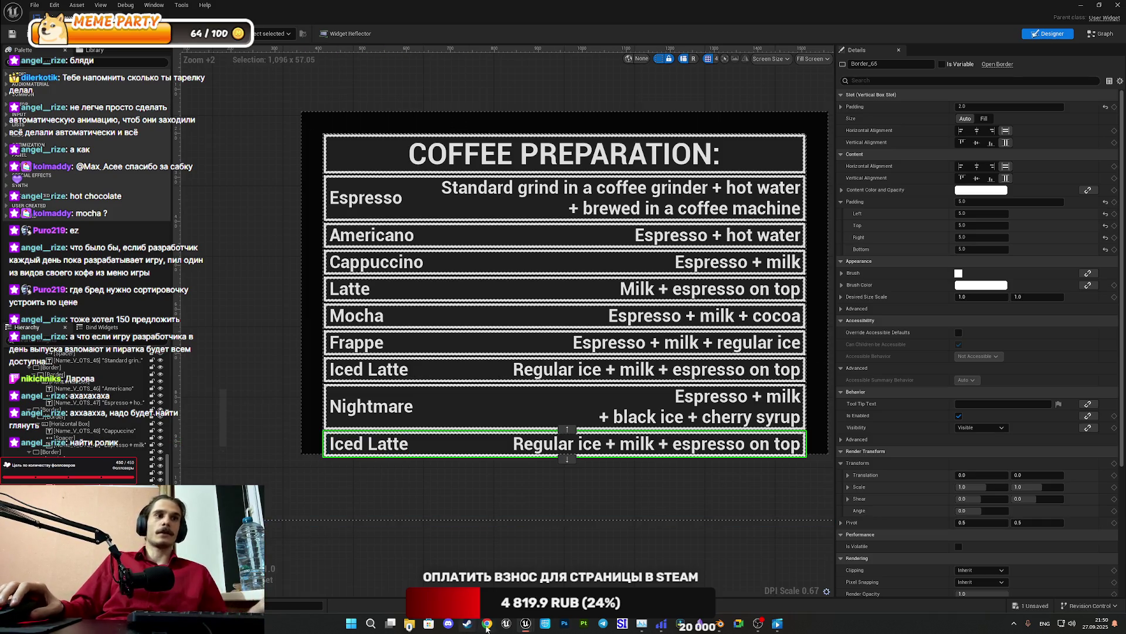
# Rename the bottom row's drink name from Iced Latte to Hot Chocolate
pyautogui.moveTo(487, 626)
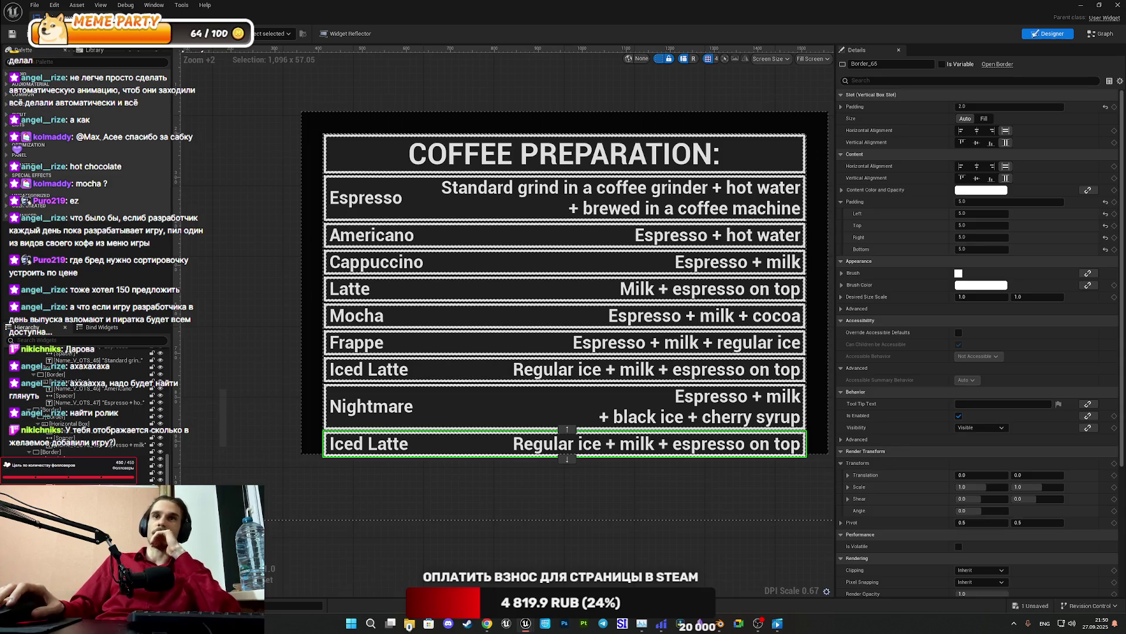
pyautogui.click(371, 445)
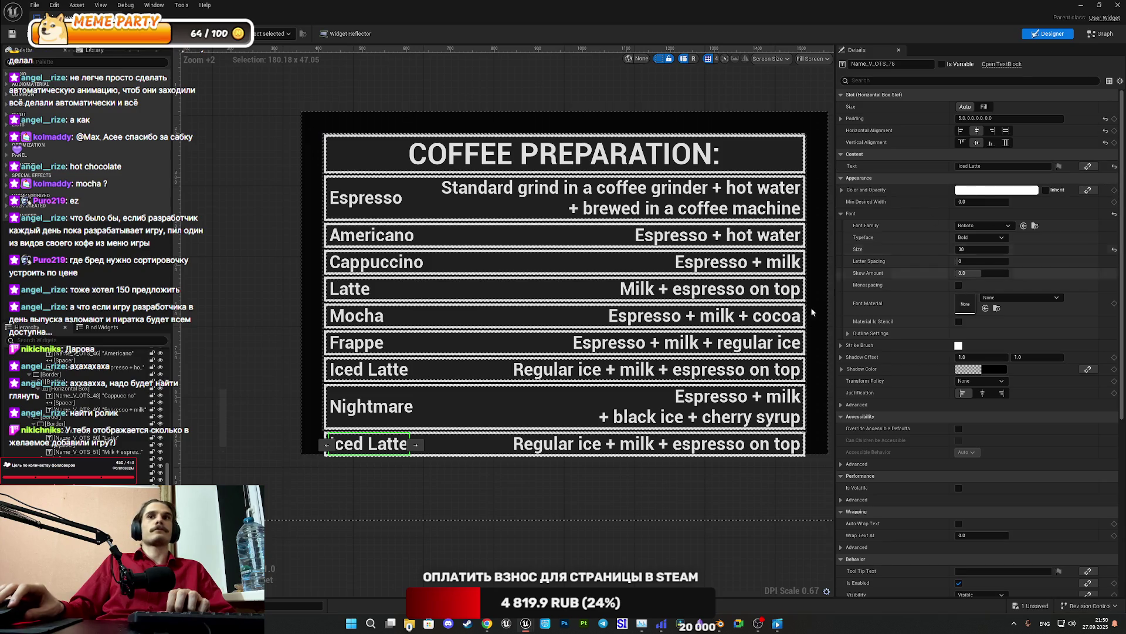
pyautogui.moveTo(526, 623)
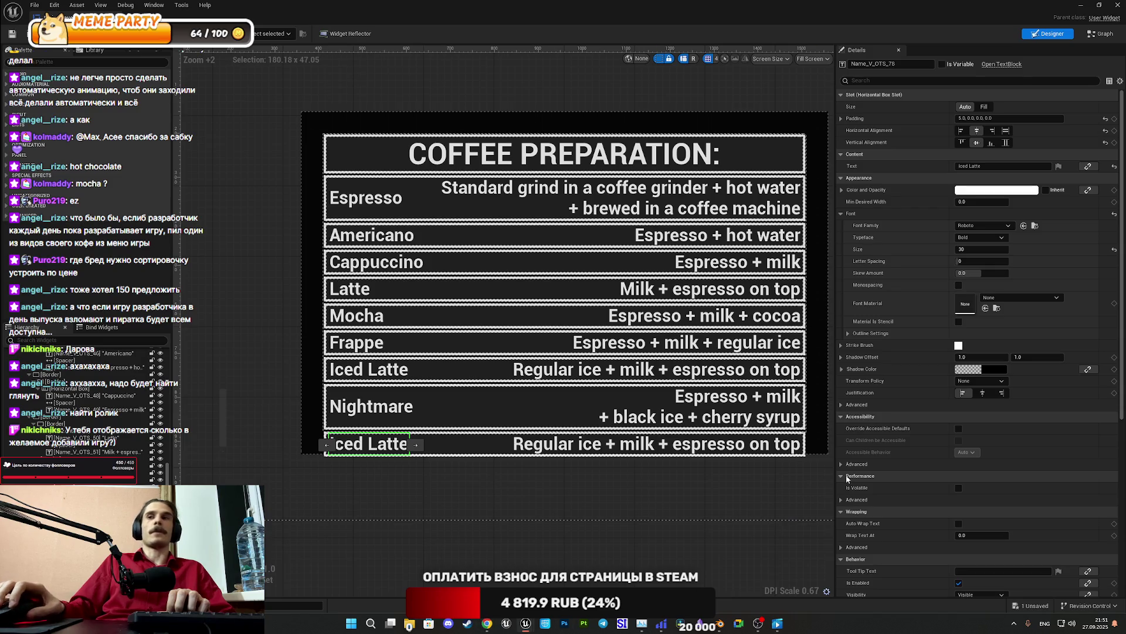
pyautogui.click(1000, 166)
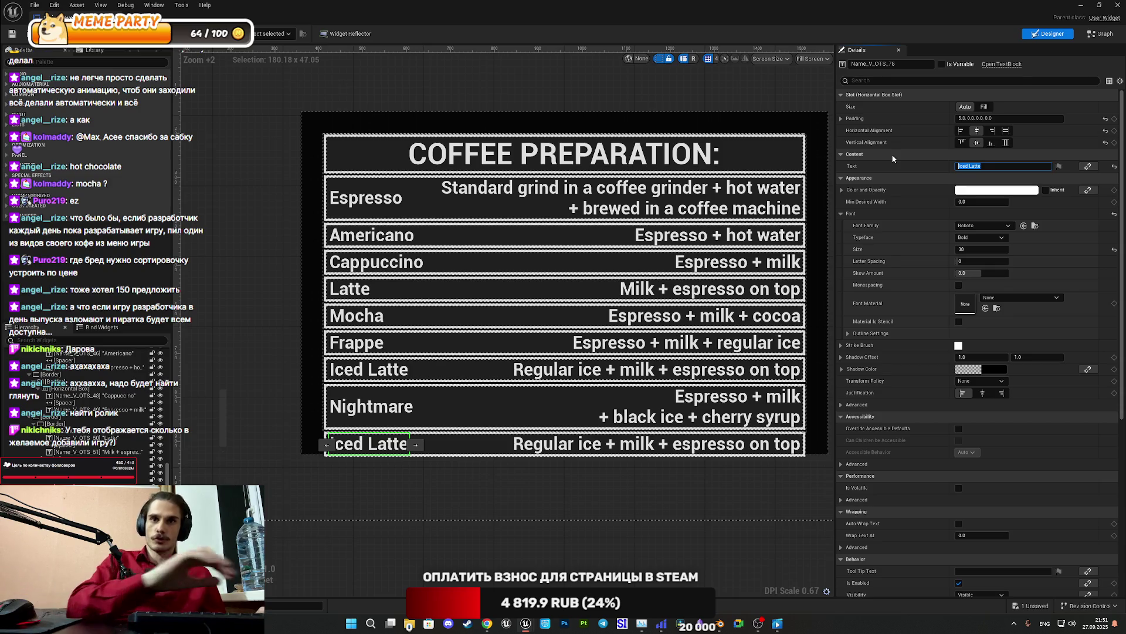
pyautogui.write('Hot Choco')
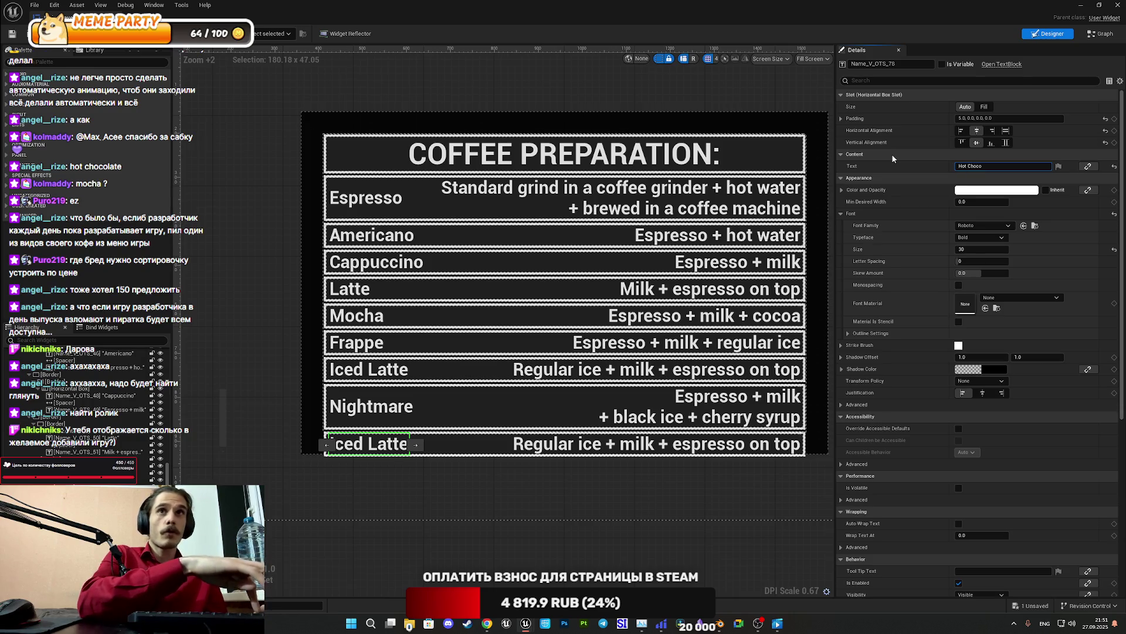
pyautogui.write('late')
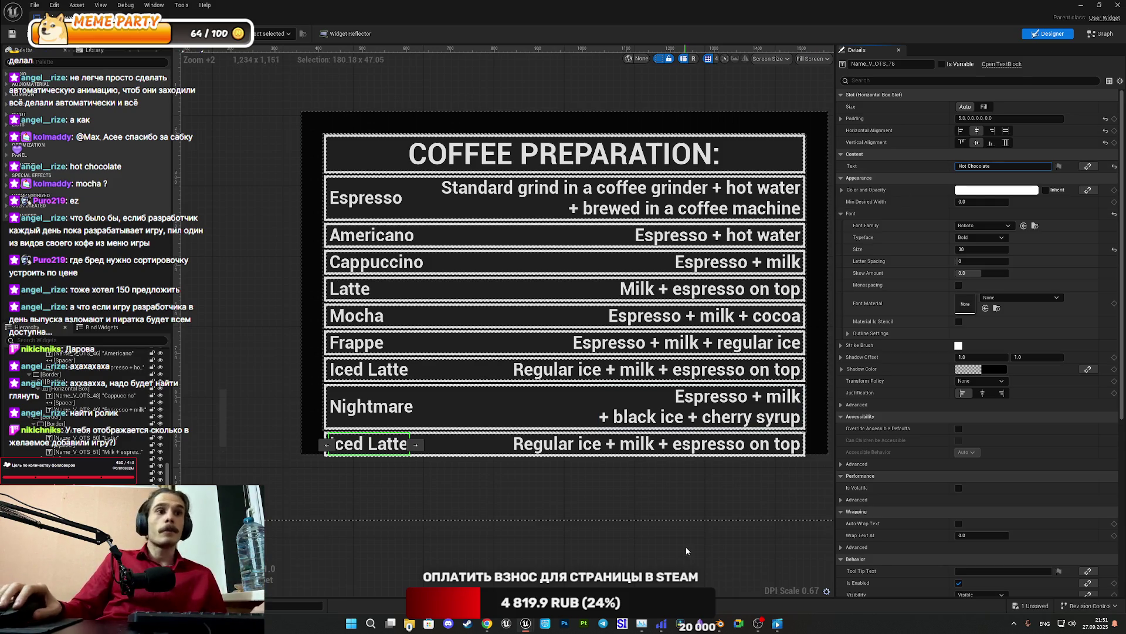
pyautogui.press('Return')
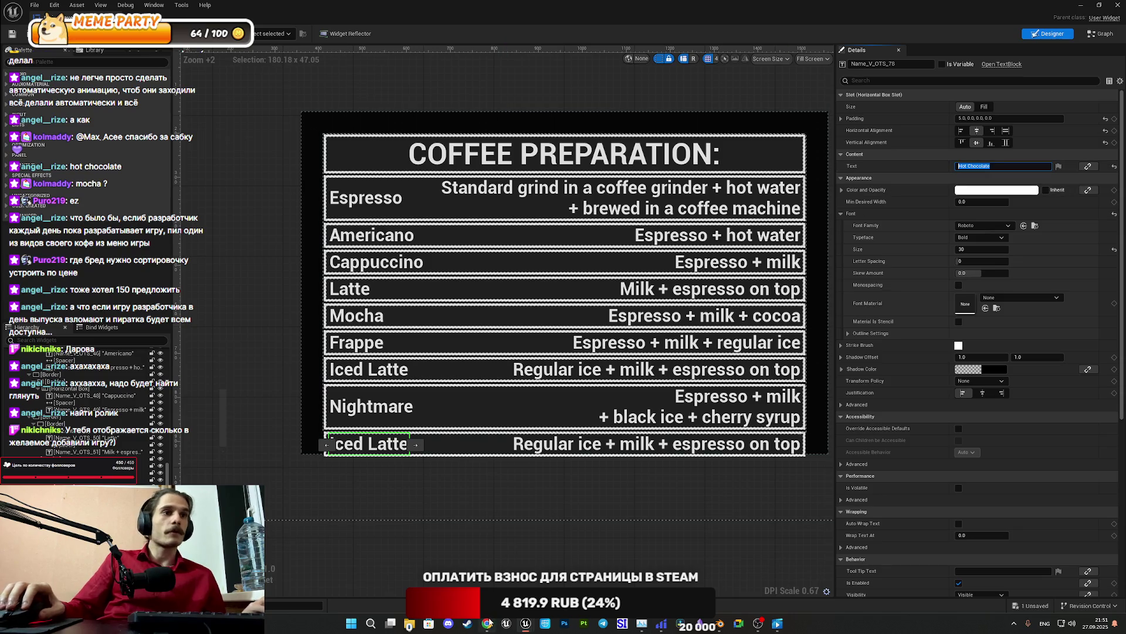
pyautogui.click(492, 627)
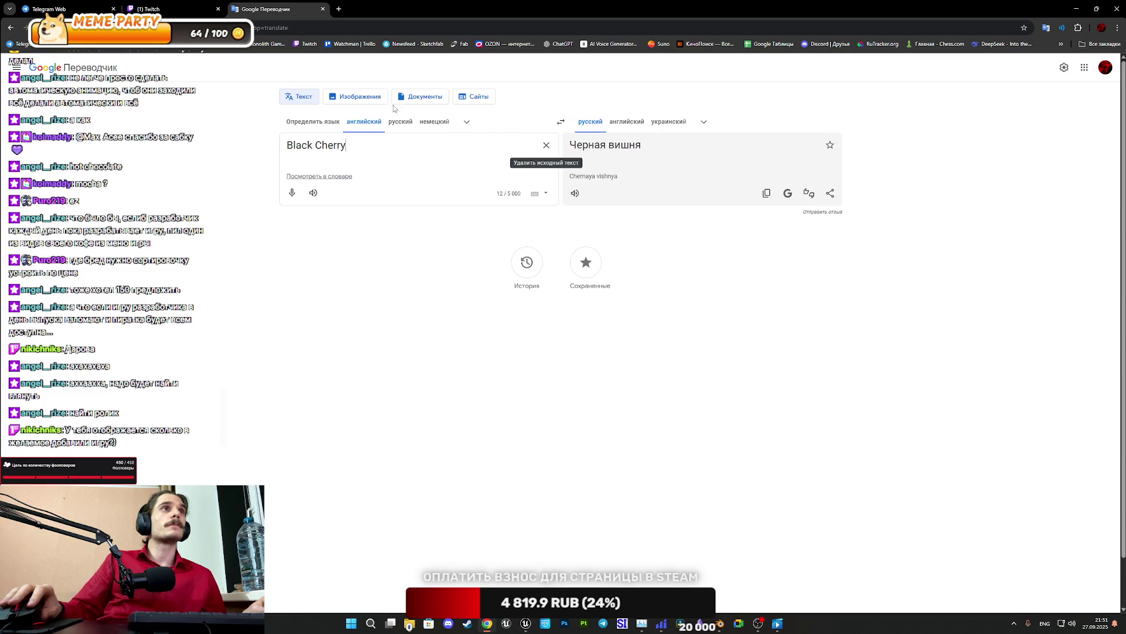
# Open a second Google Translate tab and check the My Twitch notifications
pyautogui.middleClick(63, 71)
pyautogui.click(381, 9)
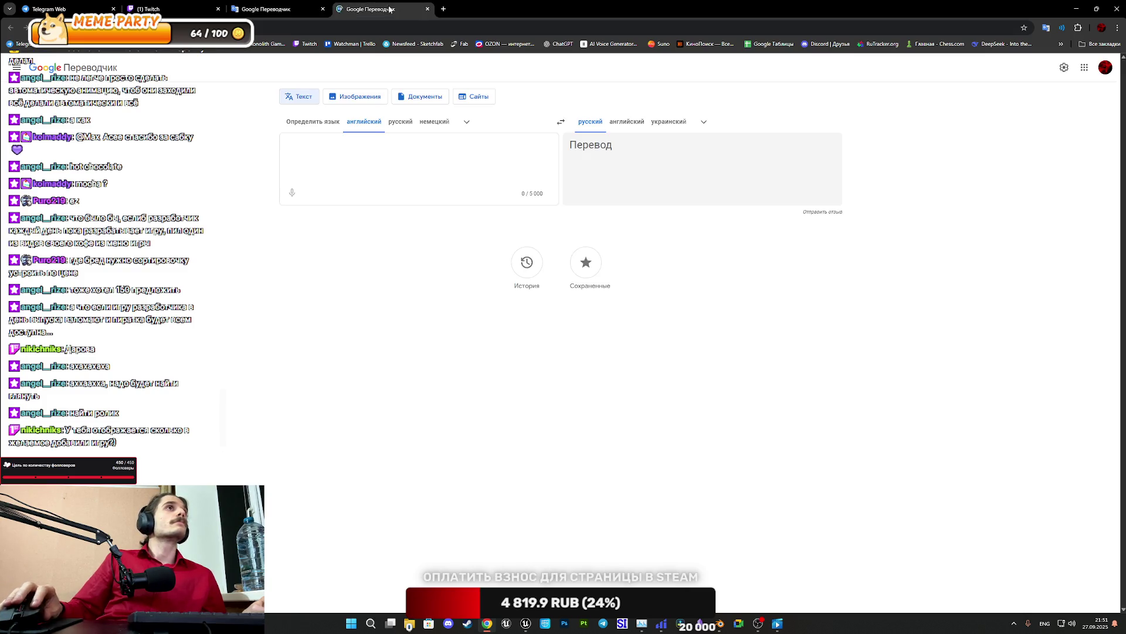
pyautogui.click(176, 9)
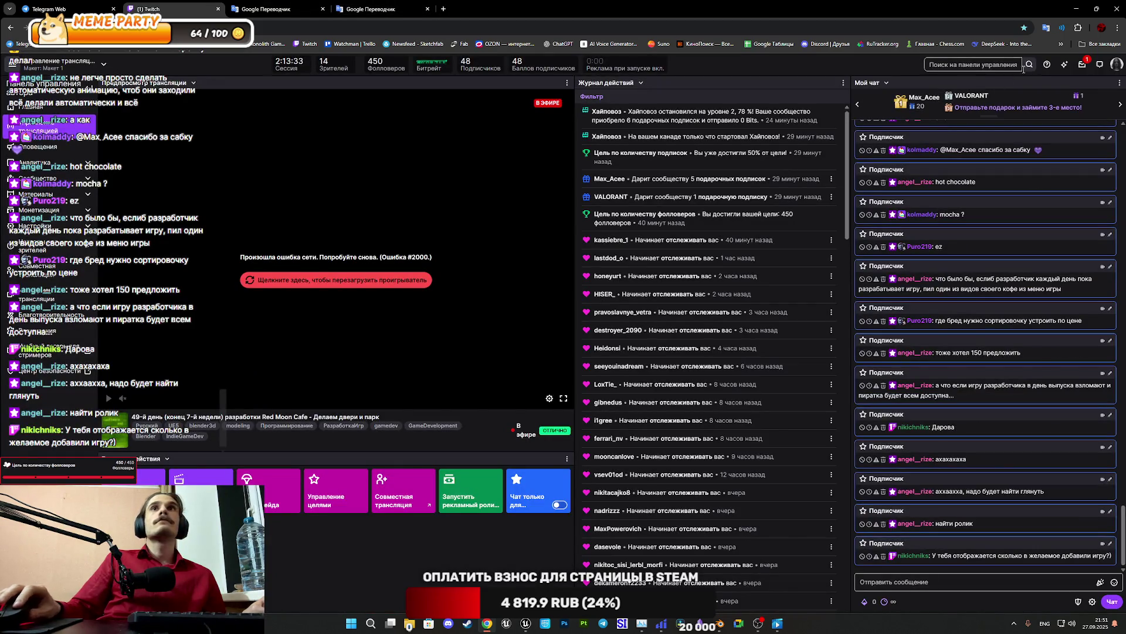
pyautogui.click(1083, 64)
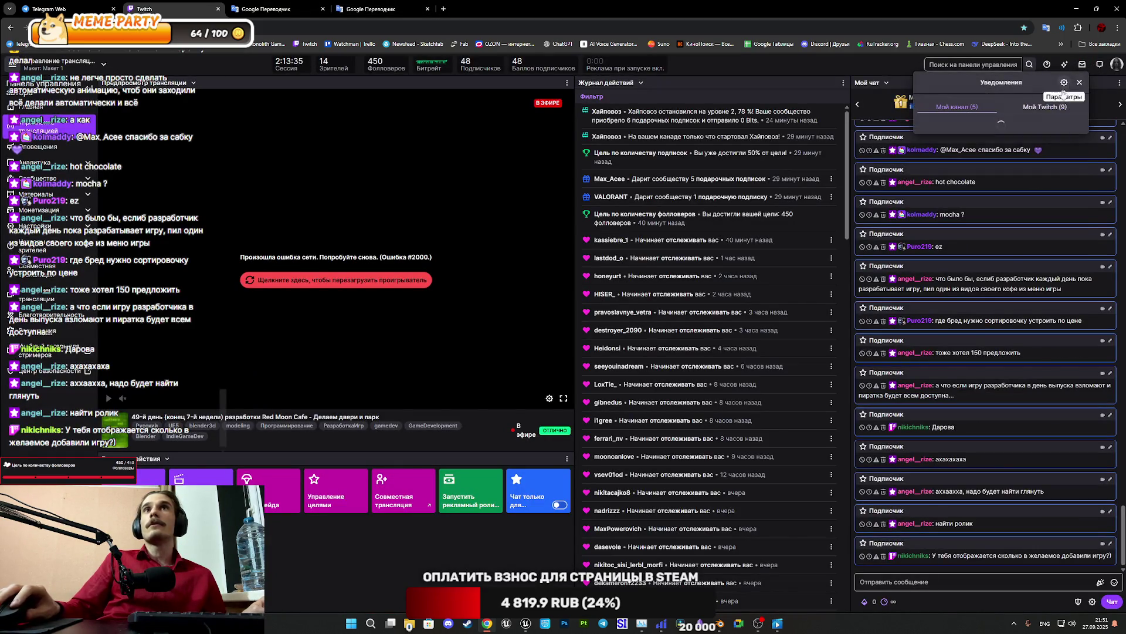
pyautogui.click(1035, 107)
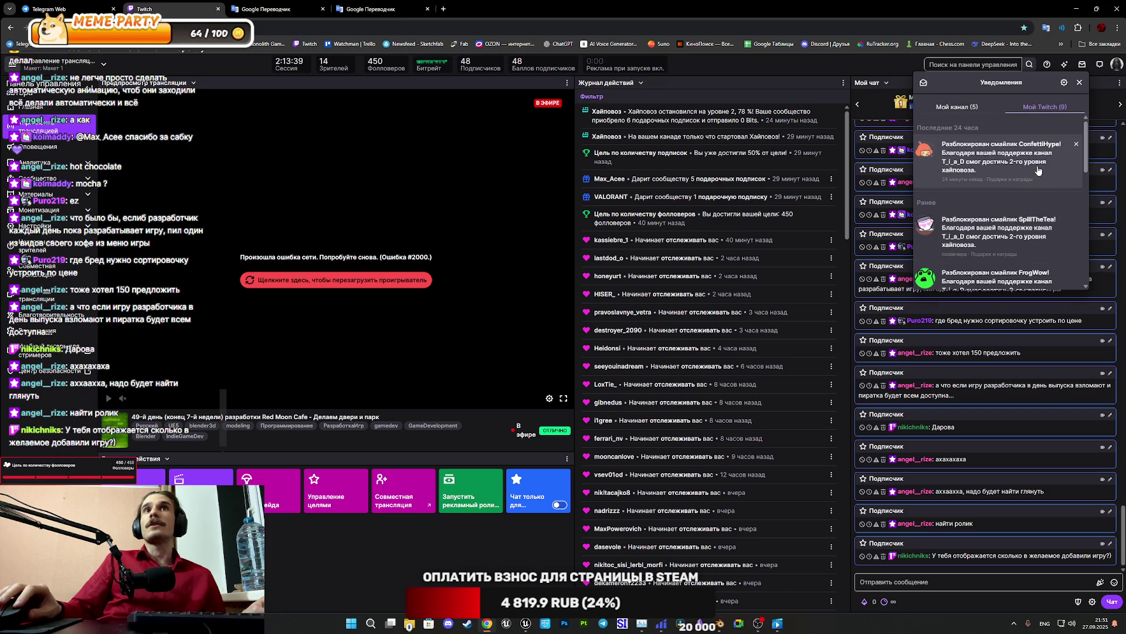
pyautogui.click(1079, 83)
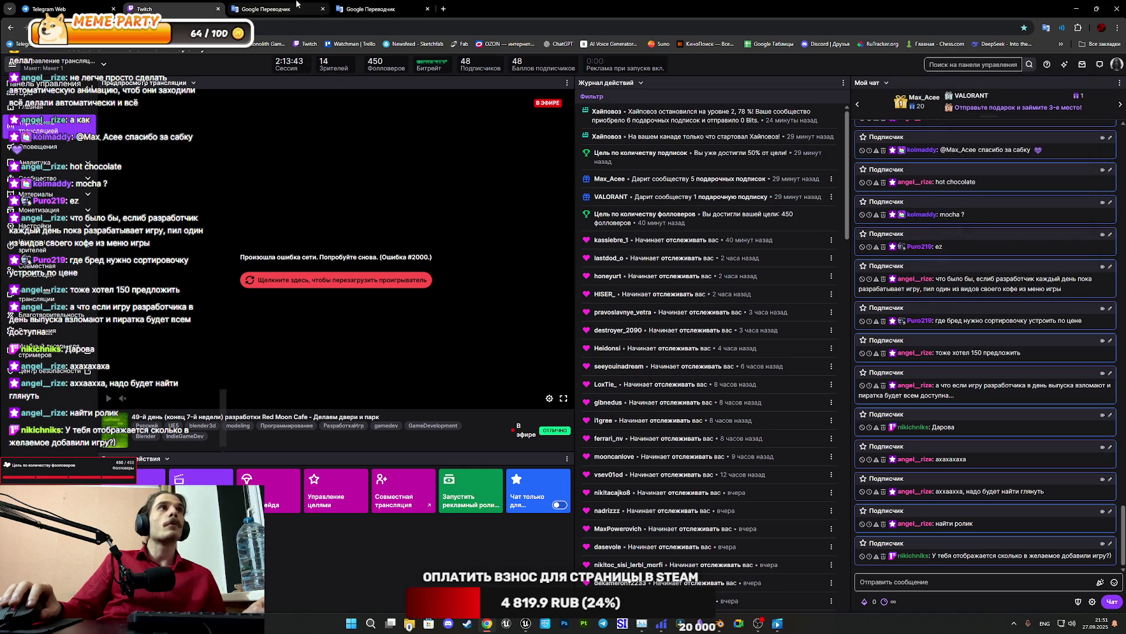
# Enter 'Hot Chocolate' in the new translator tab and return to Unreal
pyautogui.click(358, 9)
pyautogui.write('Hot Chocolate')
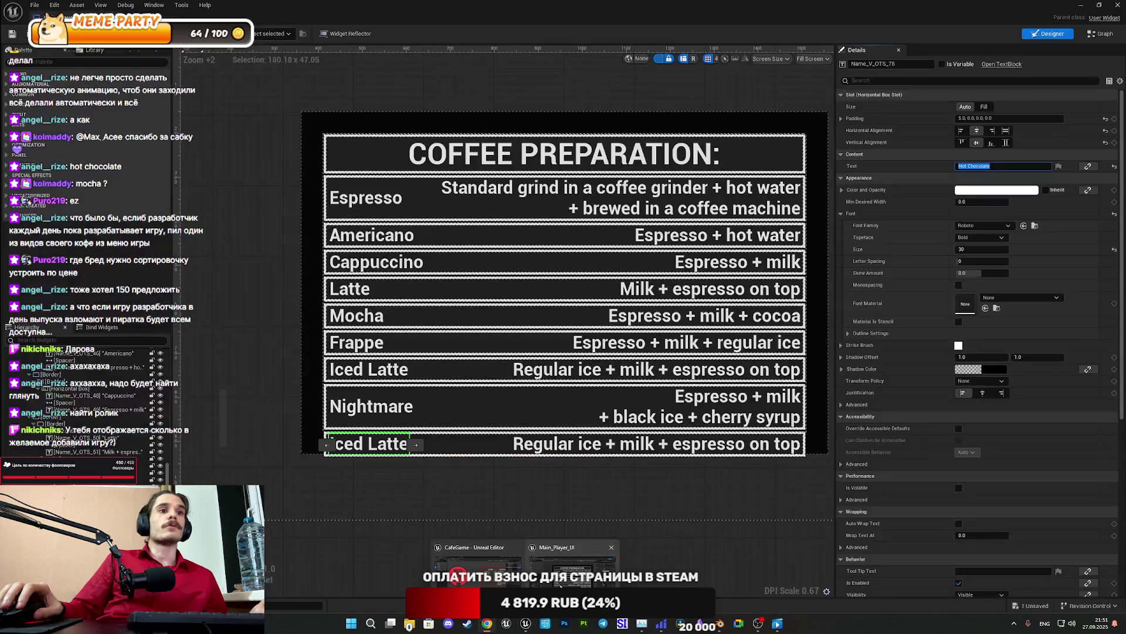
pyautogui.click(526, 623)
# Replace the Hot Chocolate row's recipe text with 'Hot water + cacao' in the Details Text field
pyautogui.hotkey('ctrl', 'v')
pyautogui.click(556, 449)
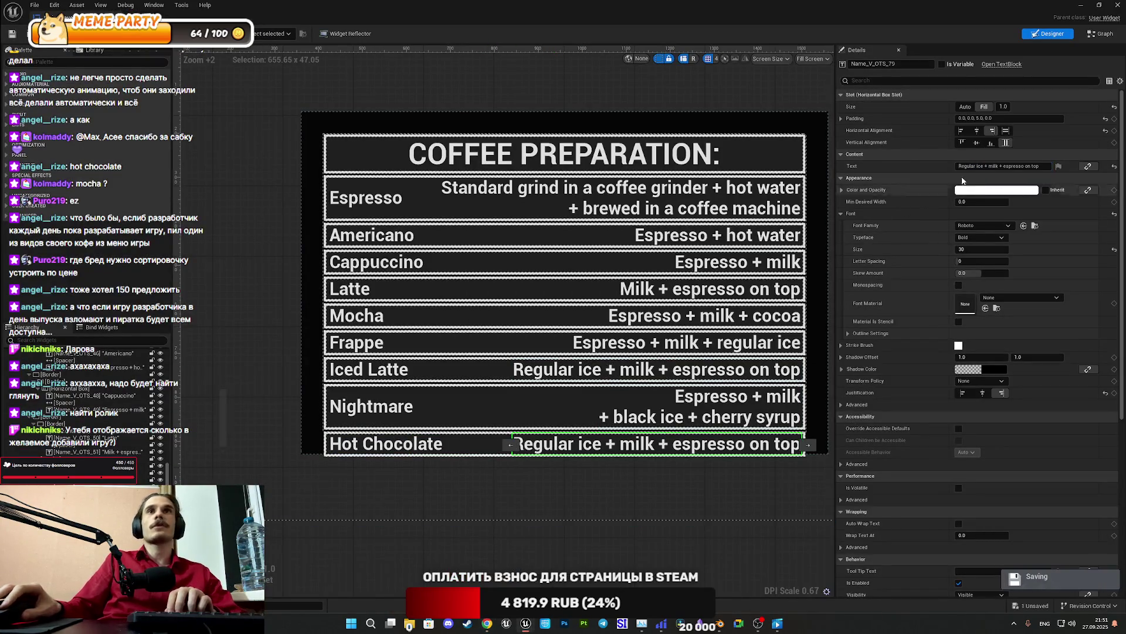
pyautogui.moveTo(984, 166); pyautogui.dragTo(958, 166)
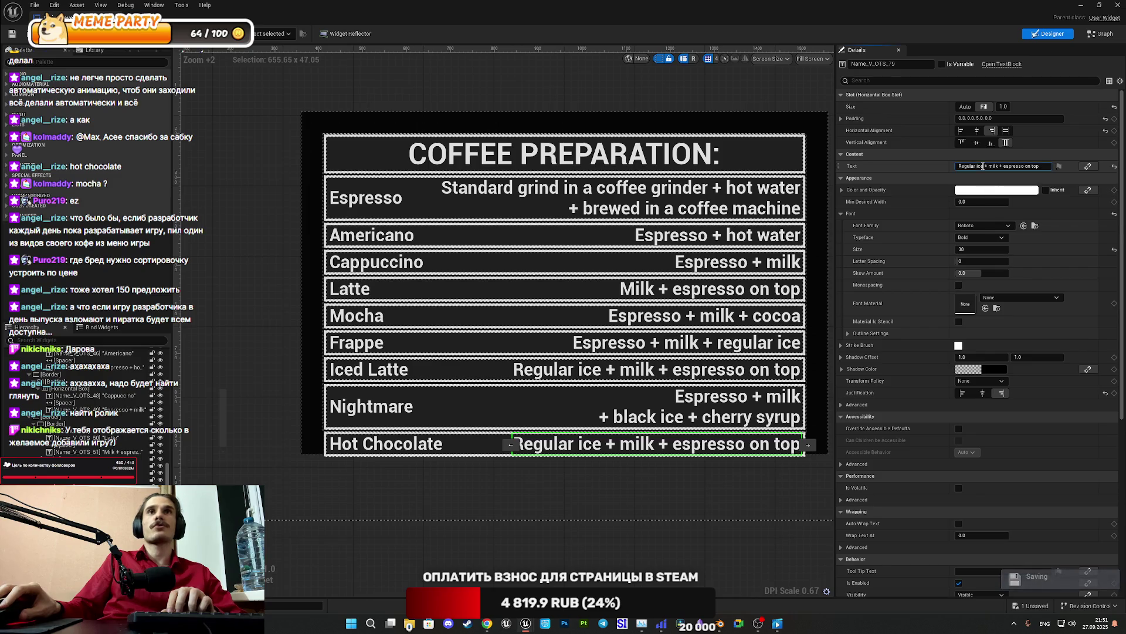
pyautogui.write('H')
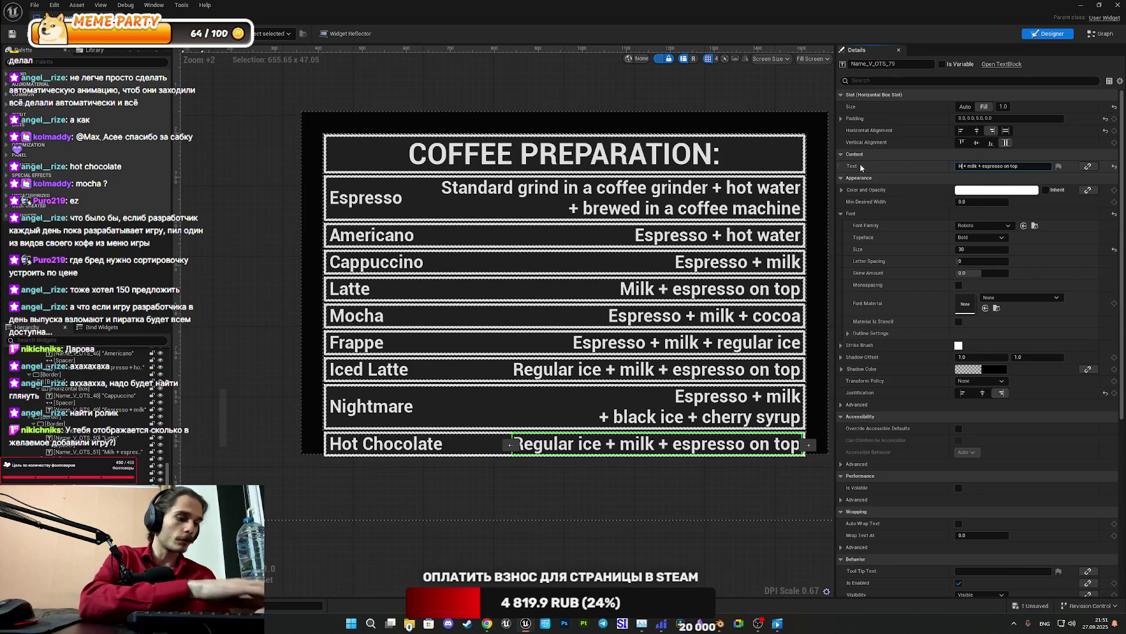
pyautogui.write('ot WQ')
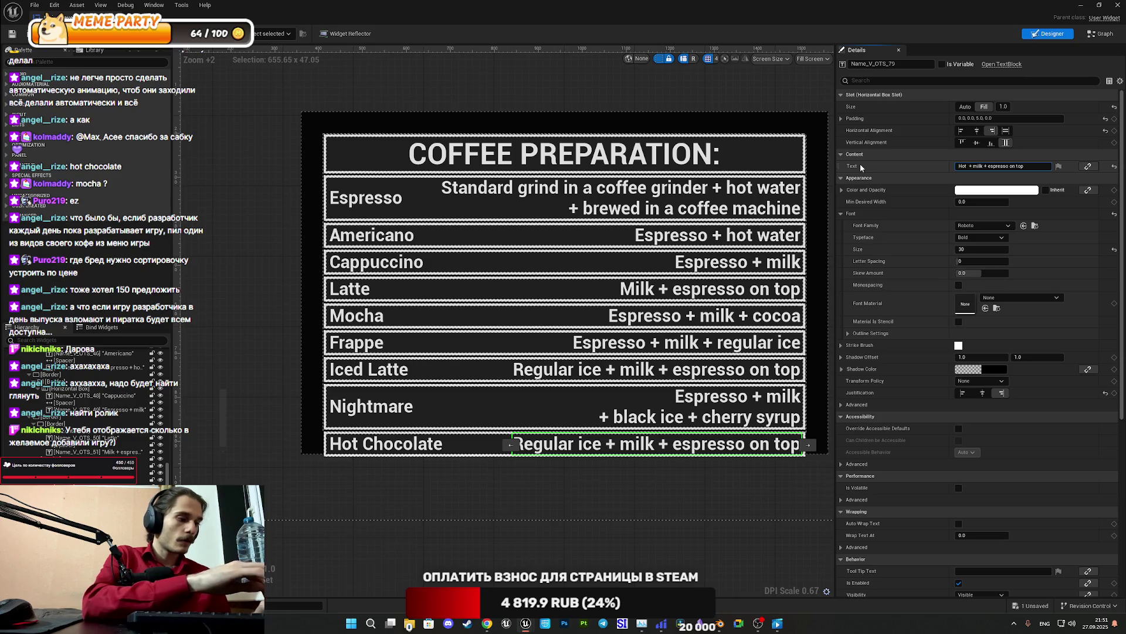
pyautogui.press('BackSpace')
pyautogui.press('BackSpace')
pyautogui.write('water')
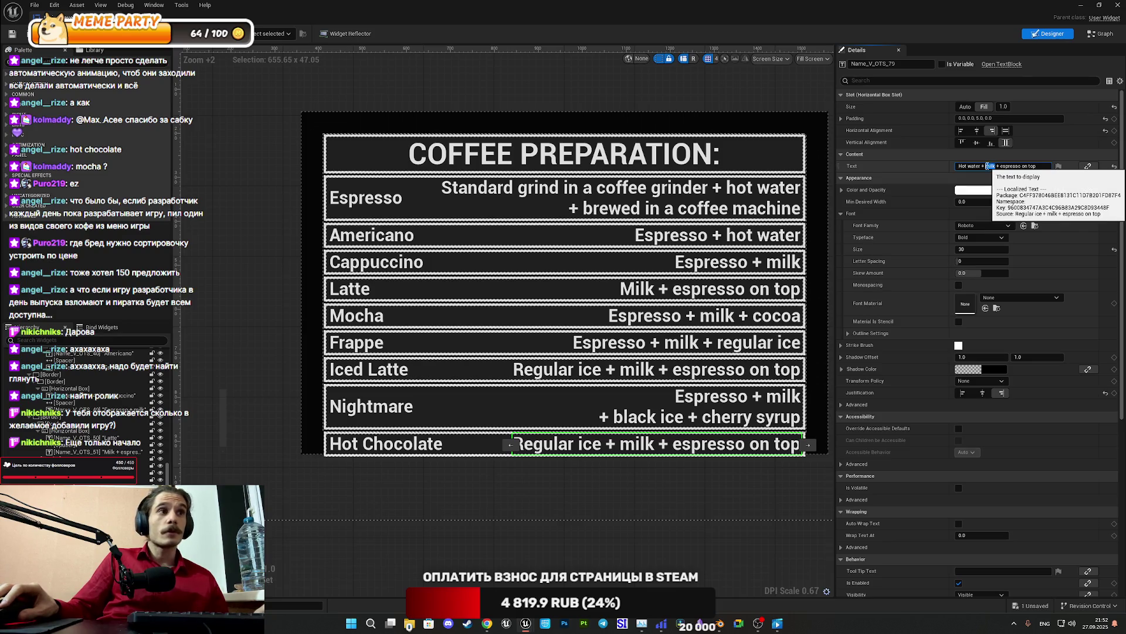
pyautogui.doubleClick(989, 166)
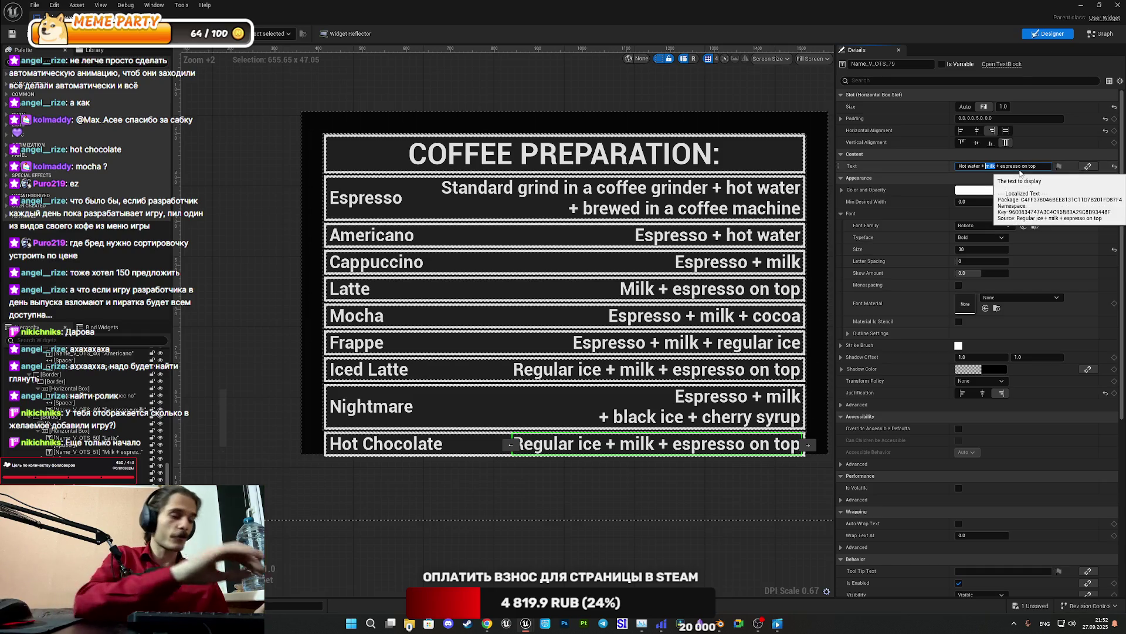
pyautogui.write('ca')
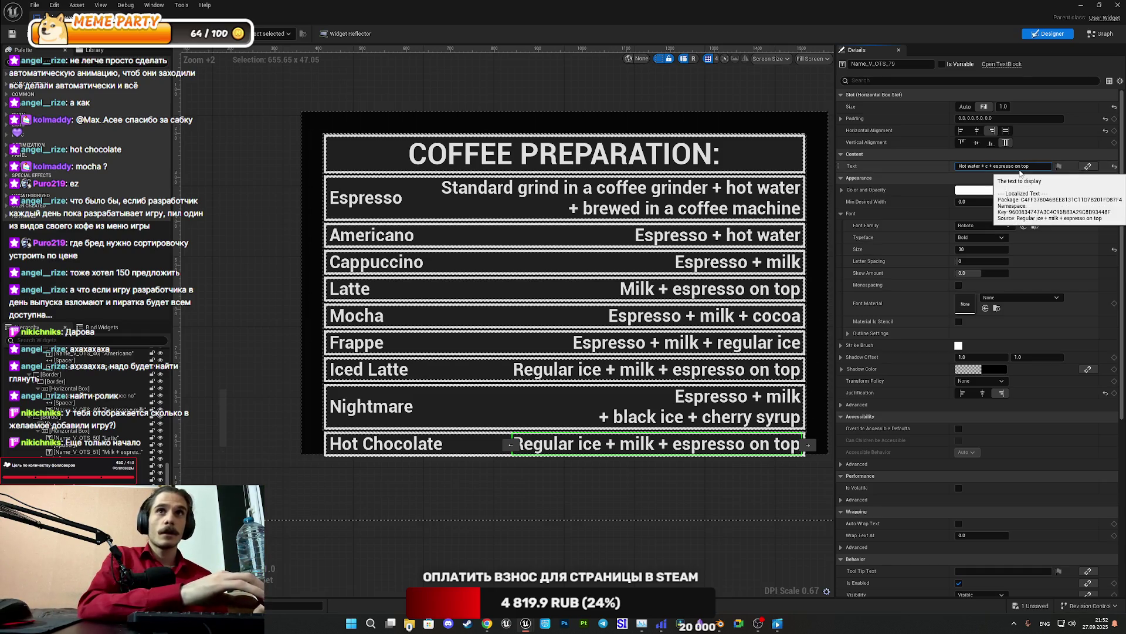
pyautogui.write('ca')
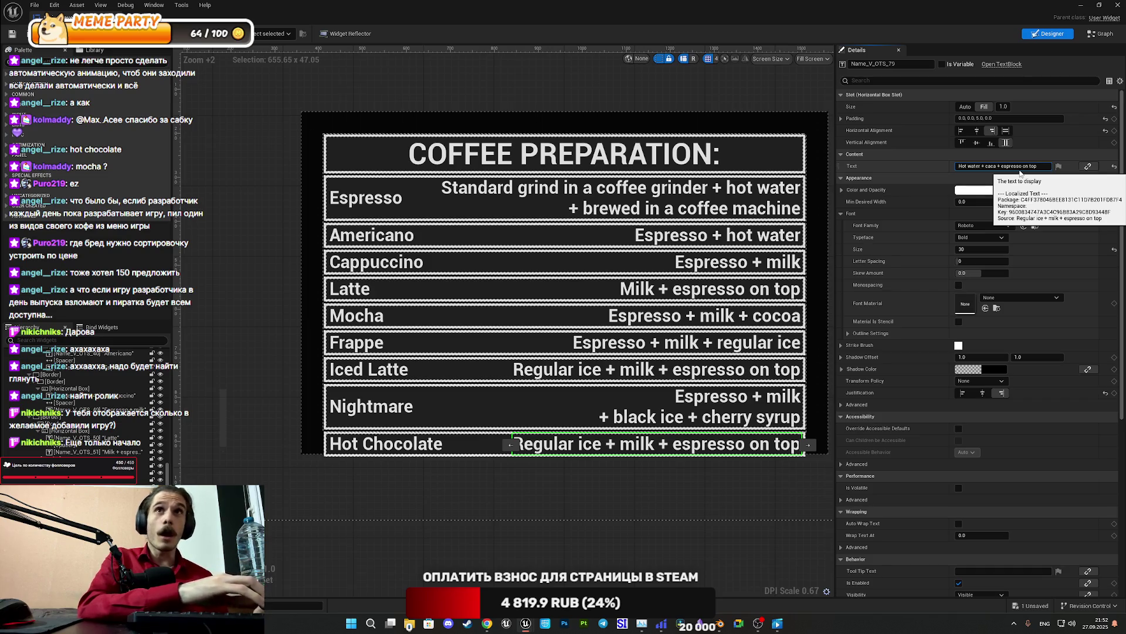
pyautogui.write('o')
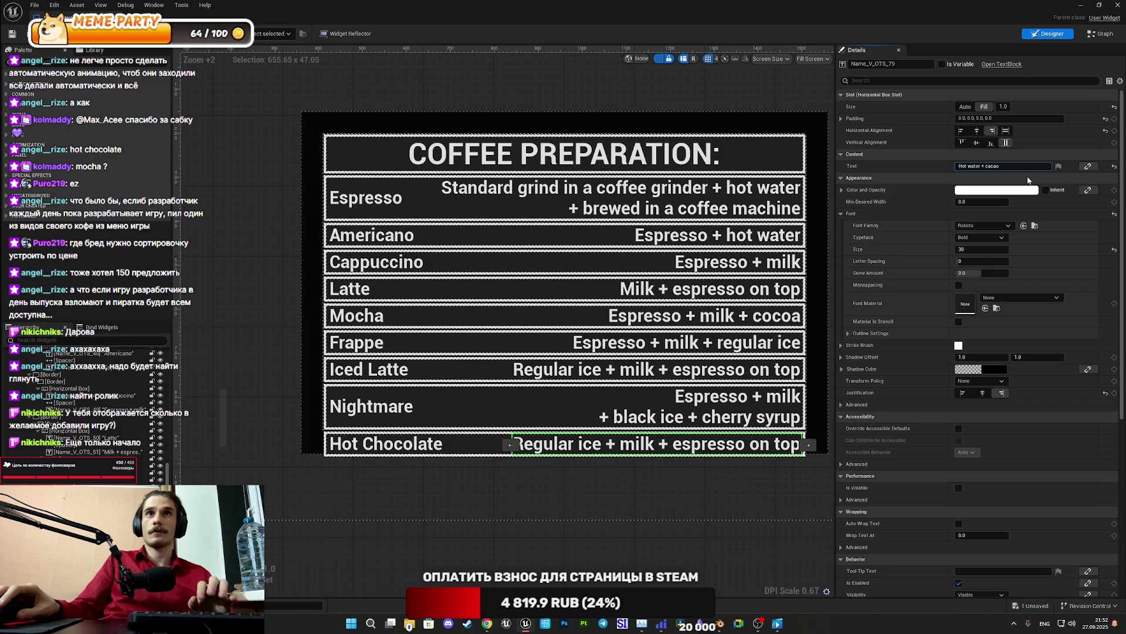
pyautogui.press('Return')
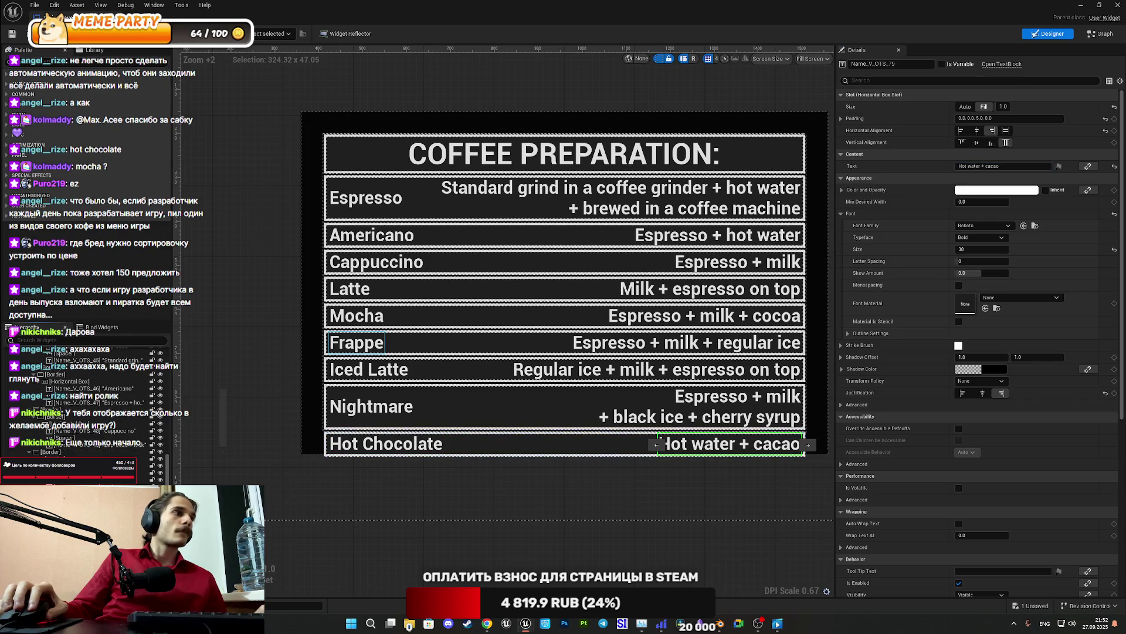
pyautogui.click(446, 454)
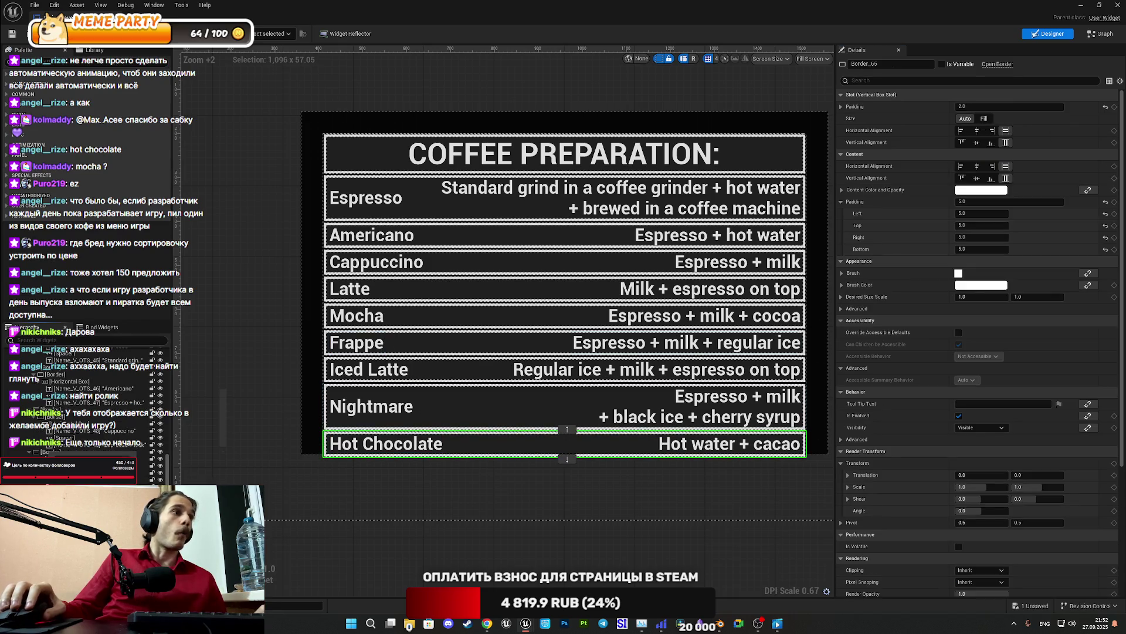
# Duplicate the Hot Chocolate row and rename the copy to Milk Chocolate
pyautogui.hotkey('ctrl', 'd')
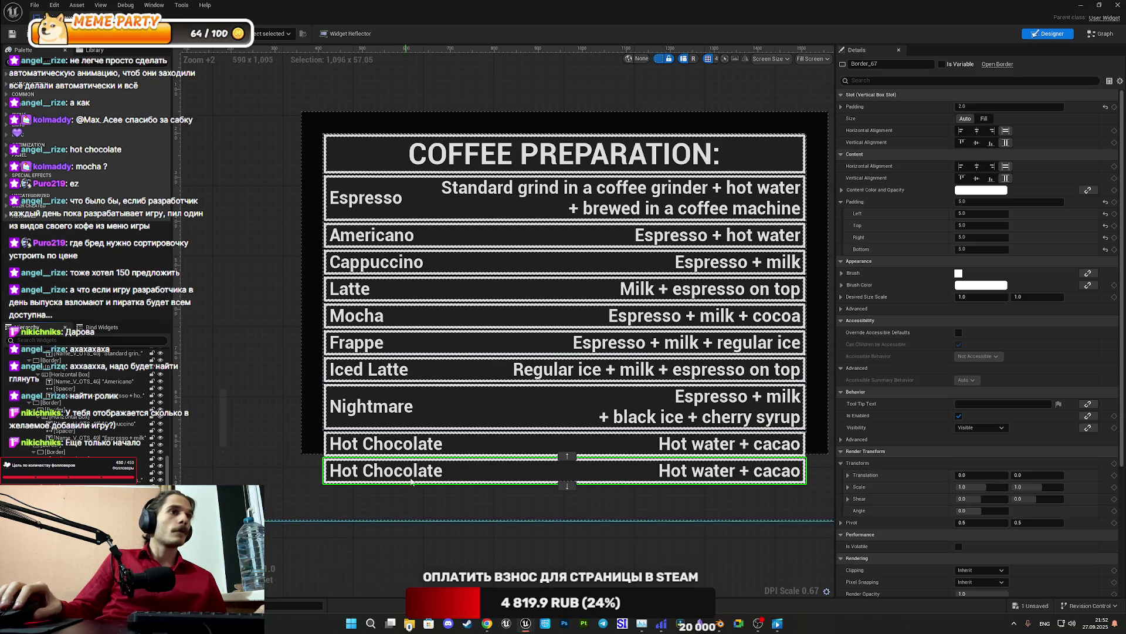
pyautogui.click(413, 473)
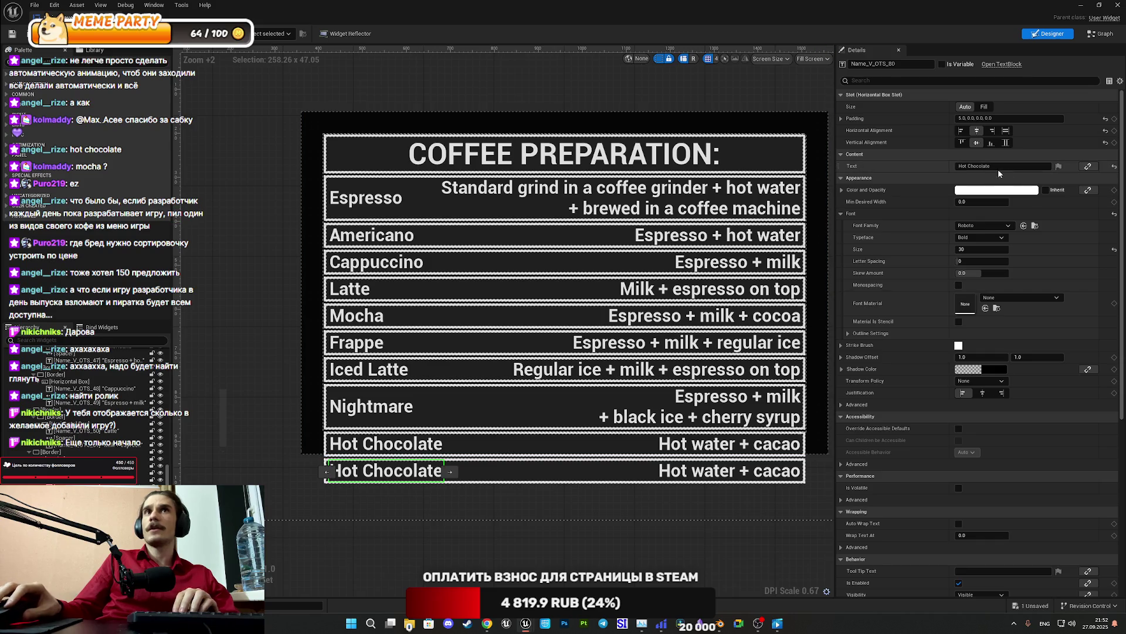
pyautogui.click(969, 168)
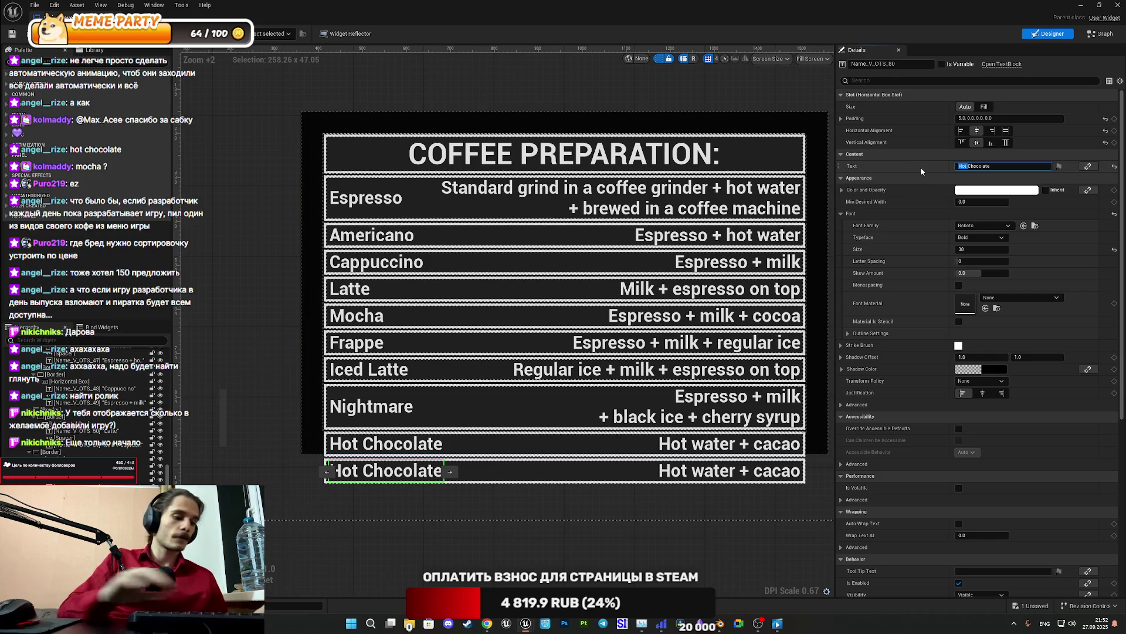
pyautogui.write('Milk')
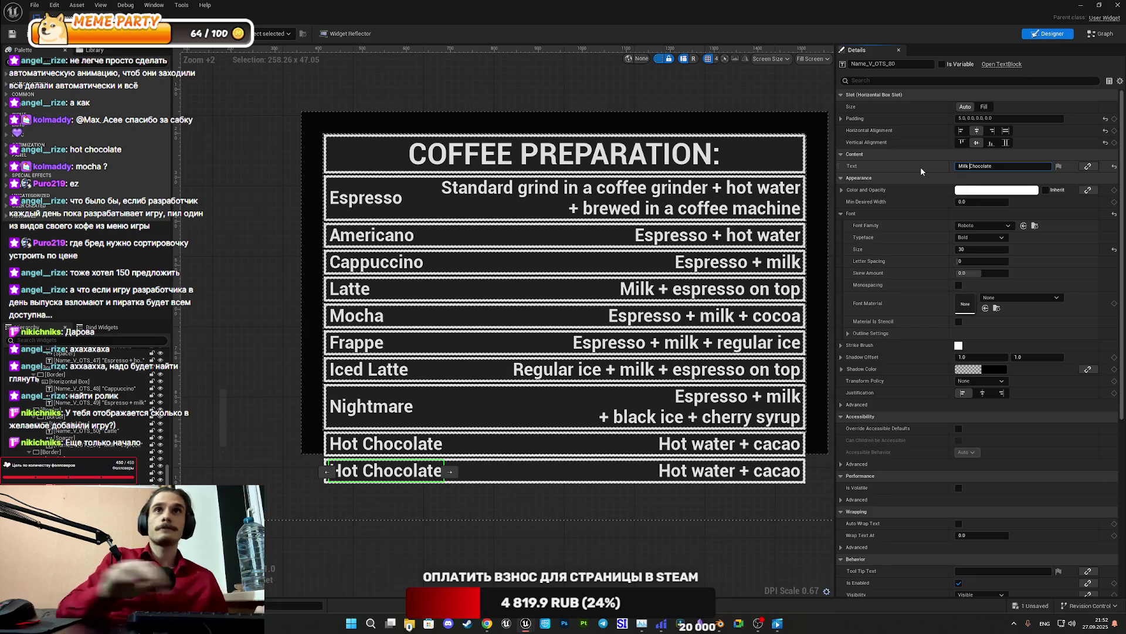
# Extend the Milk Chocolate recipe to 'Hot water + cacao + milk' and duplicate that row
pyautogui.click(701, 474)
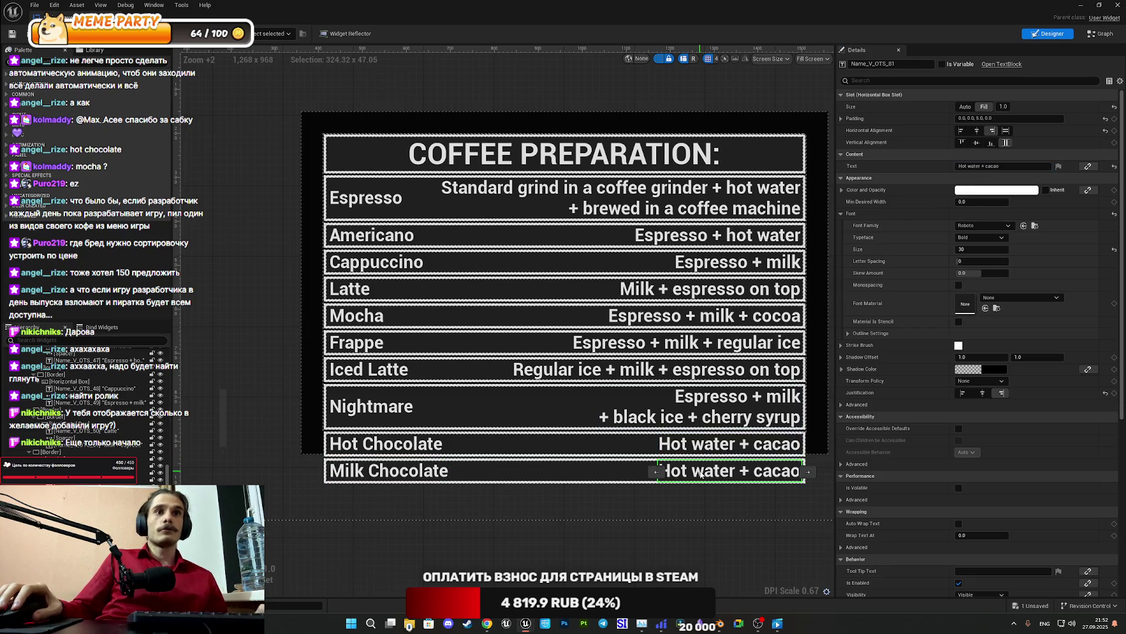
pyautogui.click(1017, 166)
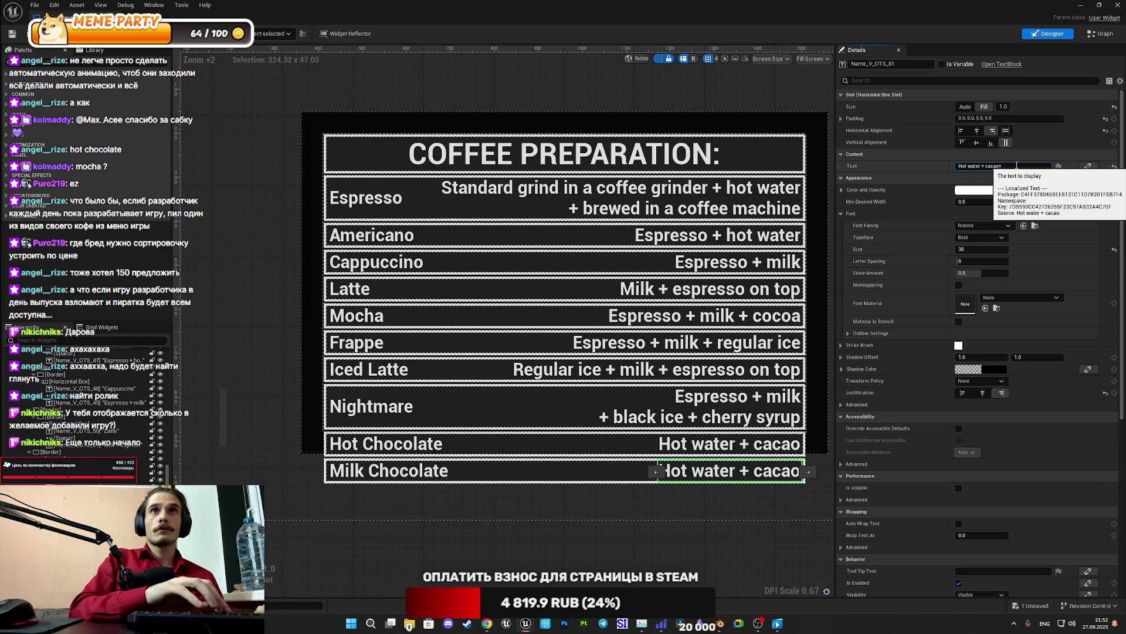
pyautogui.write('+')
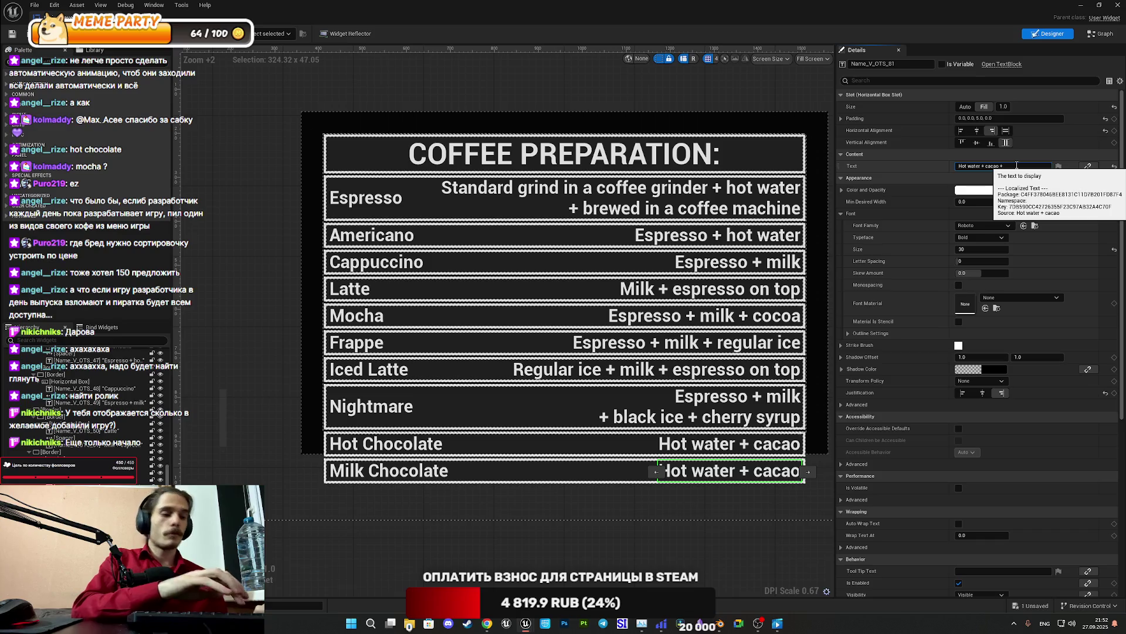
pyautogui.write(' milk')
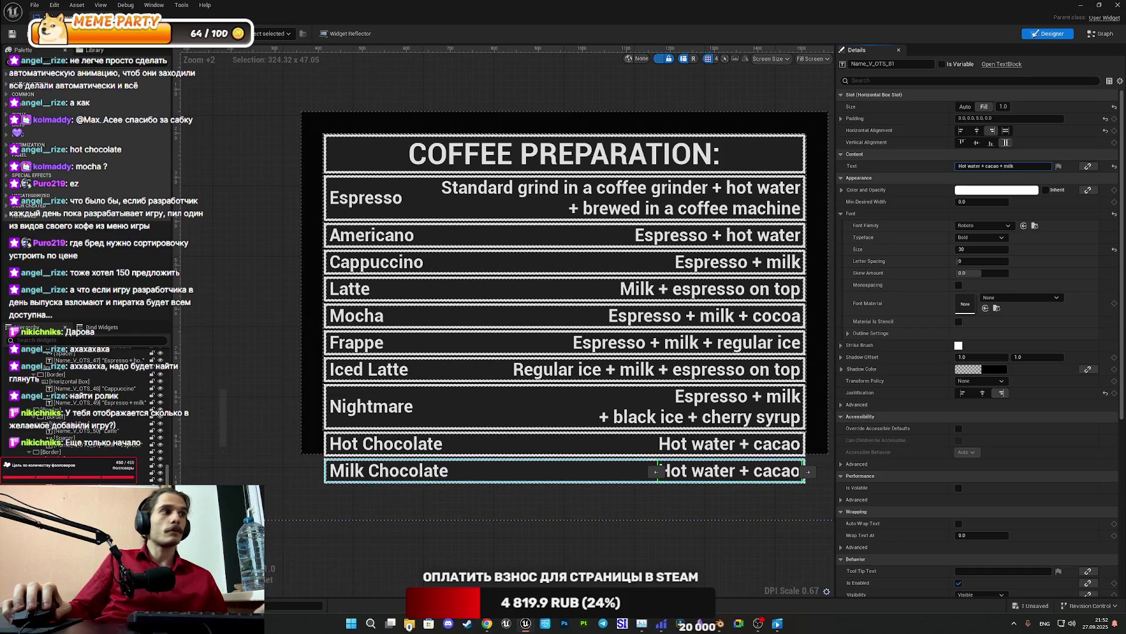
pyautogui.click(528, 471)
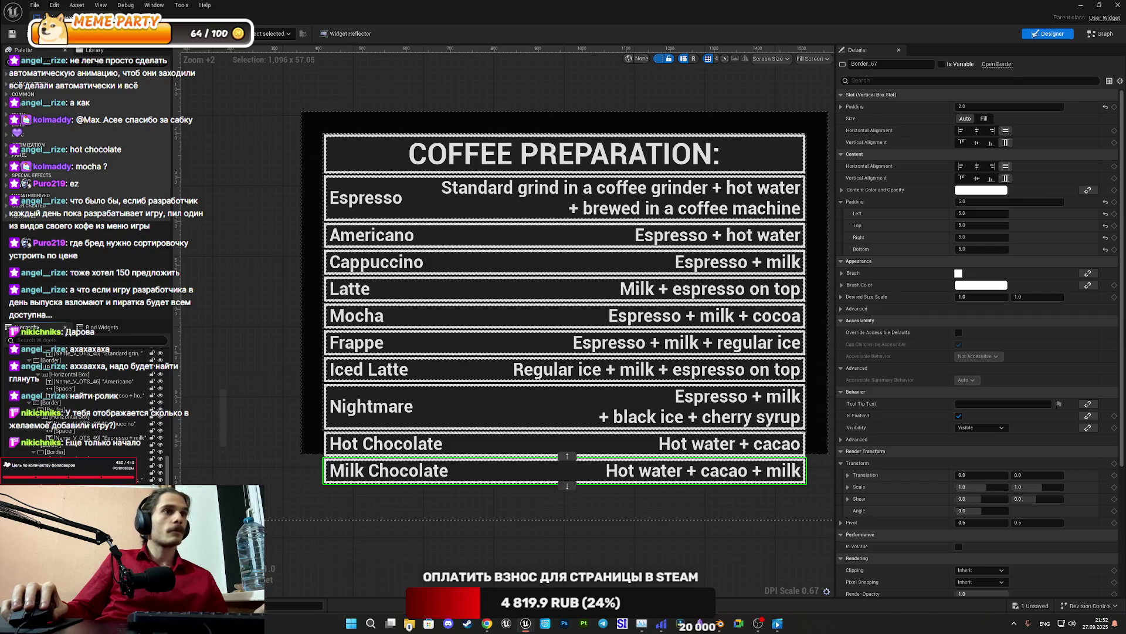
pyautogui.hotkey('ctrl', 'd')
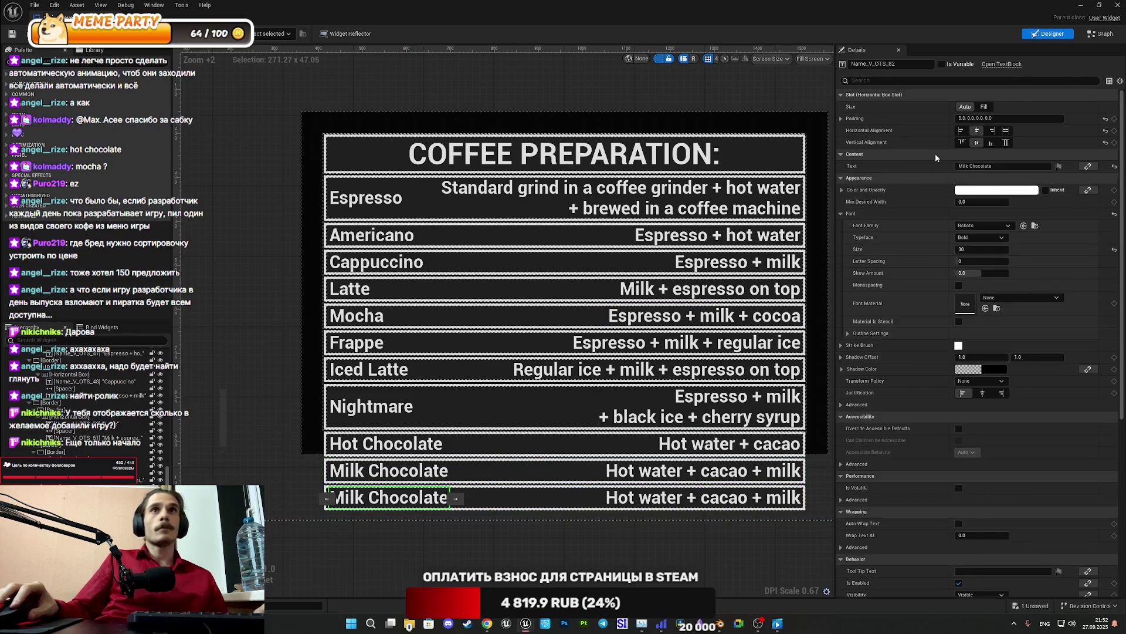
# Copy the 'Black Cherry' text from Google Translate for the next row's name
pyautogui.click(487, 623)
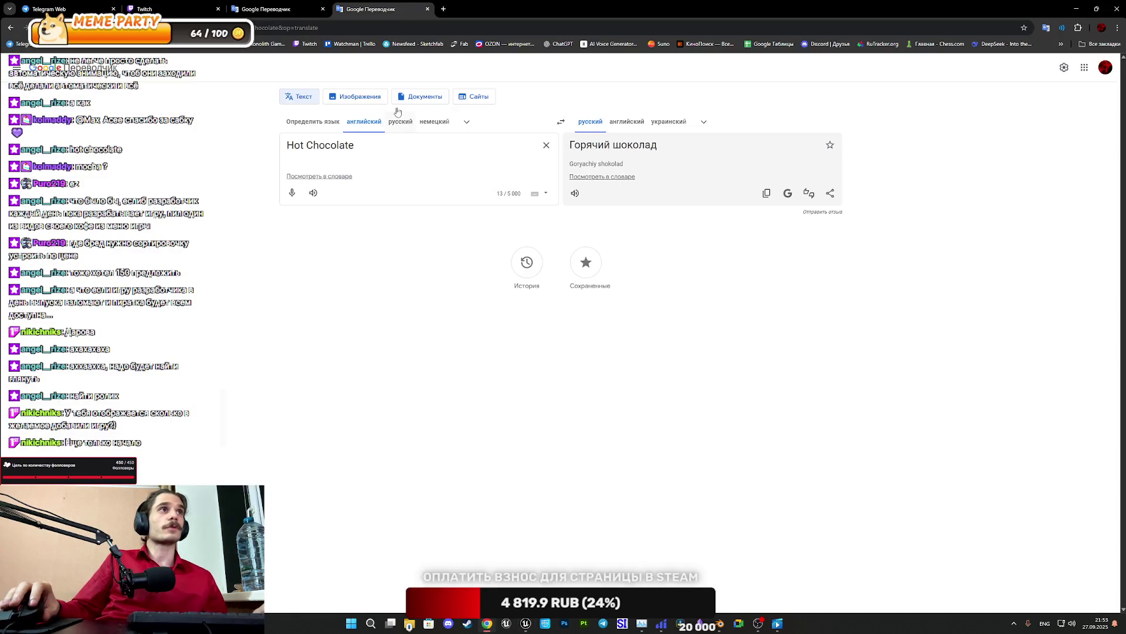
pyautogui.middleClick(361, 3)
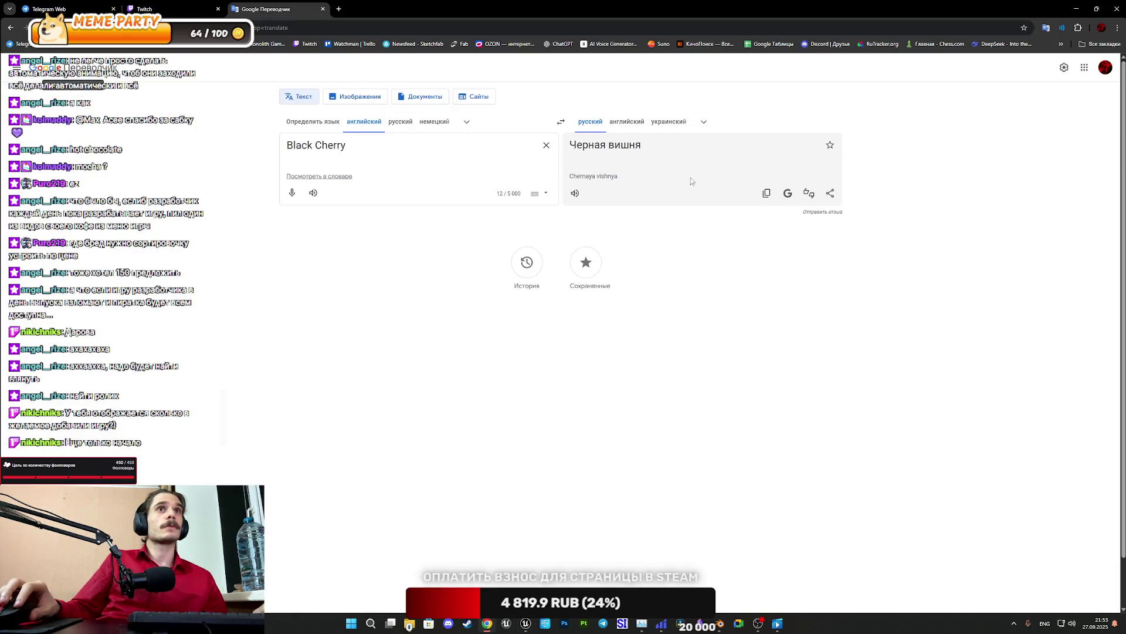
pyautogui.hotkey('ctrl', 'a')
pyautogui.hotkey('ctrl', 'c')
pyautogui.click(526, 623)
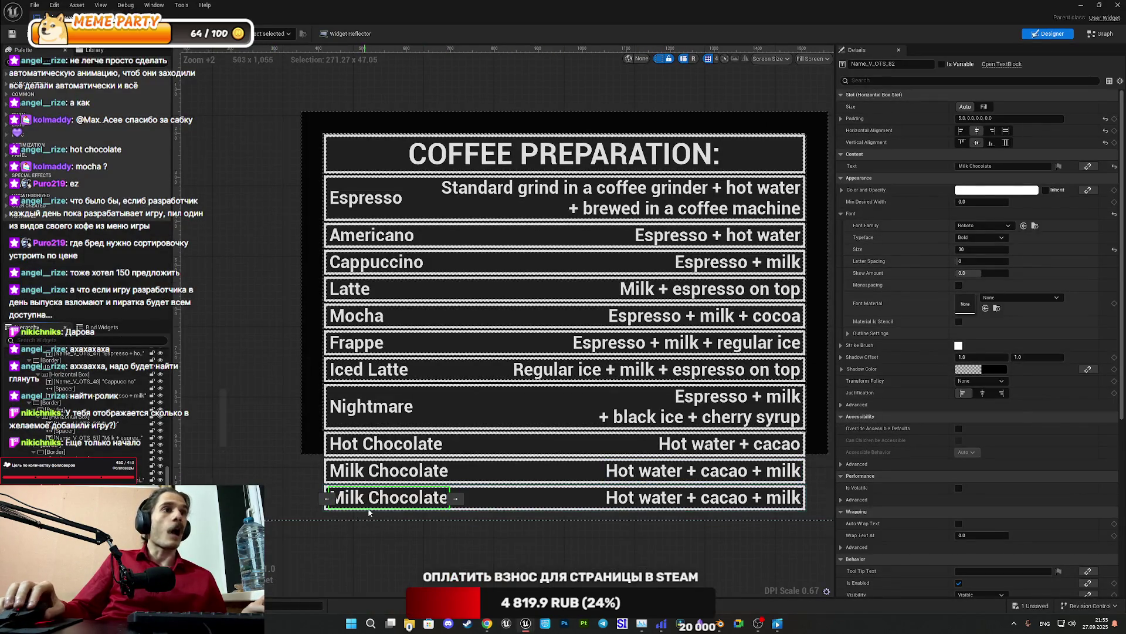
# Rename the bottom row to Black Cherry by pasting the copied text
pyautogui.click(1000, 166)
pyautogui.hotkey('ctrl', 'v')
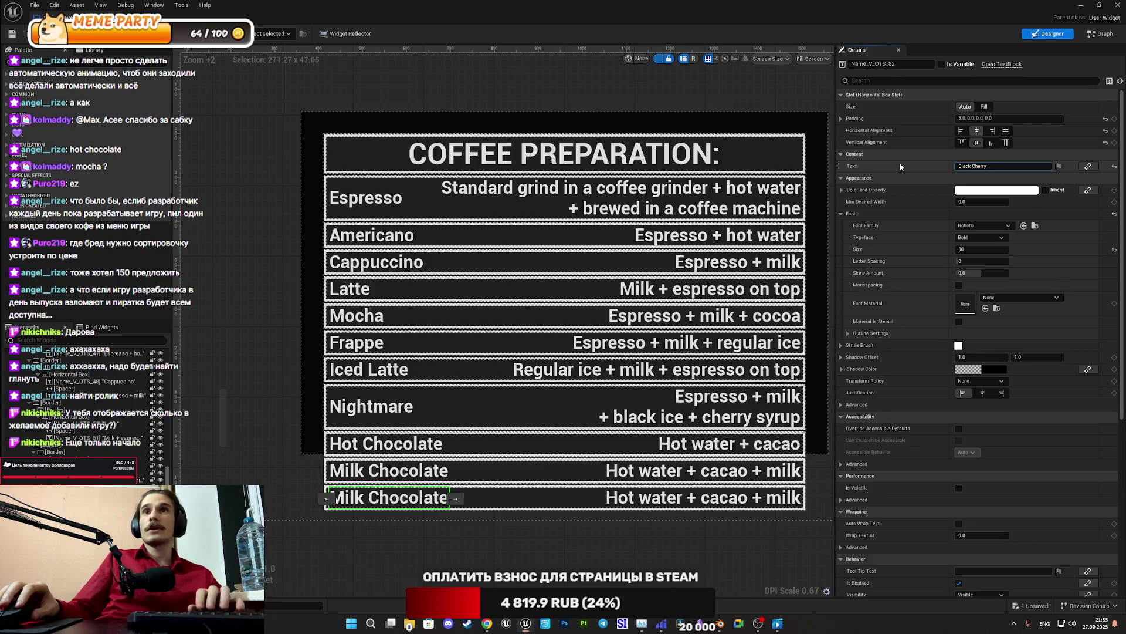
pyautogui.press('Return')
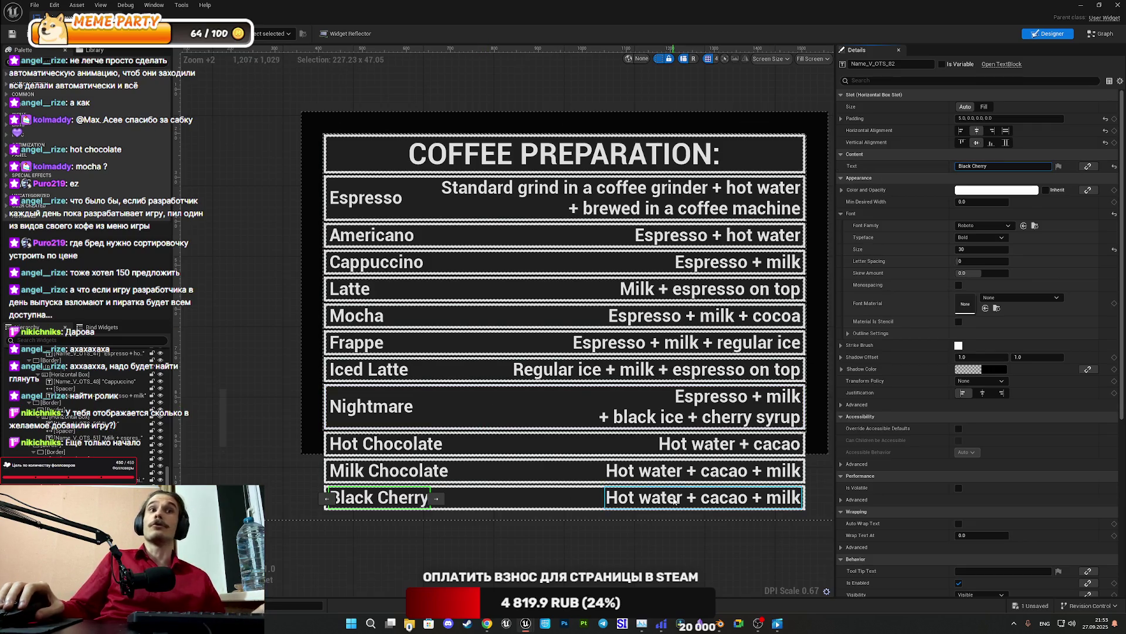
# Extend the Black Cherry recipe to 'Hot water + cacao + milk + cherry syrup'
pyautogui.click(674, 500)
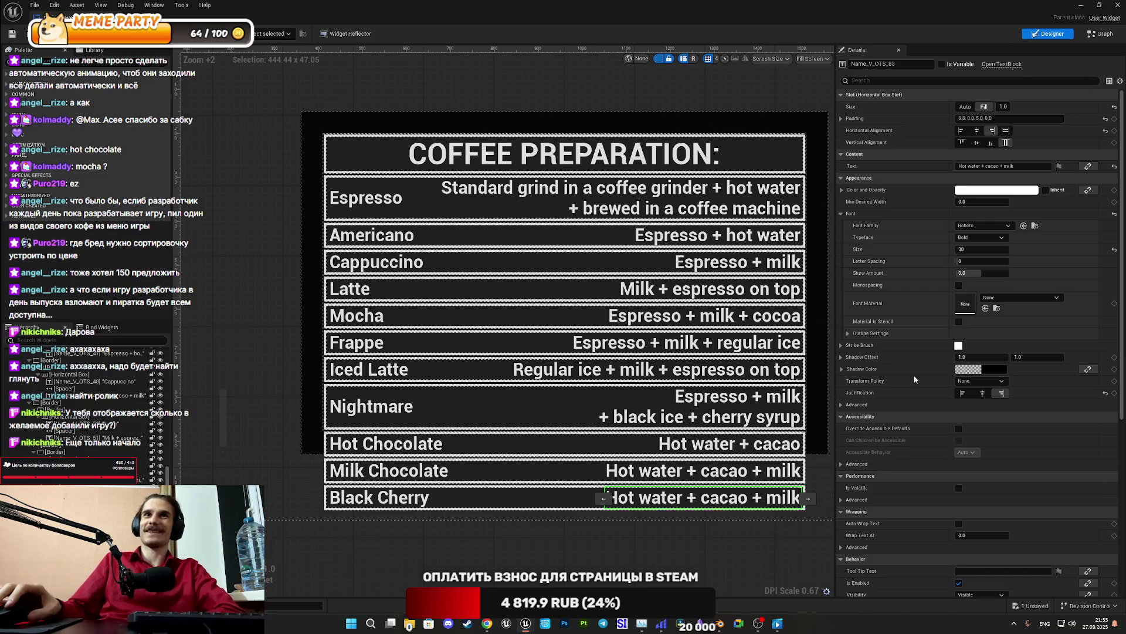
pyautogui.click(1033, 167)
pyautogui.write('+')
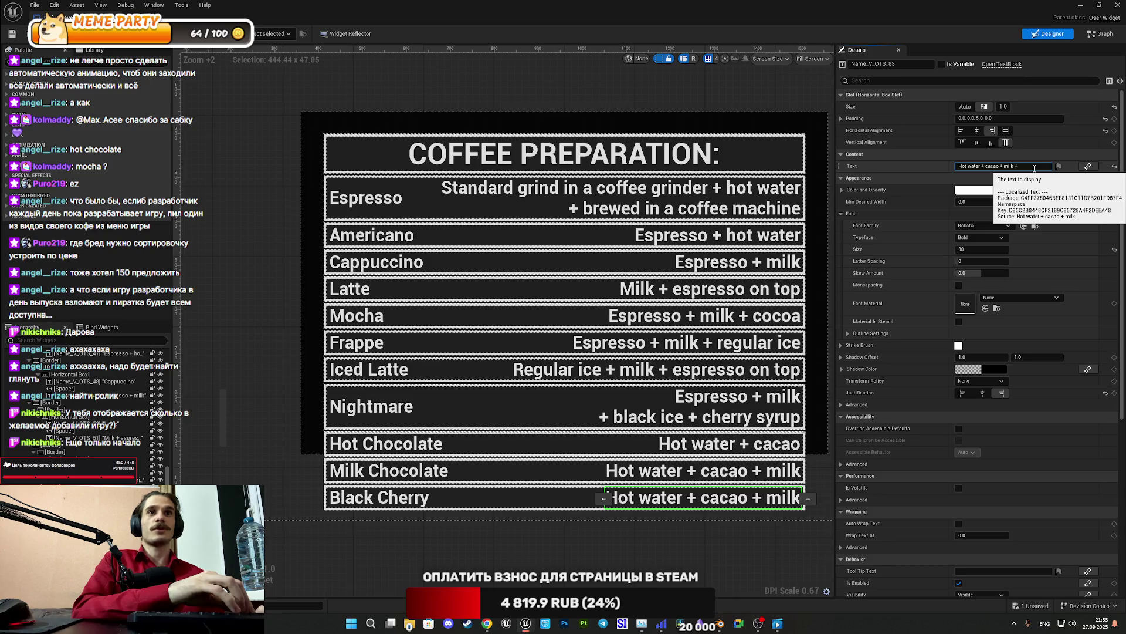
pyautogui.write('cherr')
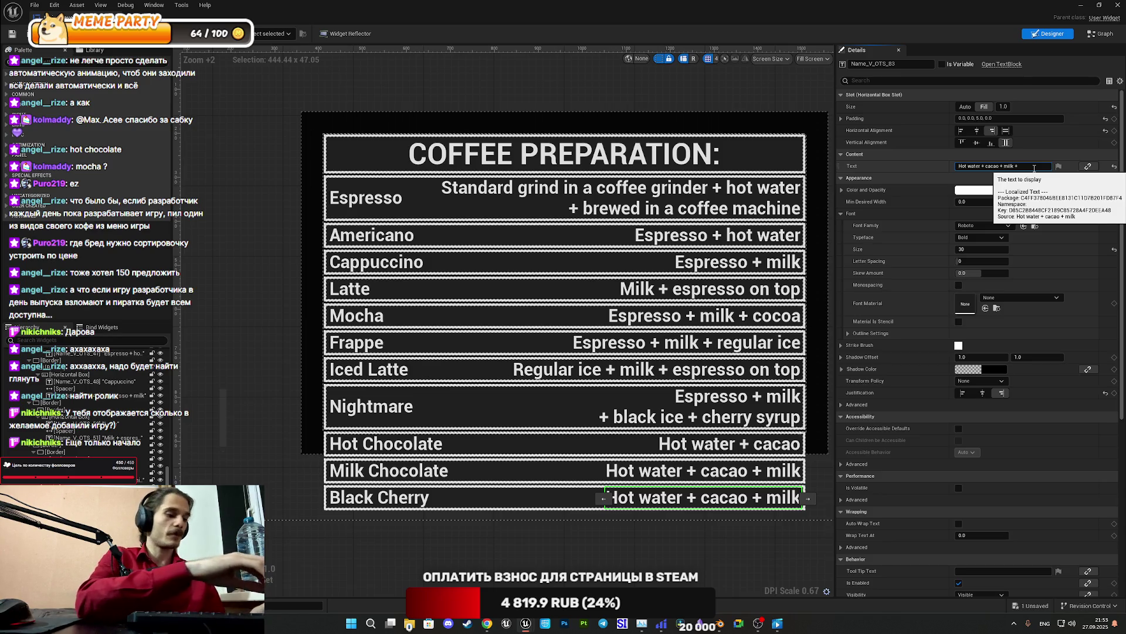
pyautogui.write('y')
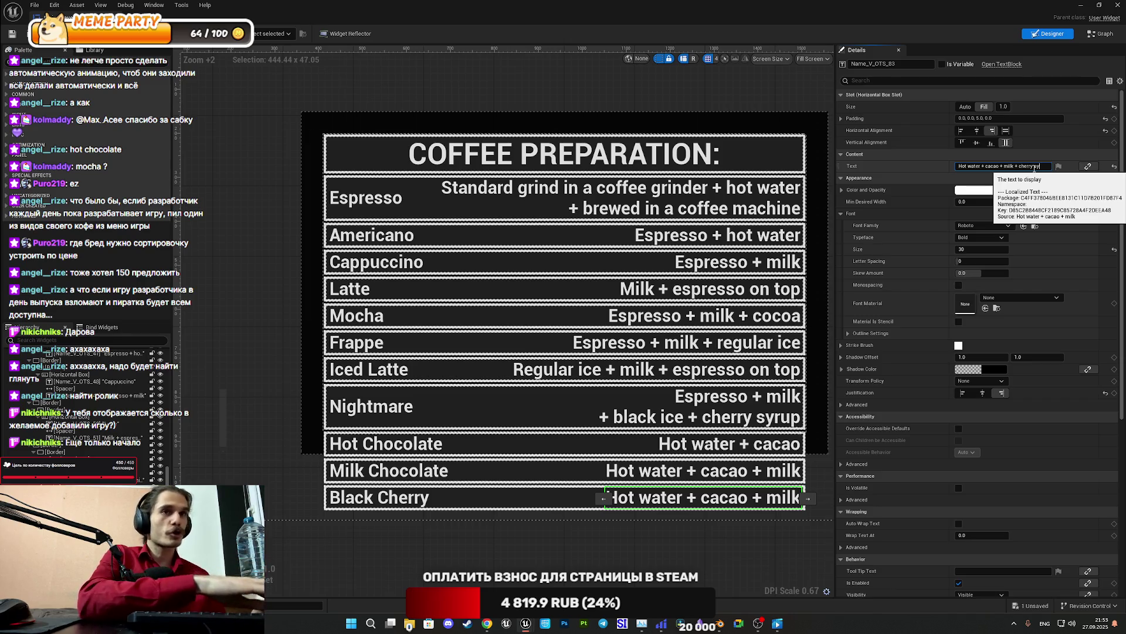
pyautogui.write(' syru')
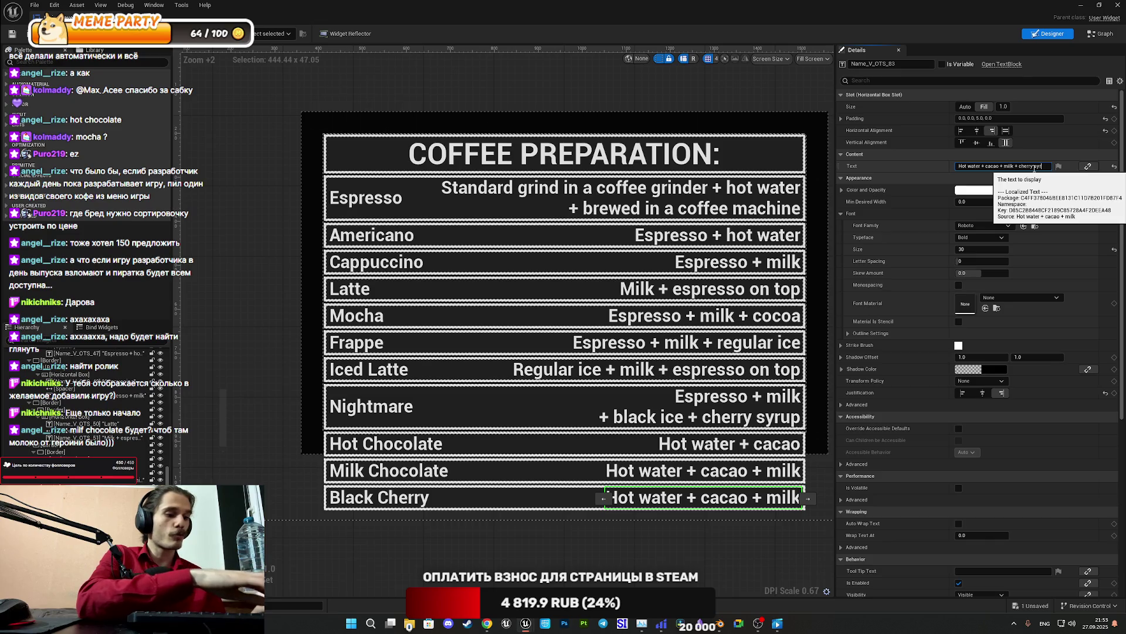
pyautogui.write('p')
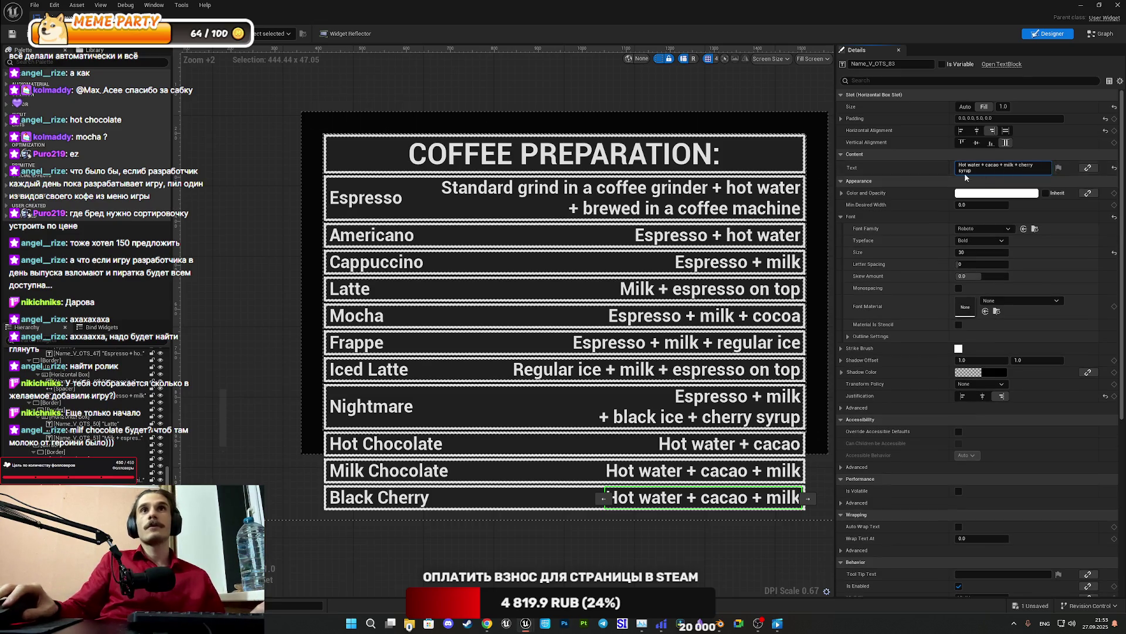
pyautogui.press('Return')
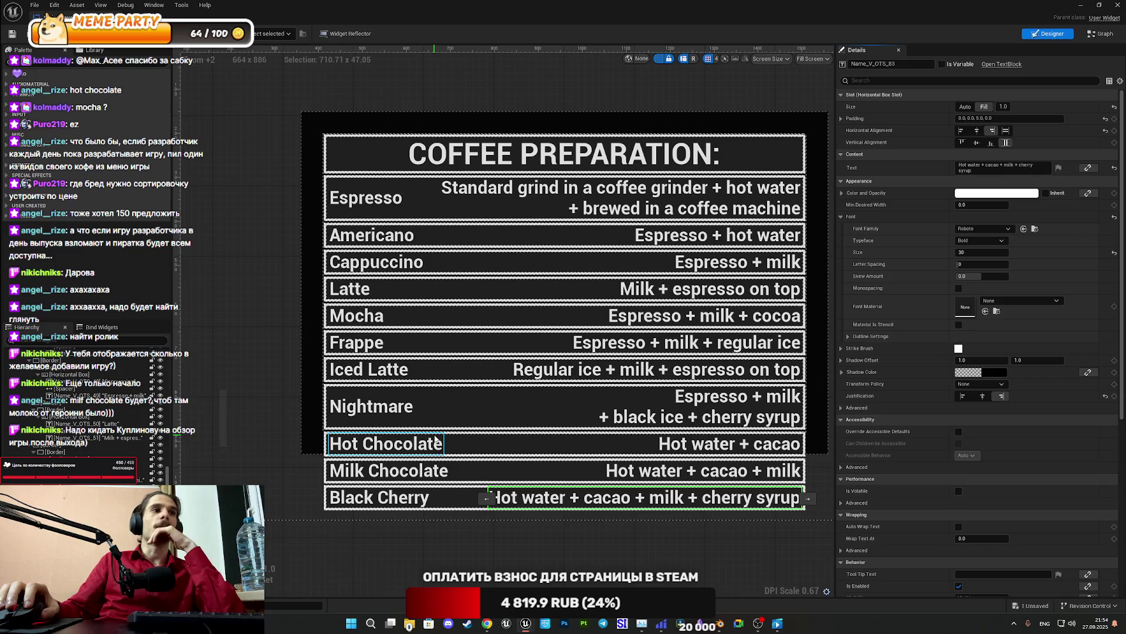
pyautogui.scroll(-1, 586, 475)
# Save the Coffee Preparation widget with its new Hot Chocolate, Milk Chocolate and Black Cherry rows
pyautogui.scroll(1, 586, 475)
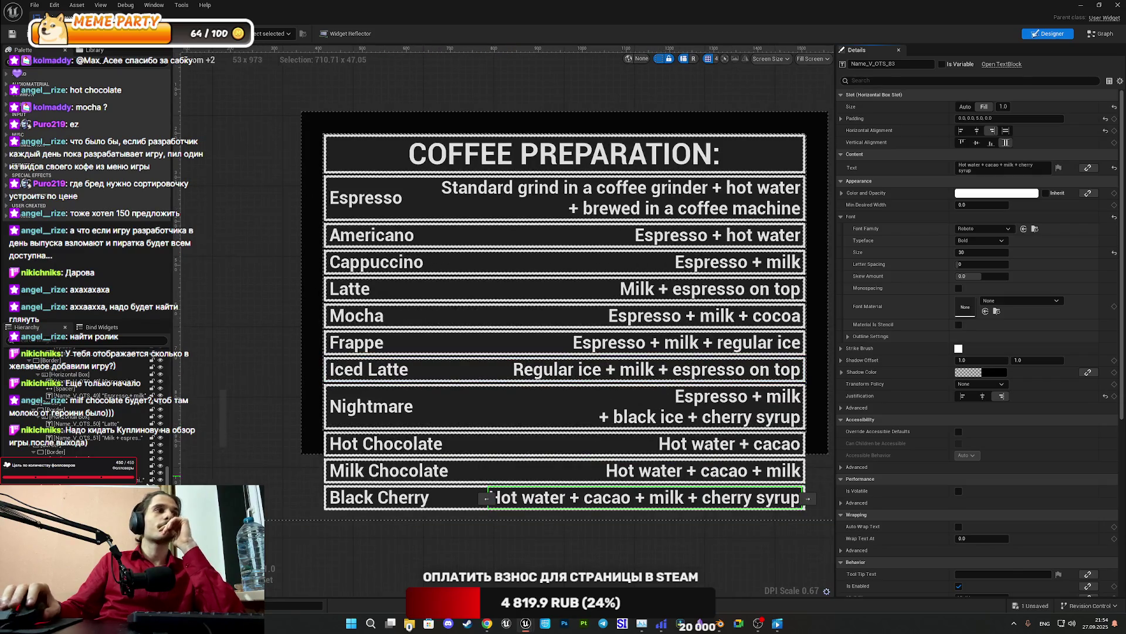
pyautogui.scroll(3, 88, 405)
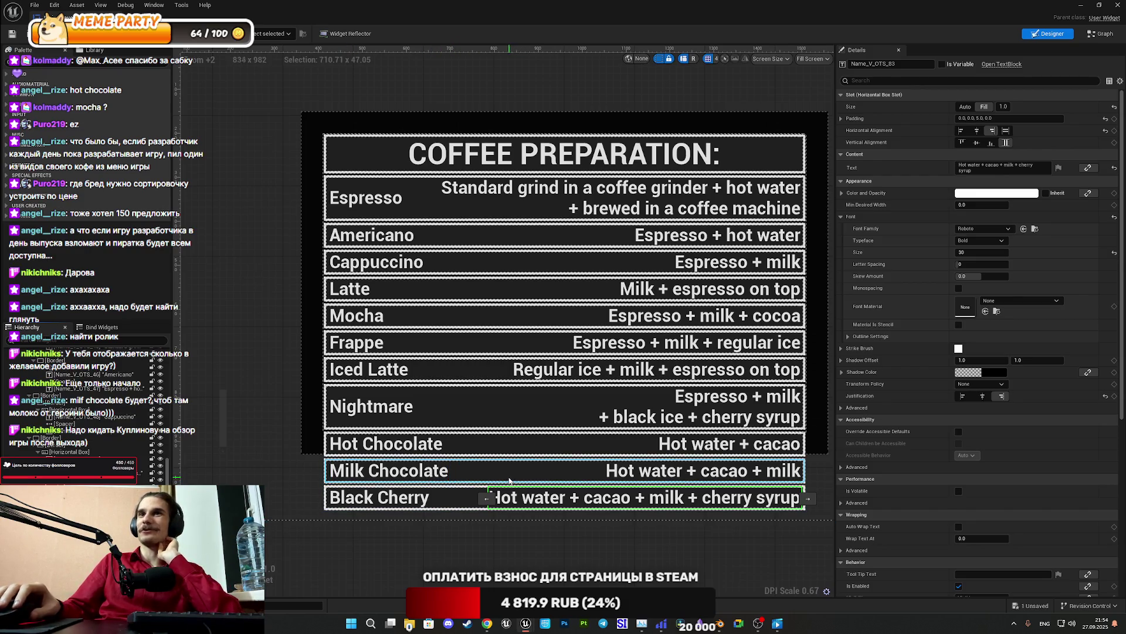
pyautogui.click(12, 33)
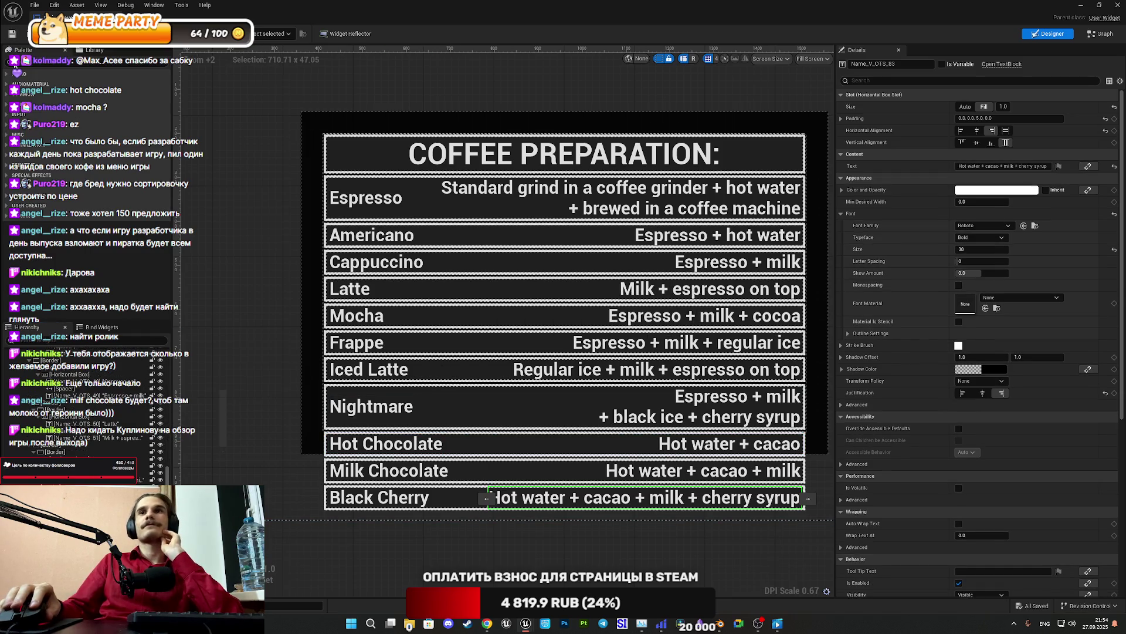
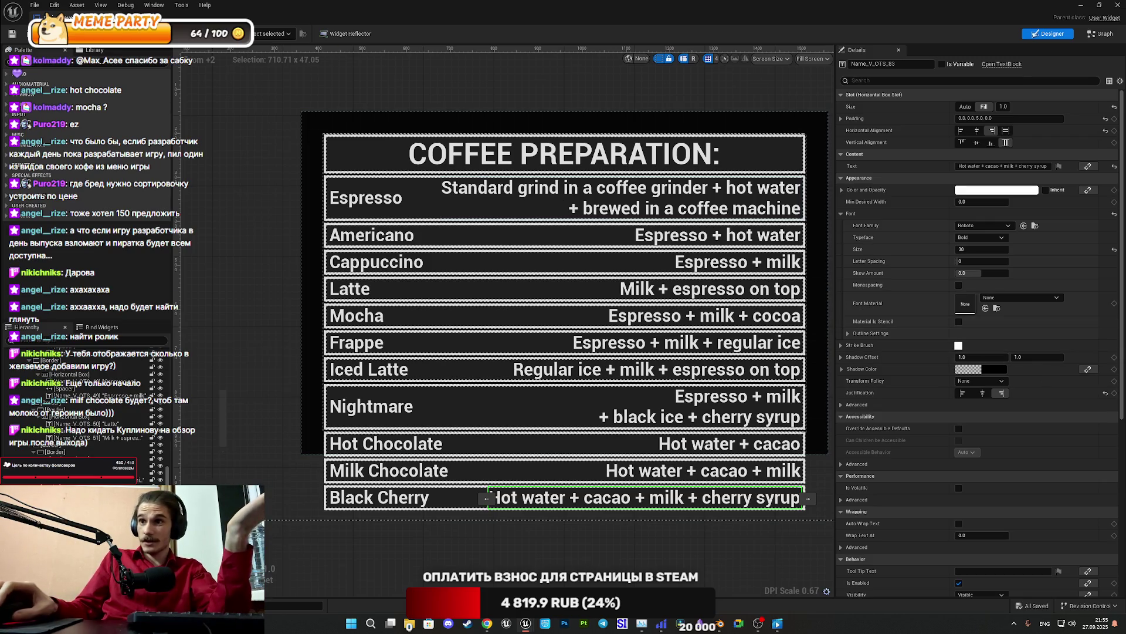
# Switch from the Unreal Engine editor to the Telegram Web tab in Chrome
pyautogui.hotkey('alt', 'Tab')
pyautogui.click(71, 9)
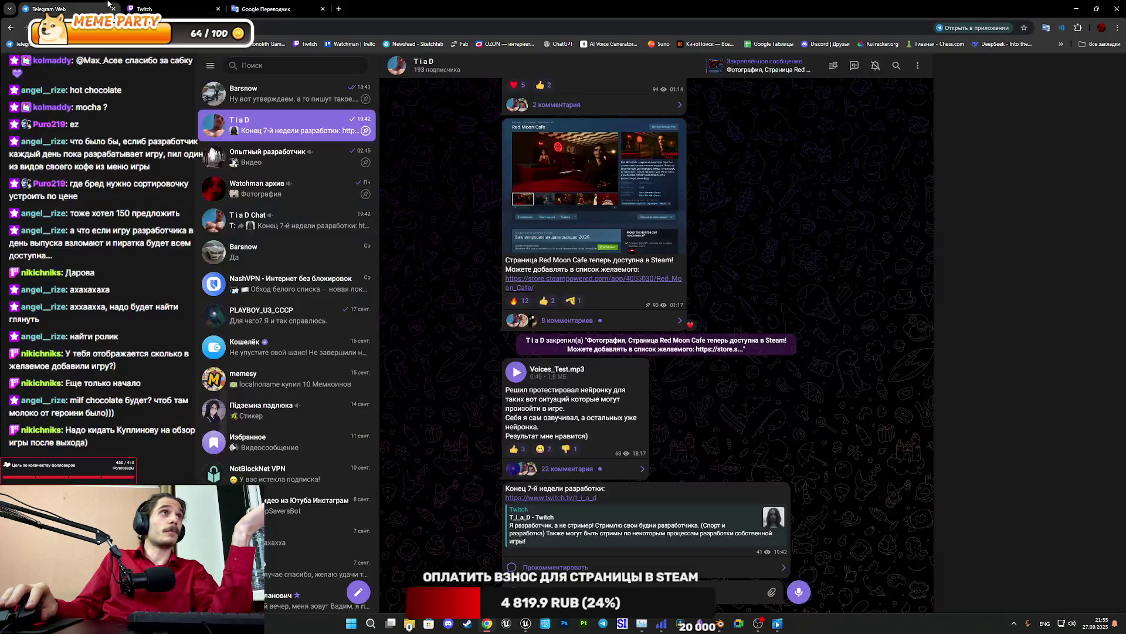
# Play Voices_Test.mp3, skip ahead and pause it, then open the contact's private chat
pyautogui.click(515, 376)
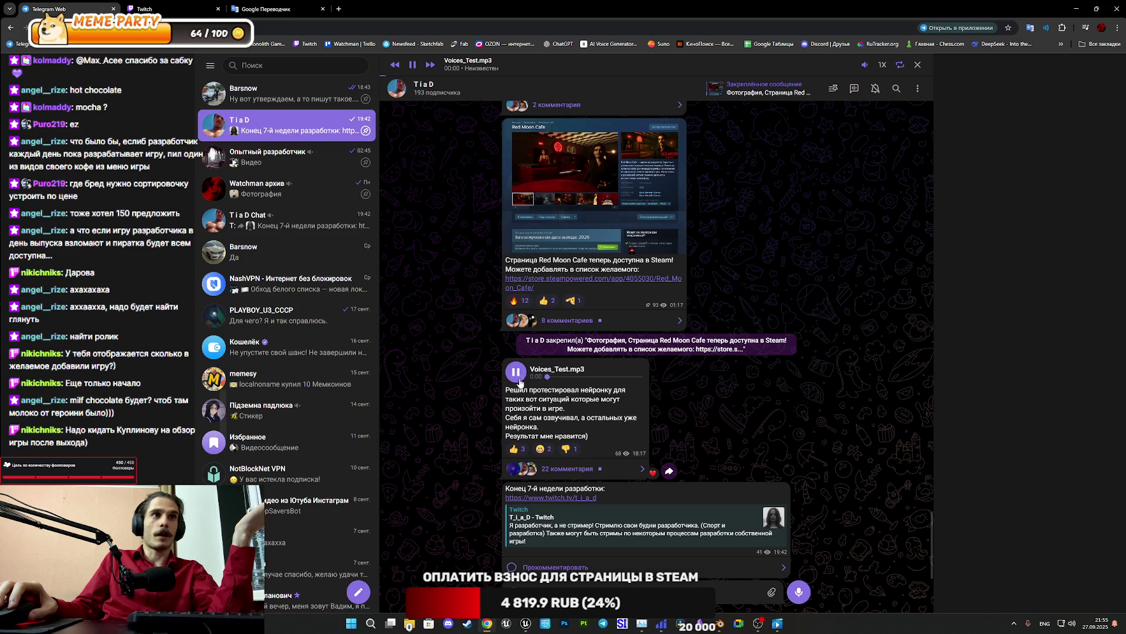
pyautogui.click(567, 377)
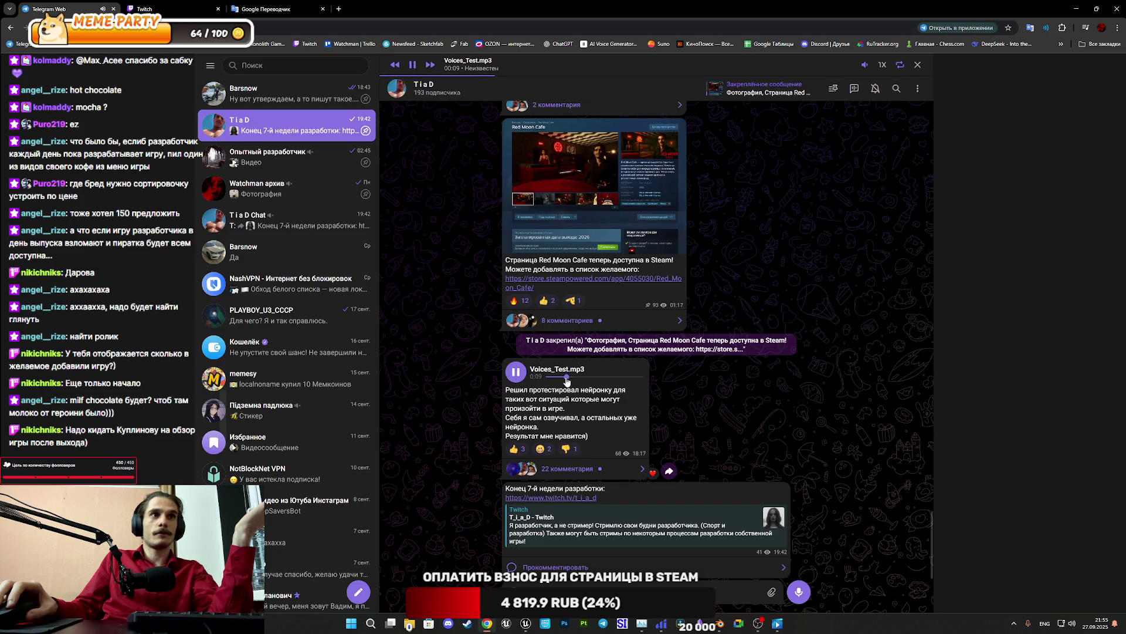
pyautogui.click(579, 377)
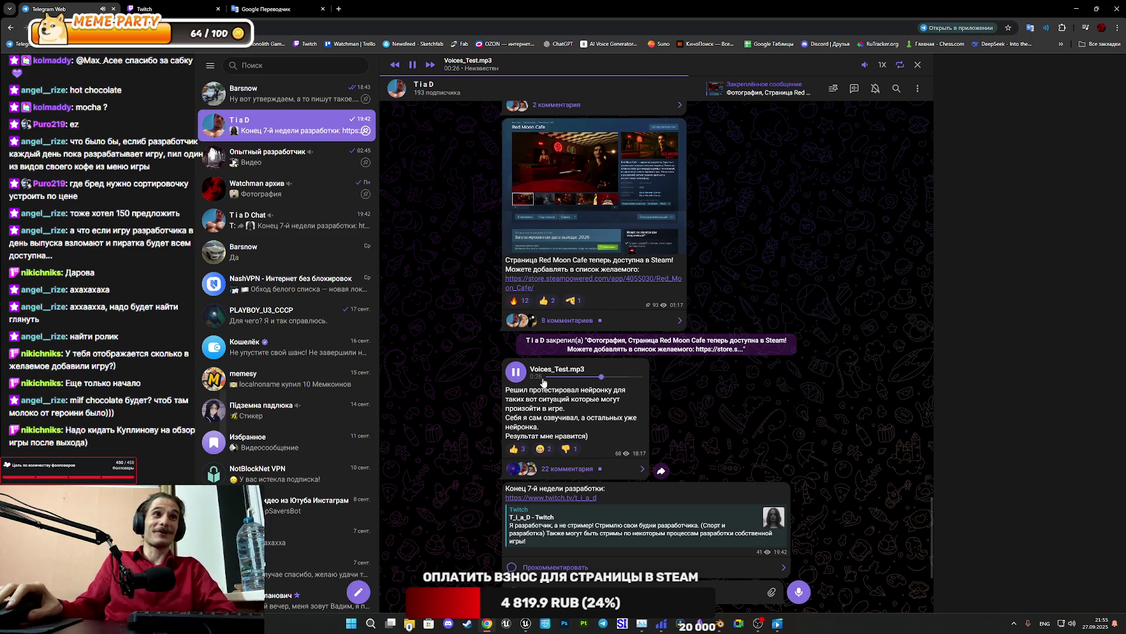
pyautogui.click(517, 371)
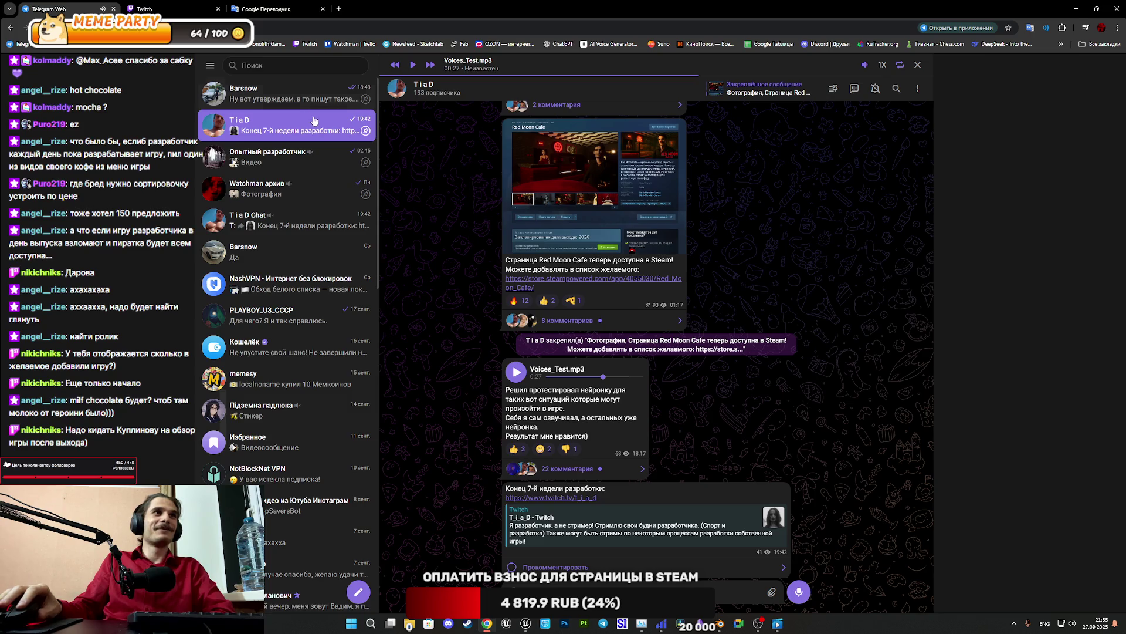
pyautogui.moveTo(526, 628)
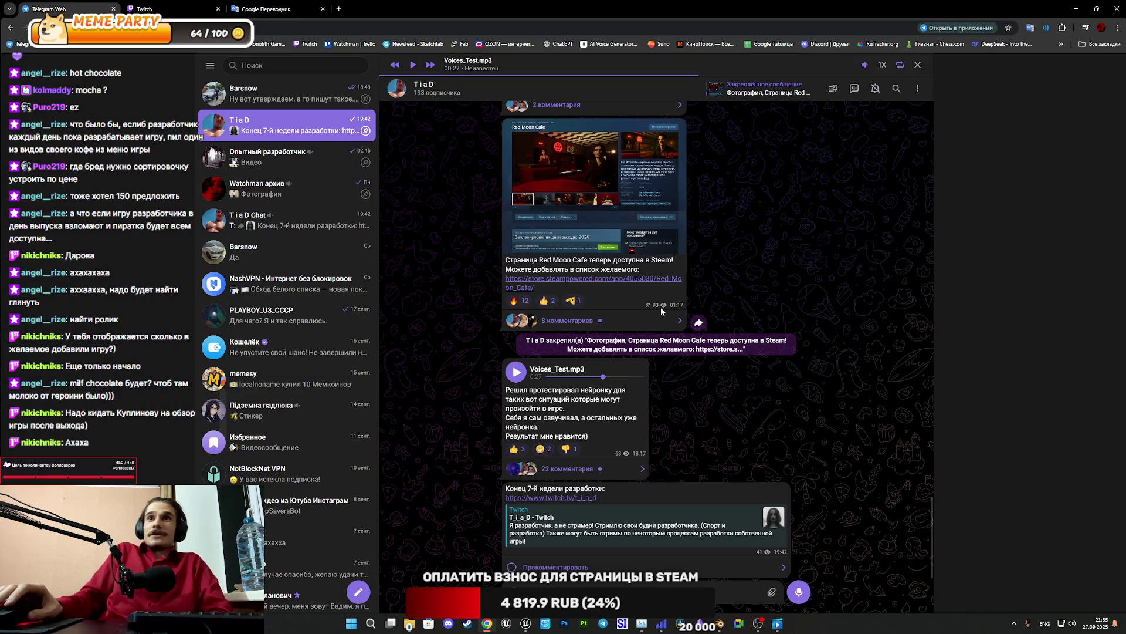
pyautogui.click(304, 96)
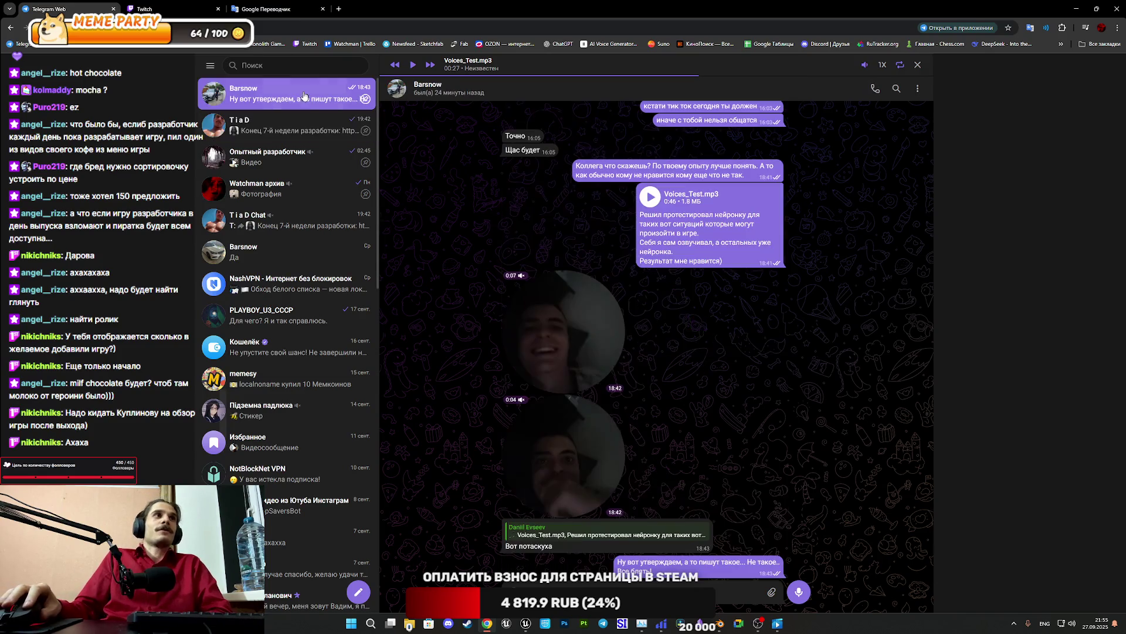
# Play the contact's round video message, glancing at the Twitch dashboard tab meanwhile
pyautogui.click(616, 352)
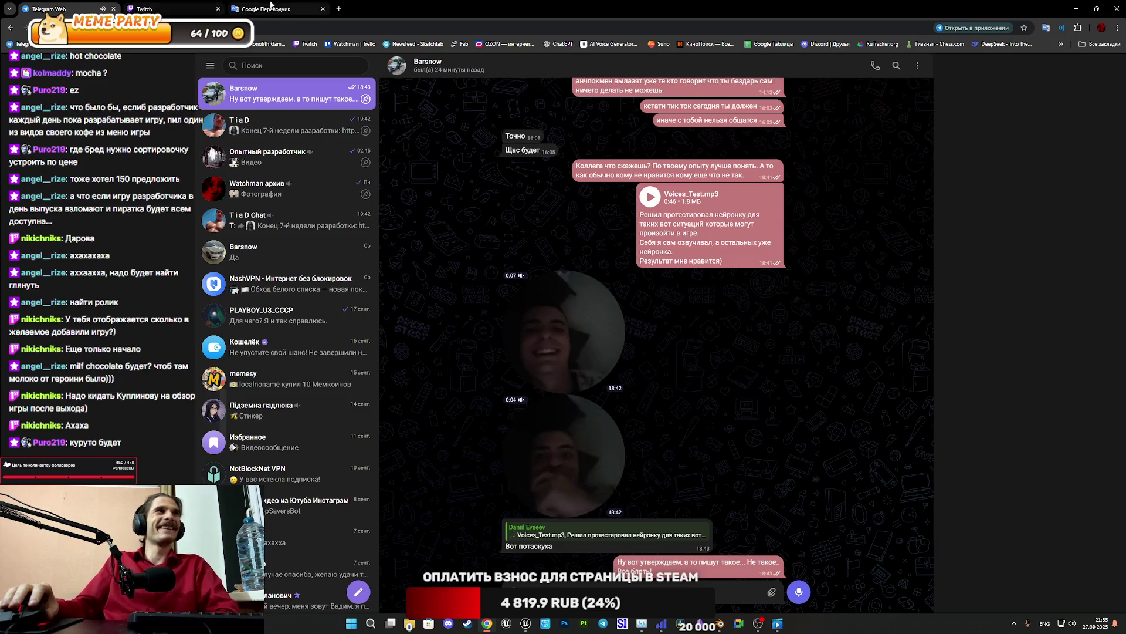
pyautogui.hotkey('ctrl', 'Tab')
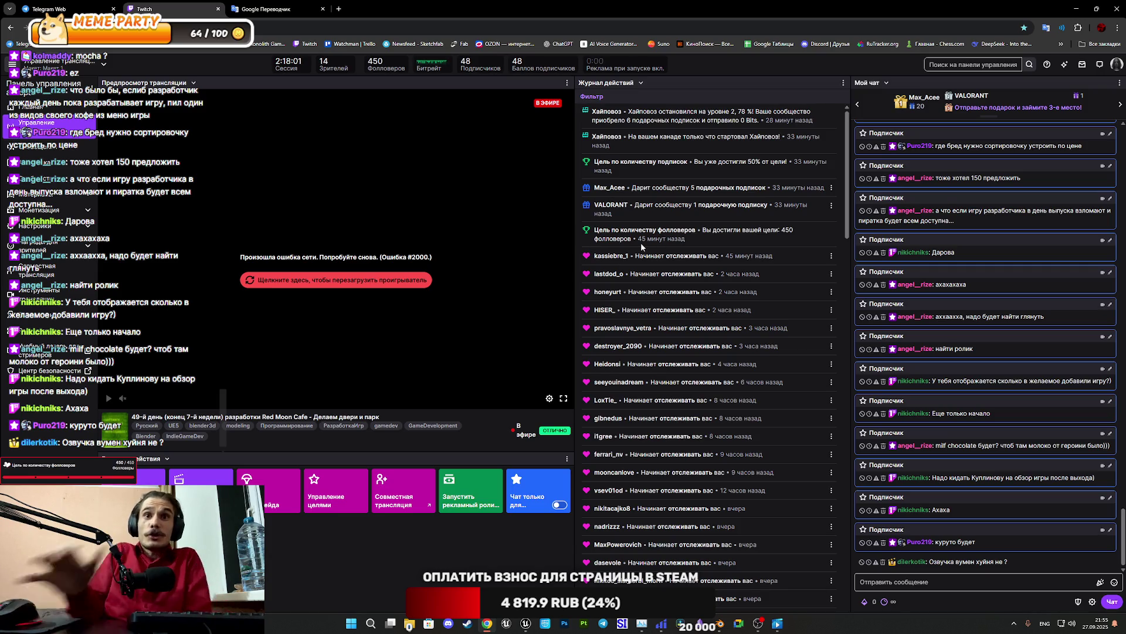
pyautogui.click(53, 8)
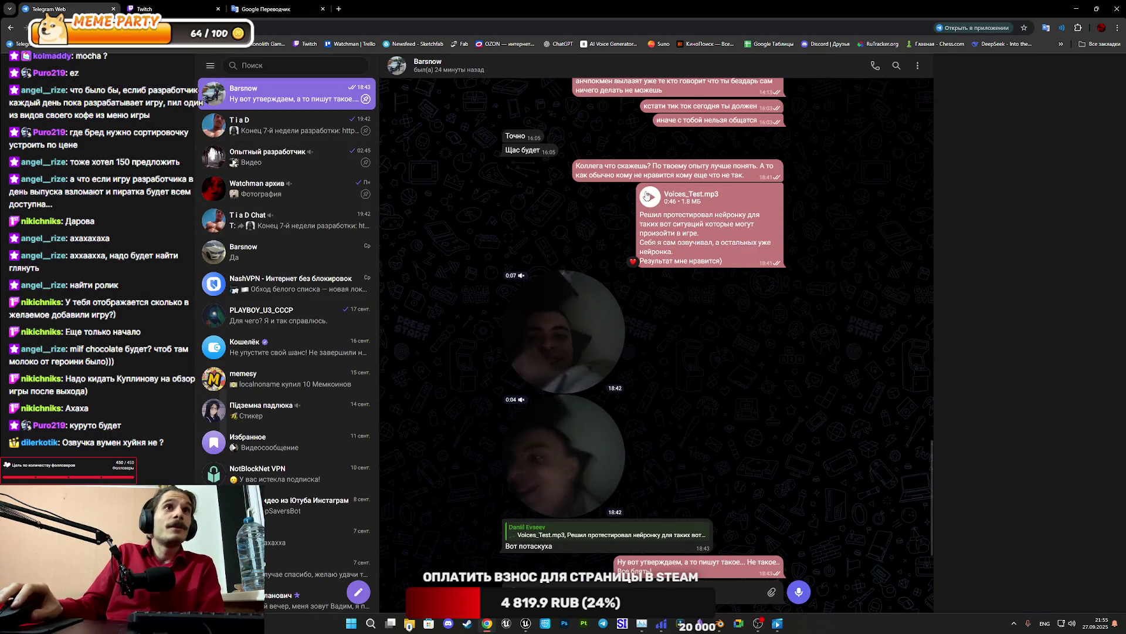
# Play the chat's Voices_Test.mp3 and pause it at 0:18
pyautogui.click(650, 197)
pyautogui.moveTo(866, 66)
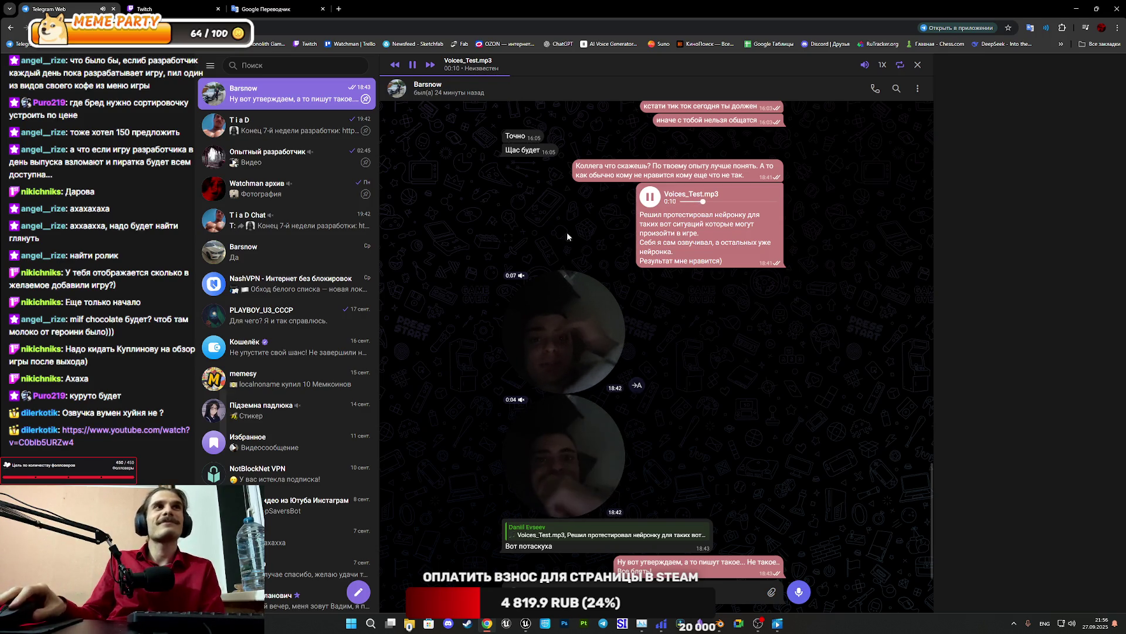
pyautogui.click(414, 65)
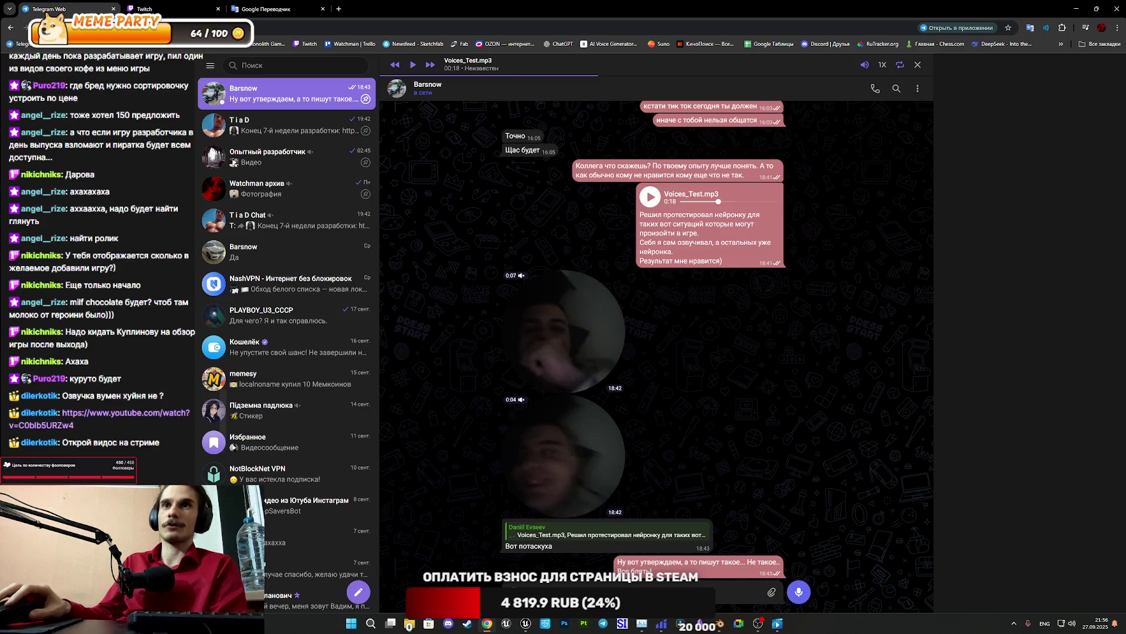
# Open the pasted YouTube link in a new browser tab
pyautogui.hotkey('ctrl', 't')
pyautogui.hotkey('ctrl', 'v')
pyautogui.press('Return')
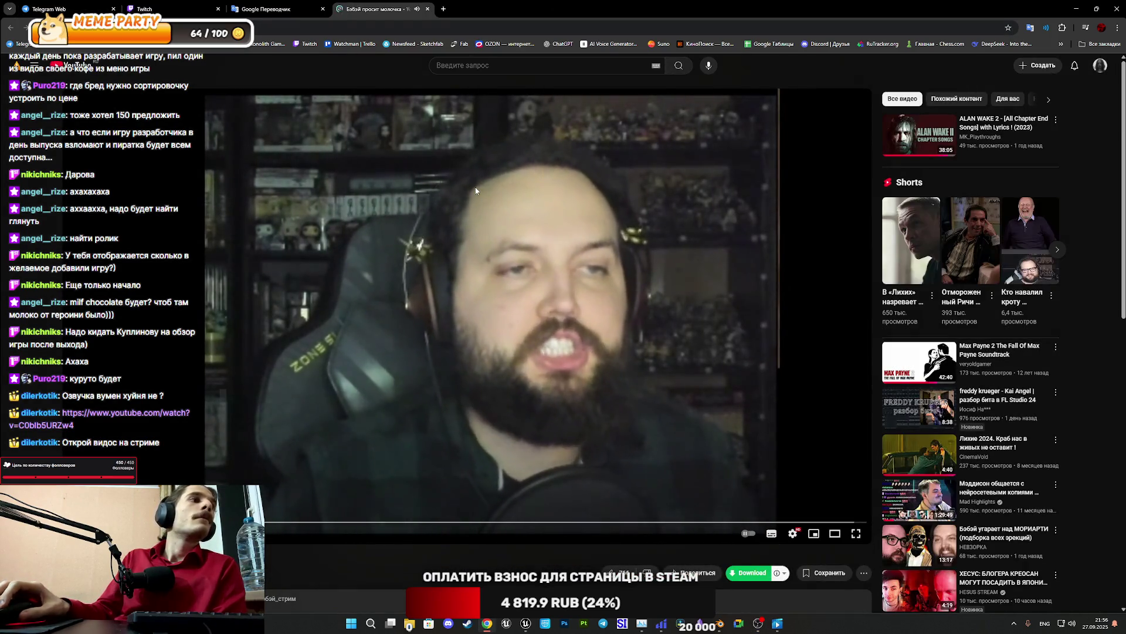
# Scroll down the 'Бэбой просит молочка' video page and back up while it plays
pyautogui.scroll(-2, 475, 191)
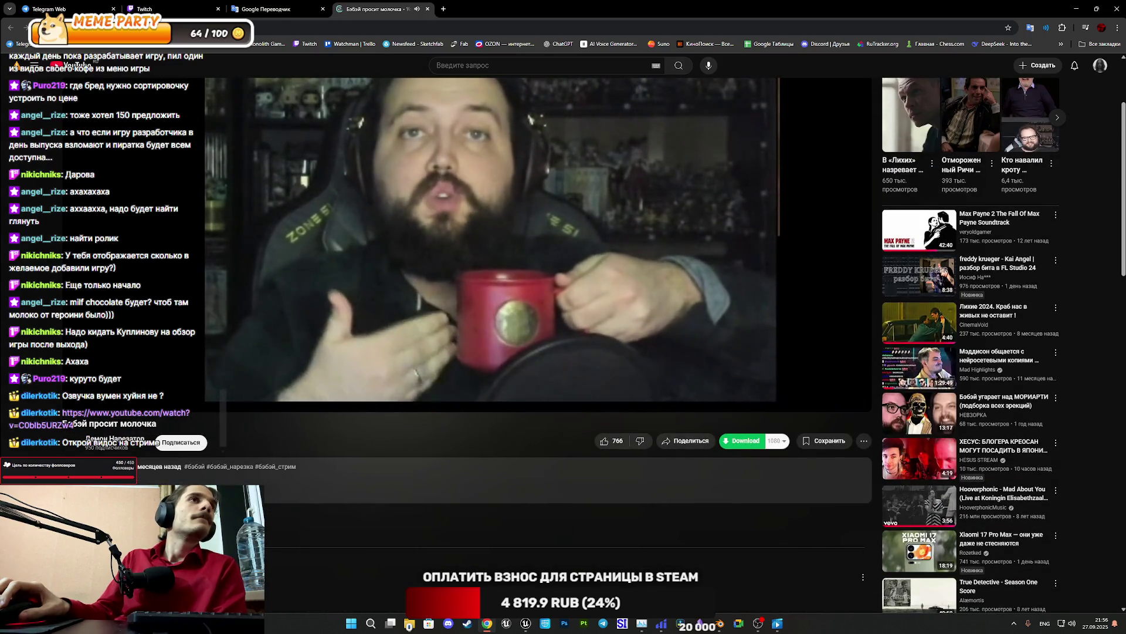
pyautogui.scroll(-2, 475, 189)
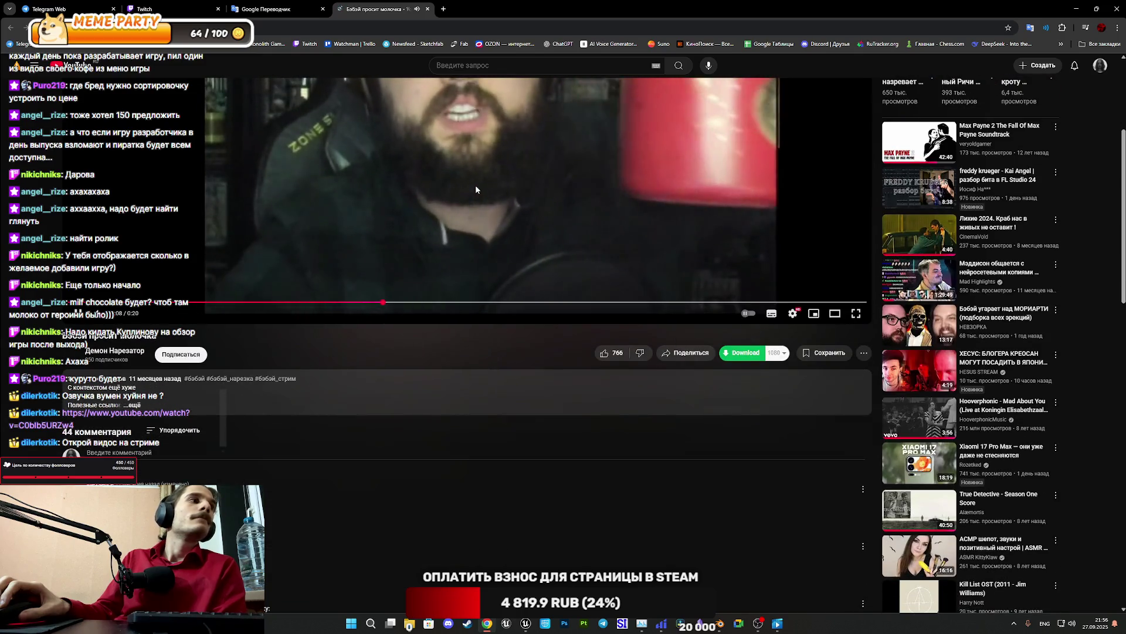
pyautogui.scroll(3, 475, 190)
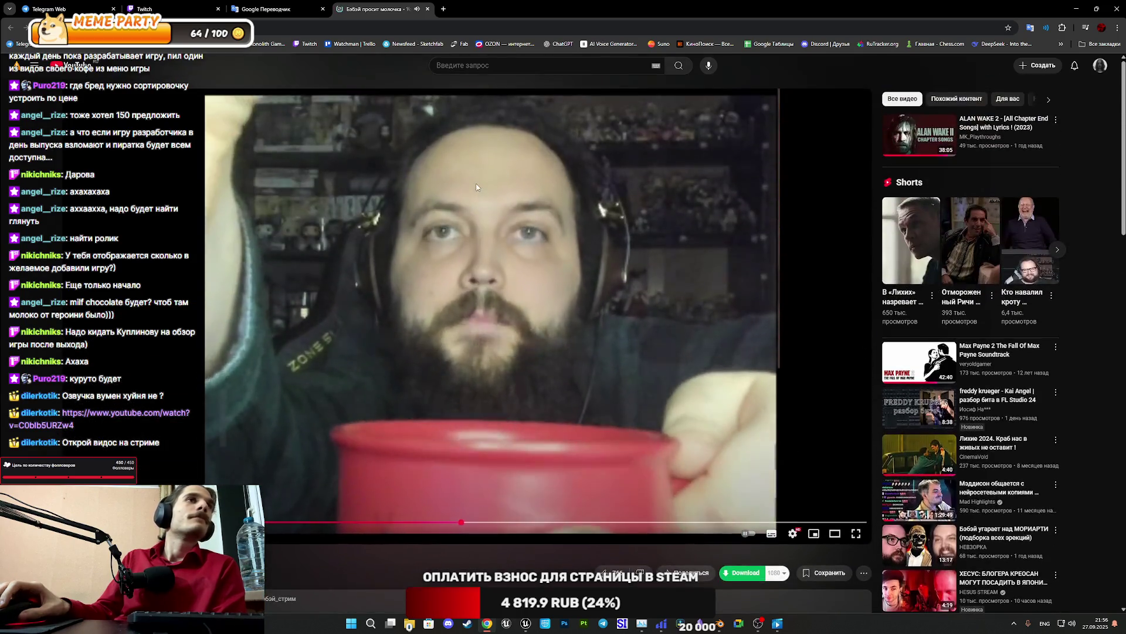
# Close the YouTube tab and bring the Unreal Engine coffee-menu widget editor back
pyautogui.hotkey('ctrl', 'shift', 'Tab')
pyautogui.click(382, 8)
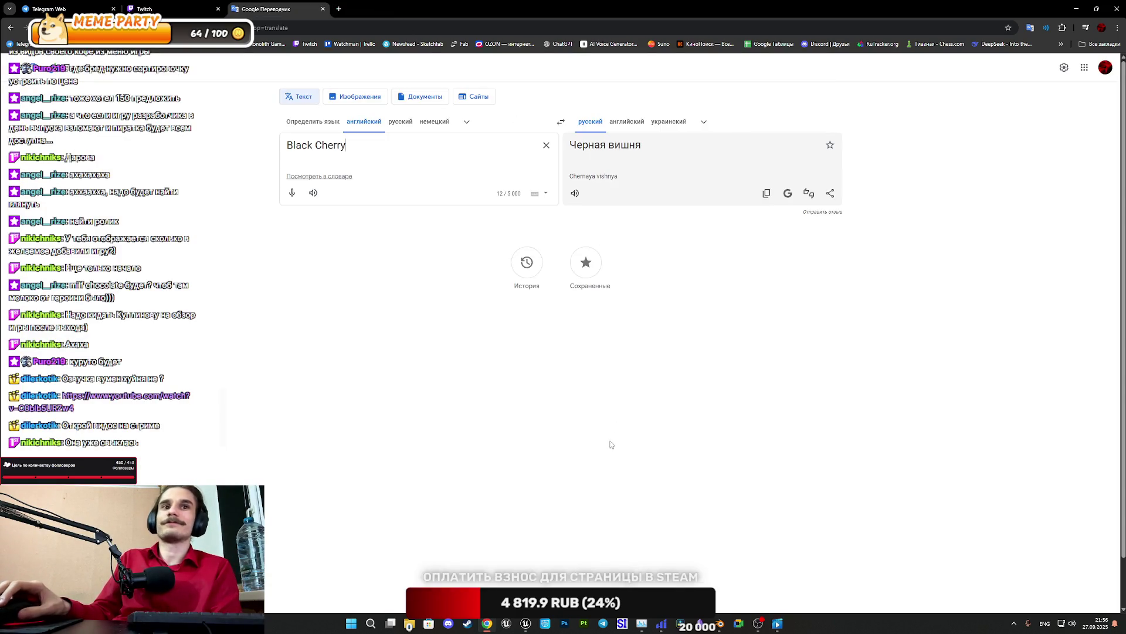
pyautogui.click(526, 623)
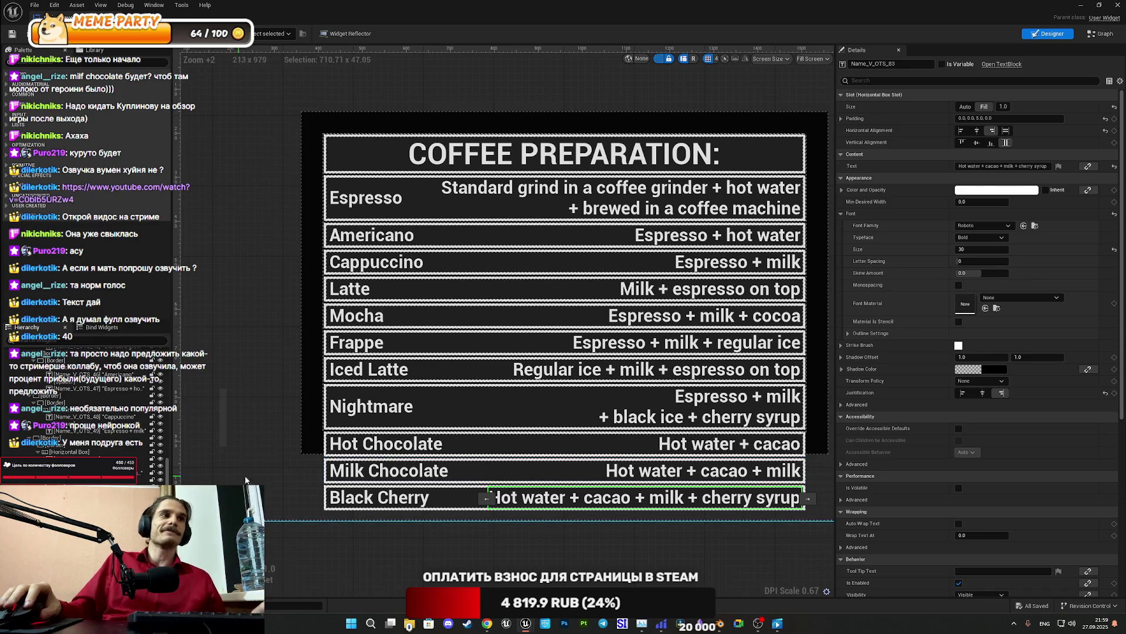
# Resize the recipe board widget to a height of 950 and save the widget
pyautogui.scroll(-3, 557, 364)
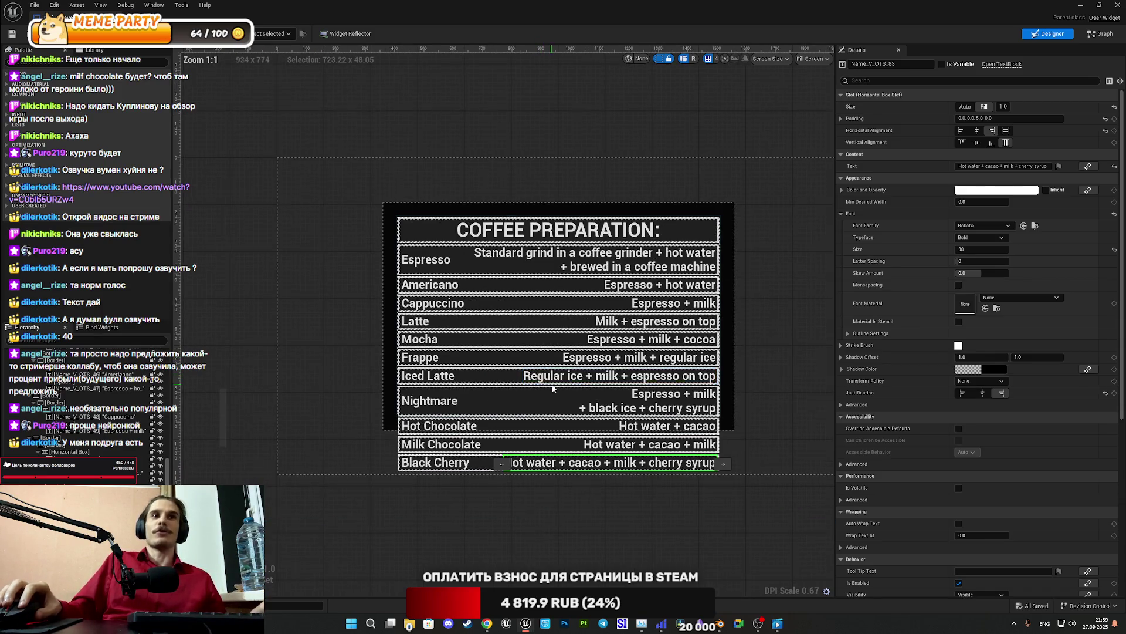
pyautogui.scroll(3, 555, 384)
pyautogui.scroll(-1, 555, 385)
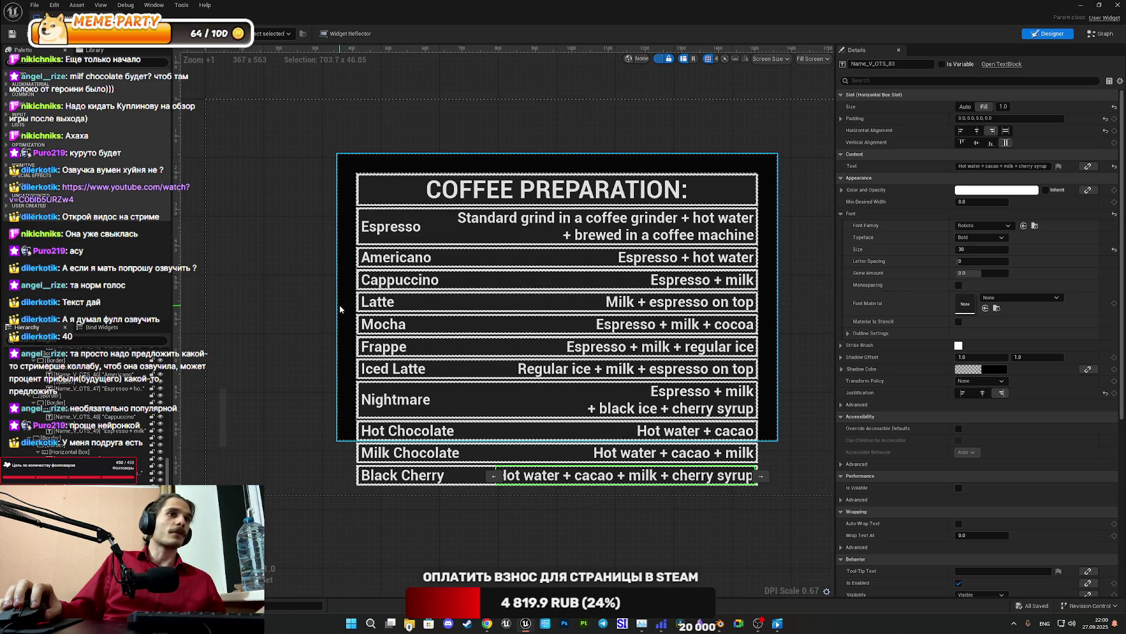
pyautogui.click(339, 308)
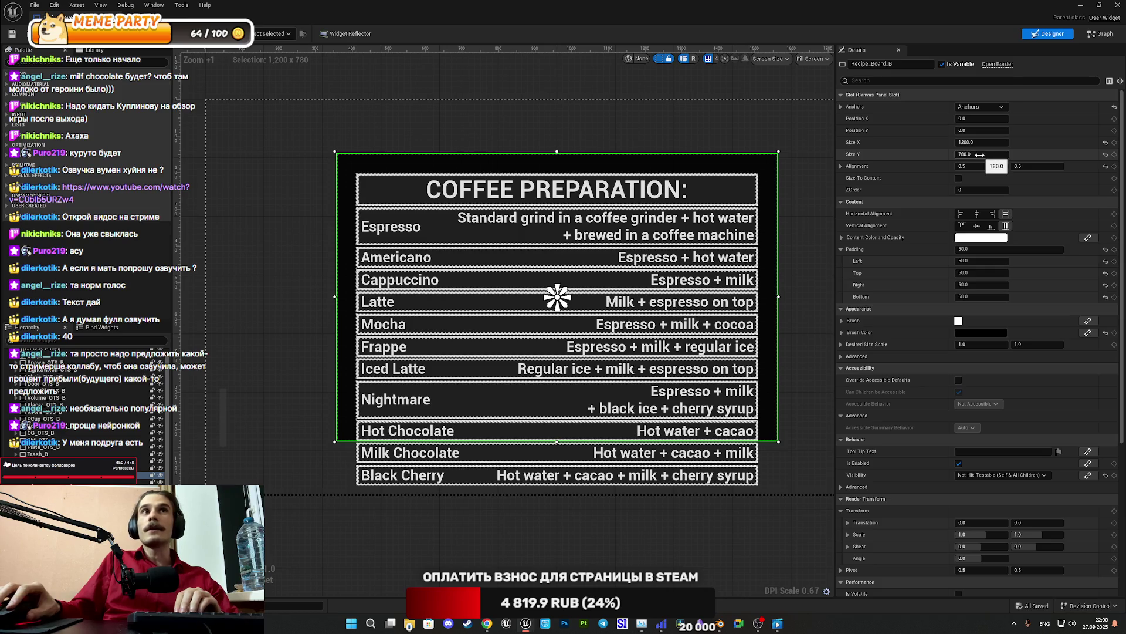
pyautogui.moveTo(980, 155); pyautogui.dragTo(1019, 155)
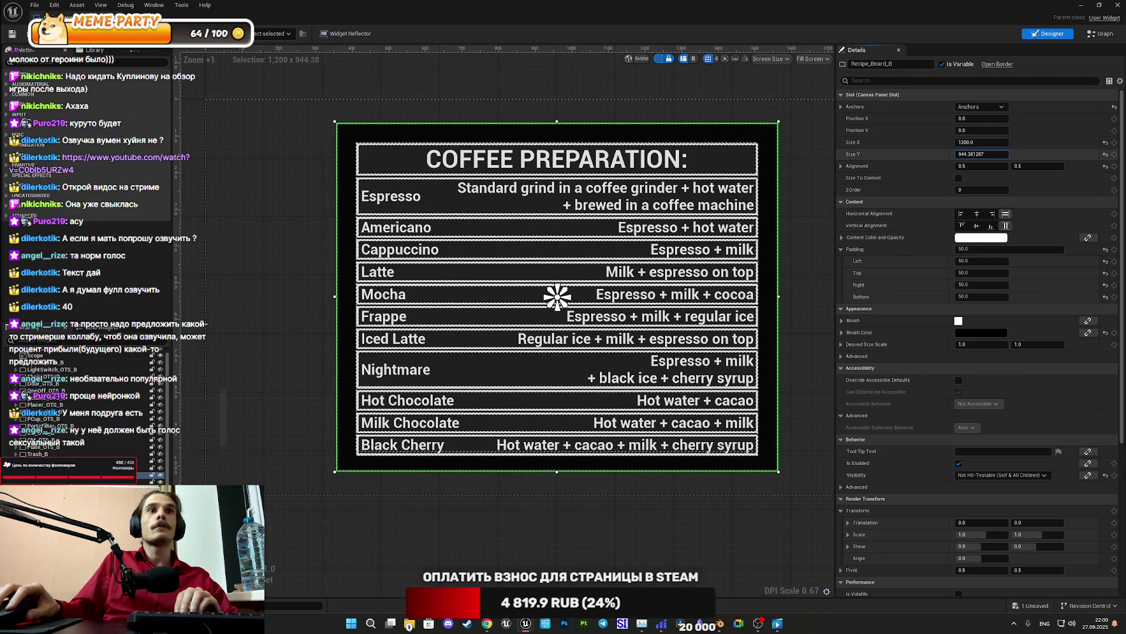
pyautogui.moveTo(1020, 155); pyautogui.dragTo(1026, 154)
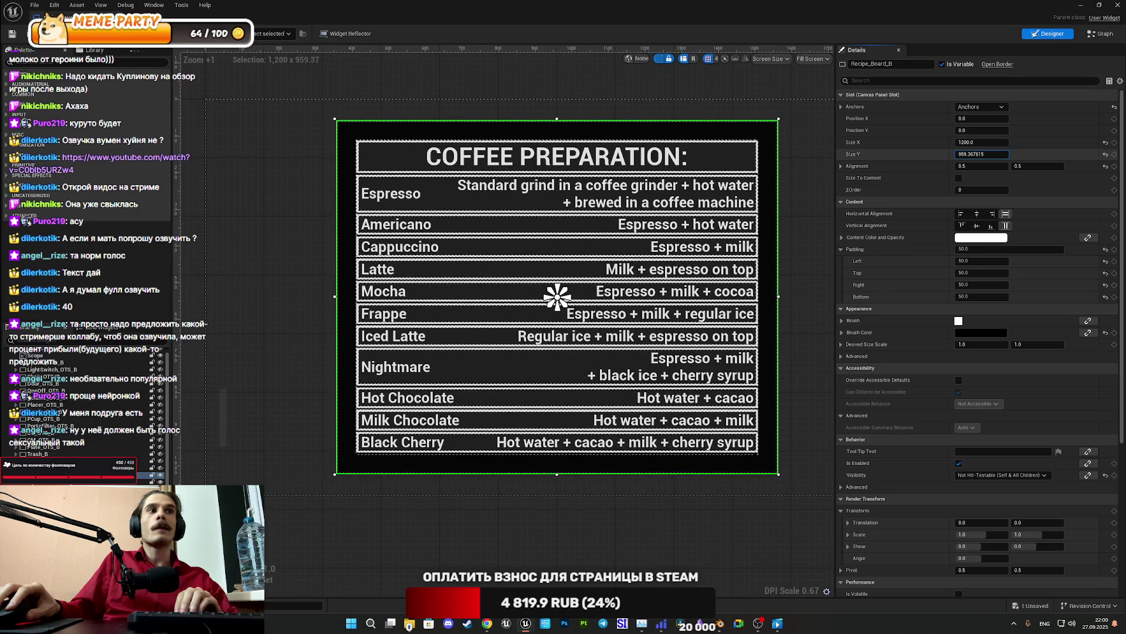
pyautogui.click(966, 155)
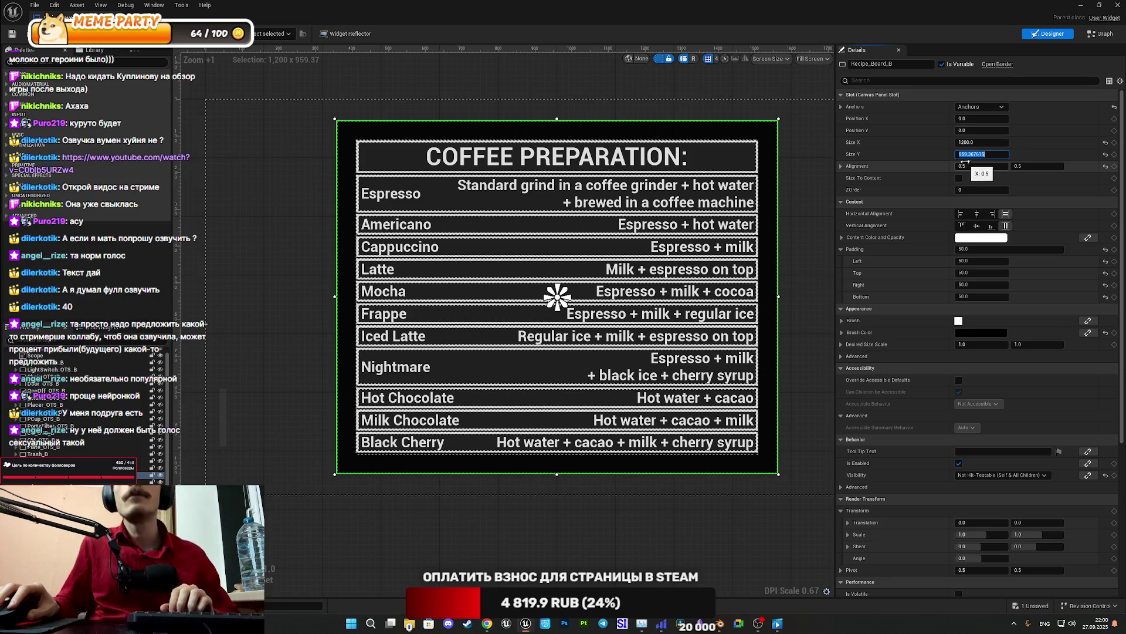
pyautogui.write('950')
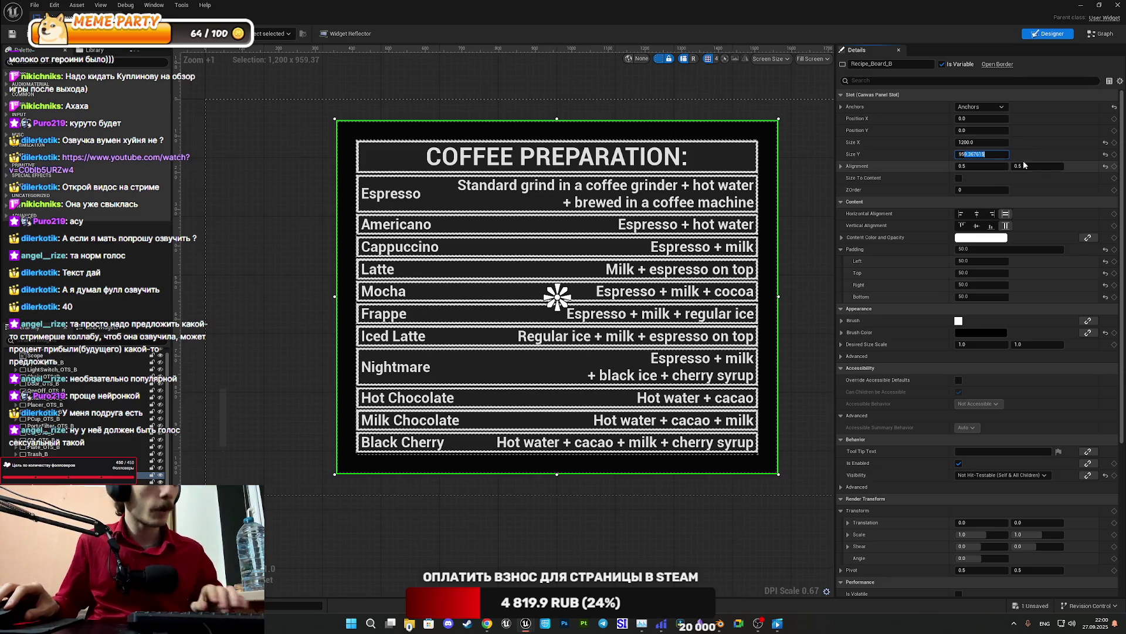
pyautogui.press('Return')
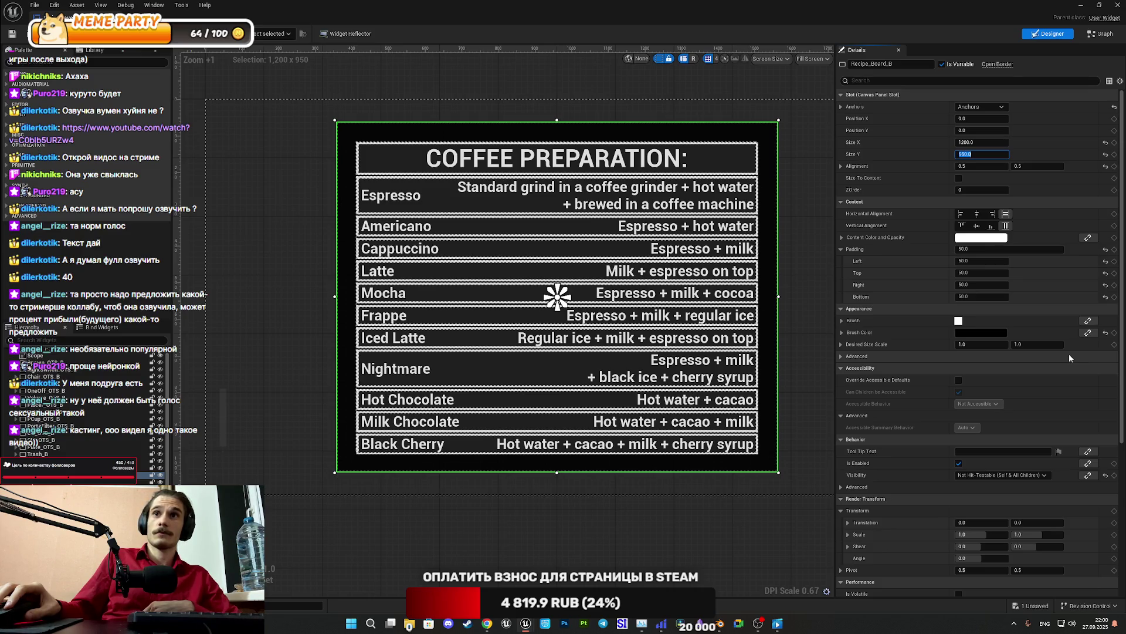
pyautogui.click(21, 36)
pyautogui.click(12, 34)
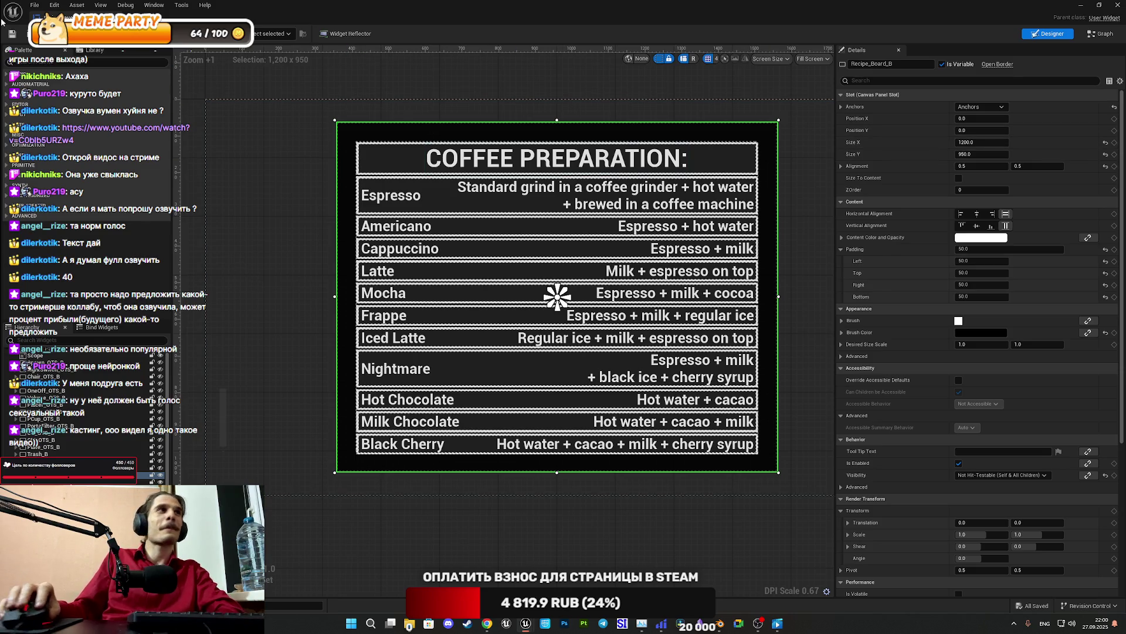
# Connect Event Pre Construct to Hide Windows in the event graph and save the blueprint
pyautogui.click(1104, 35)
pyautogui.moveTo(623, 310); pyautogui.dragTo(660, 303)
pyautogui.click(12, 34)
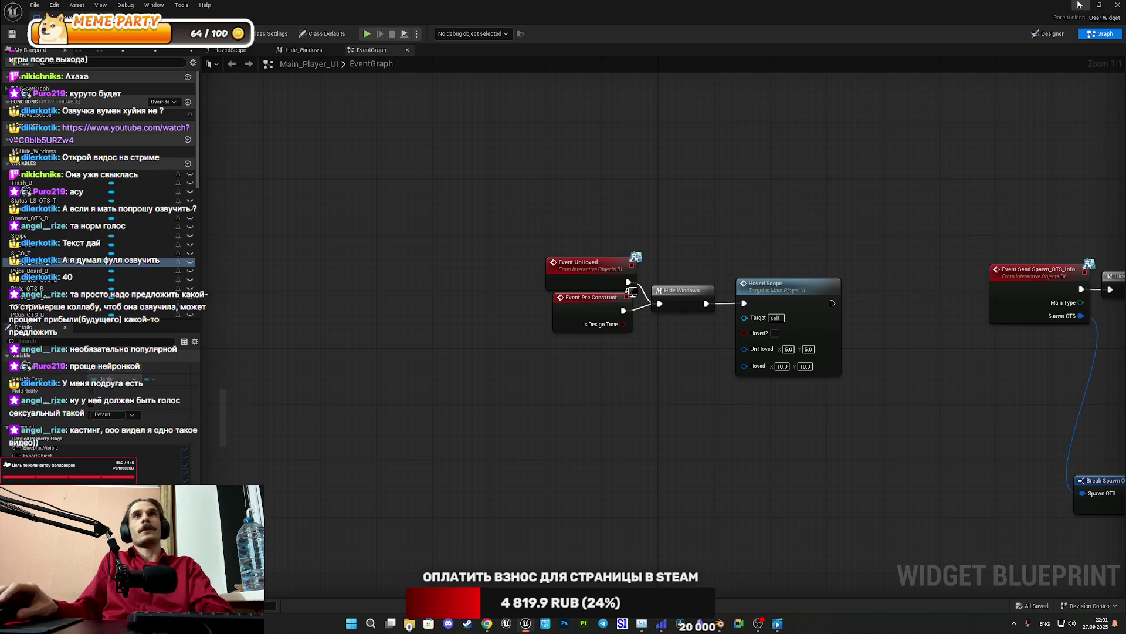
pyautogui.click(1078, 5)
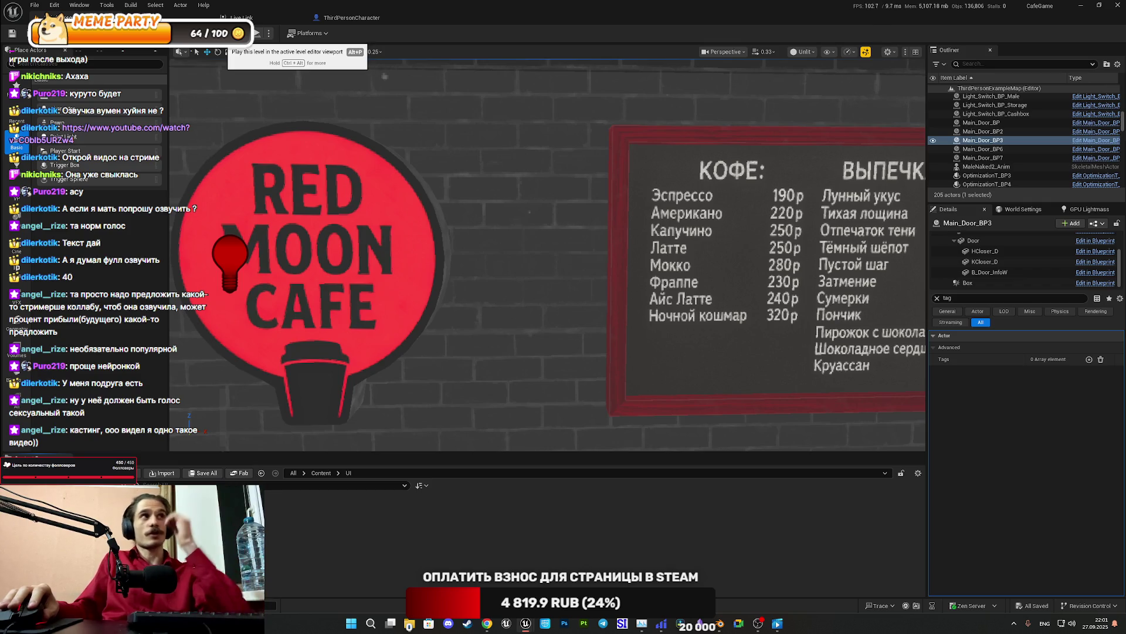
# Start the level play-test full screen and walk into the cafe toward the menu board
pyautogui.click(256, 33)
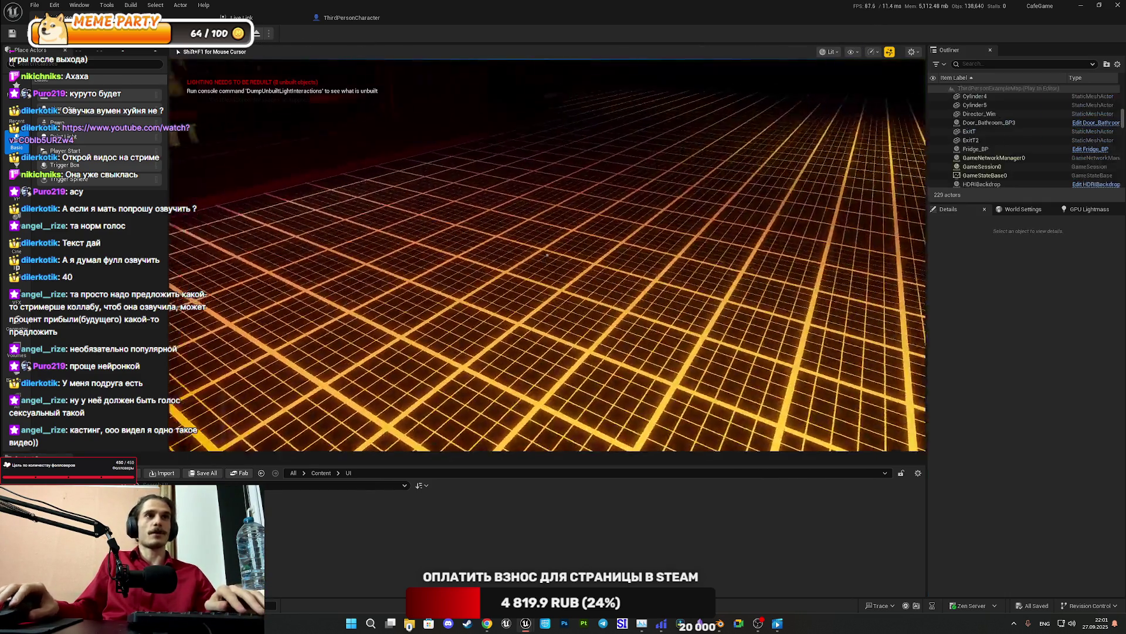
pyautogui.press('F11')
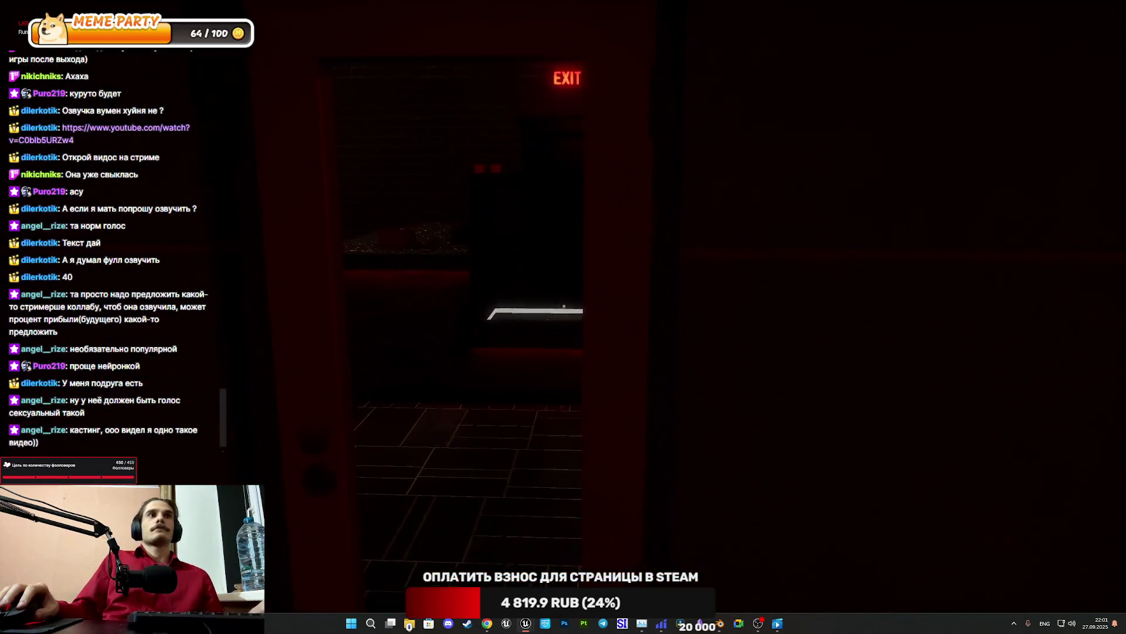
pyautogui.press('w')
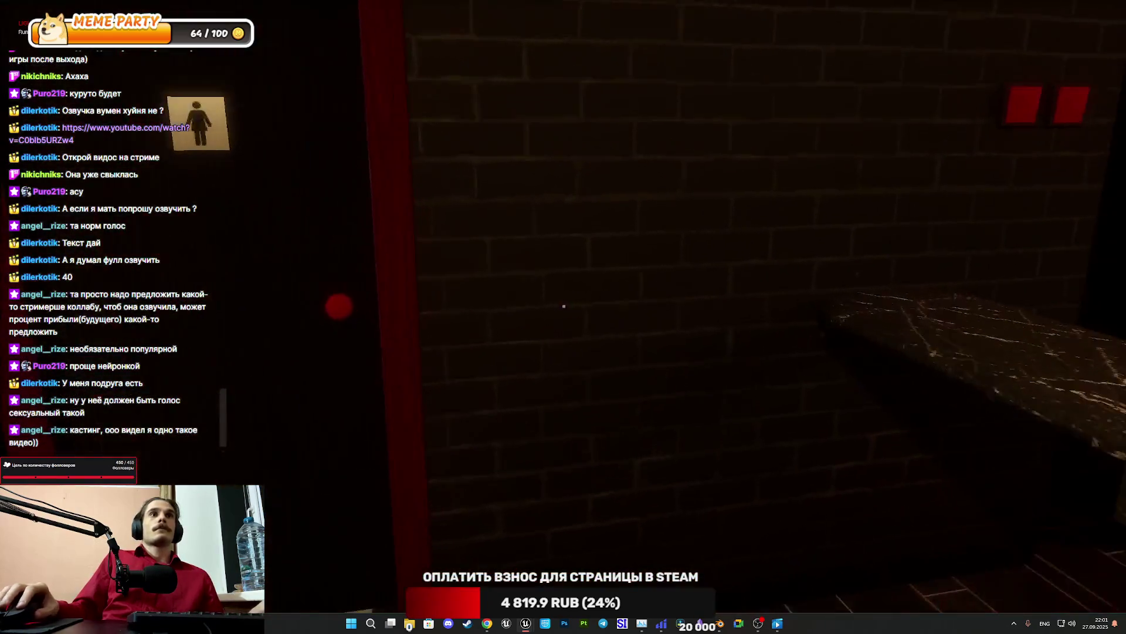
pyautogui.press('w')
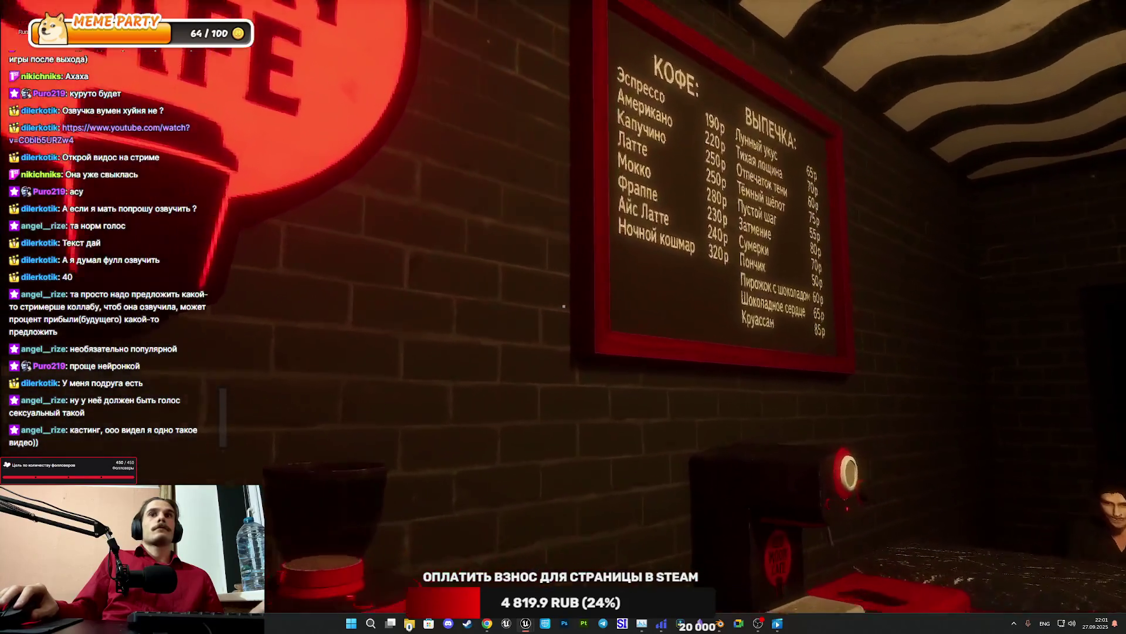
# View the English COFFEE/BREAD menu overlay on the wall board, then close it
pyautogui.press('e')
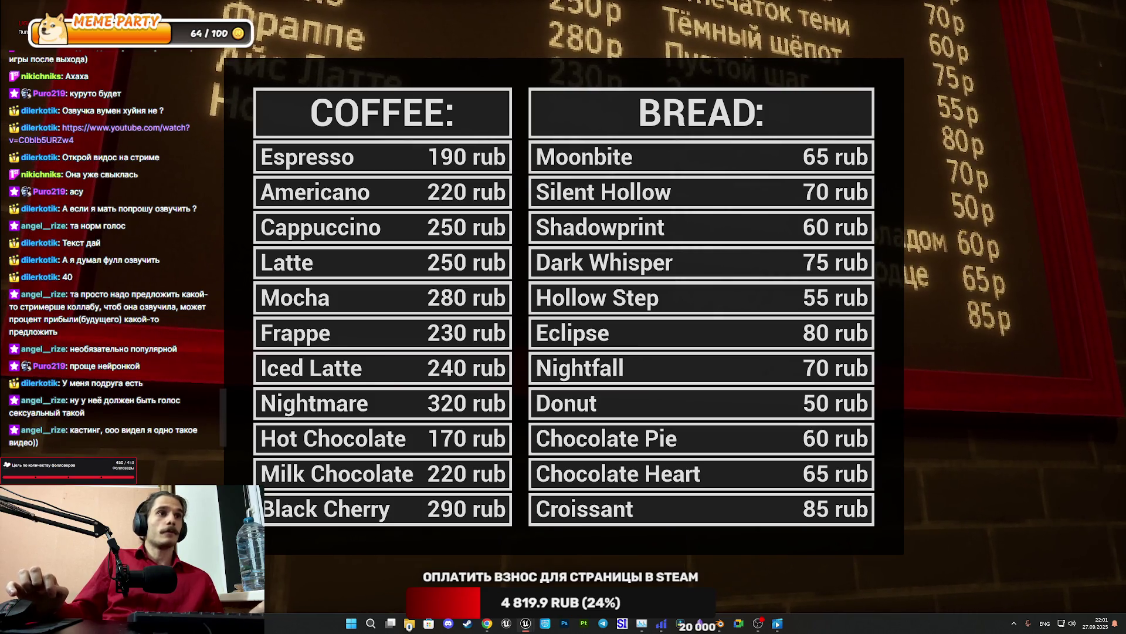
pyautogui.press('Escape')
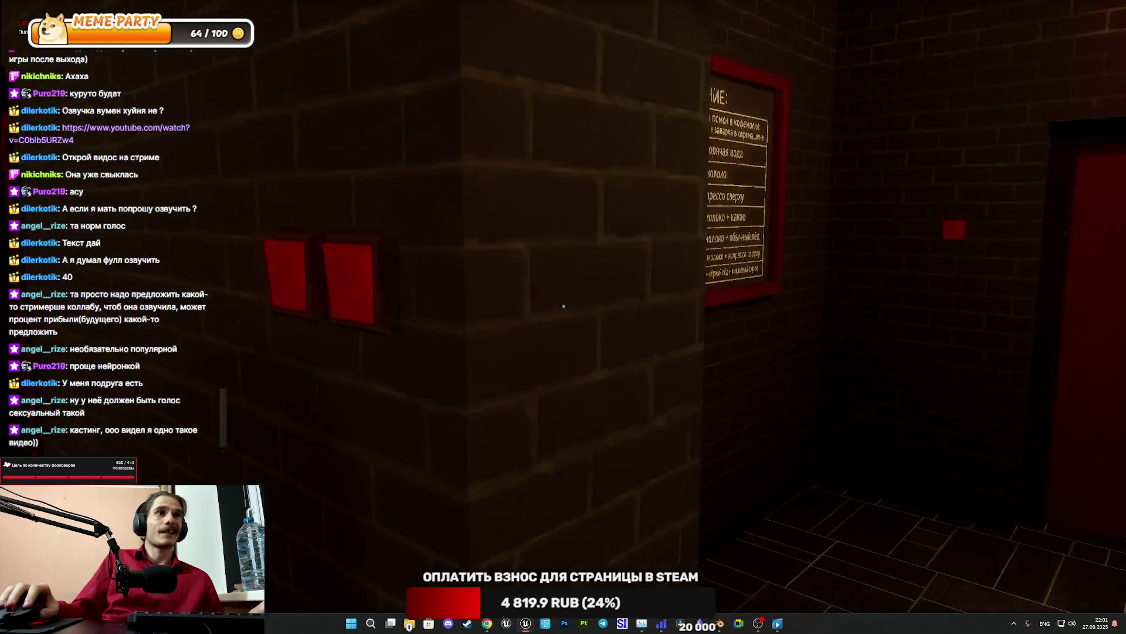
pyautogui.click(563, 306)
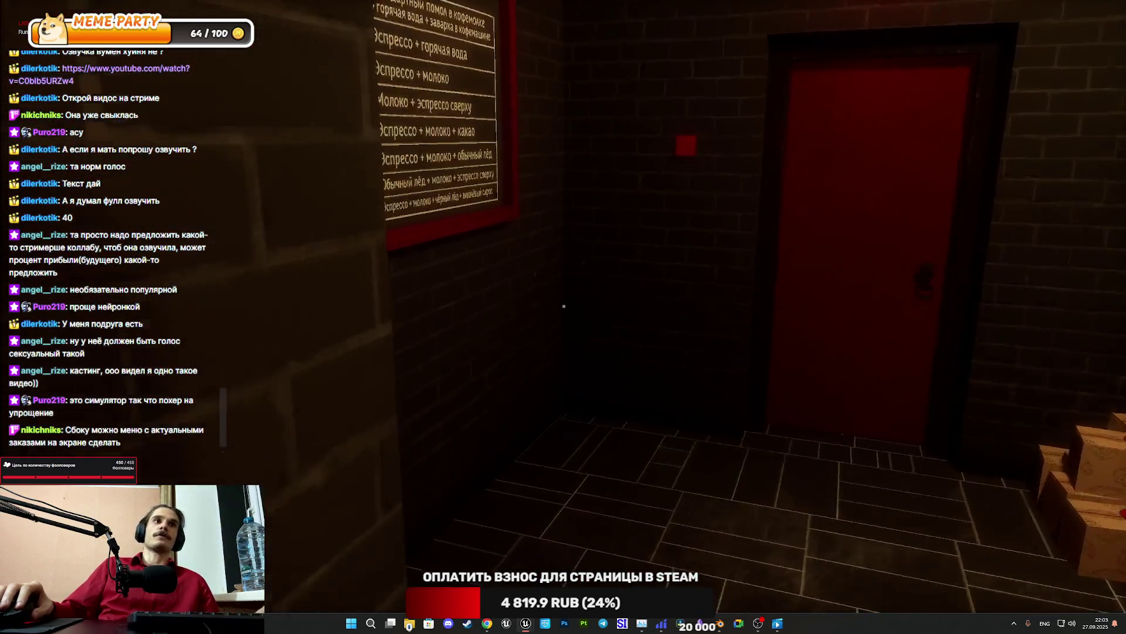
# Open the COFFEE PREPARATION overlay listing eleven drinks from Espresso to Black Cherry
pyautogui.click(563, 305)
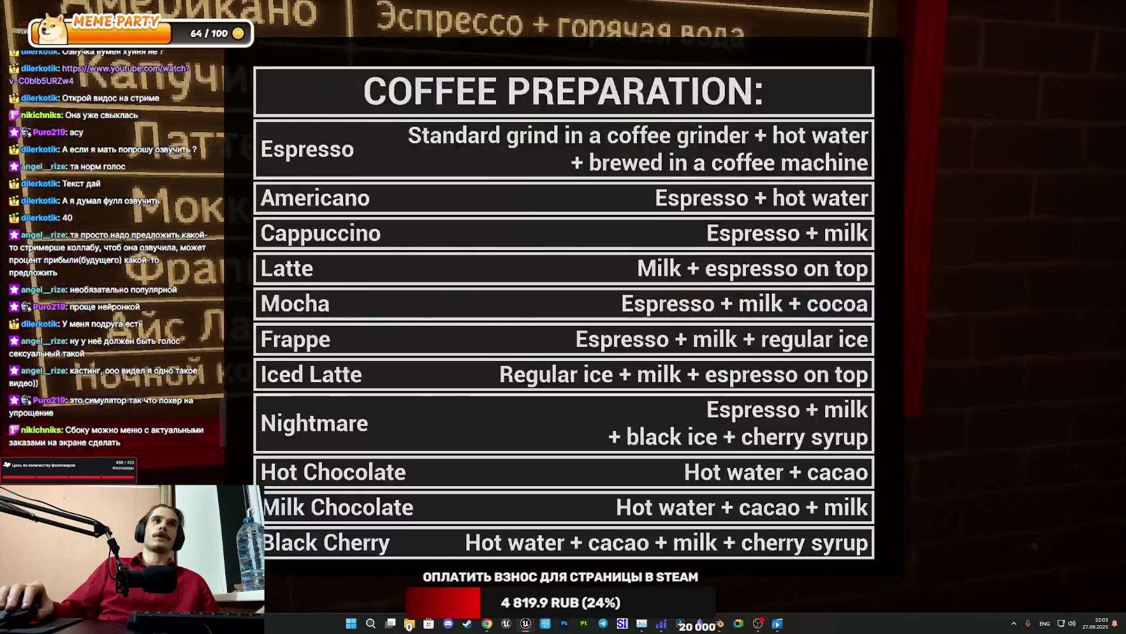
# Dismiss the recipe overlay to return to the coffee counter with the milk cup
pyautogui.press('Escape')
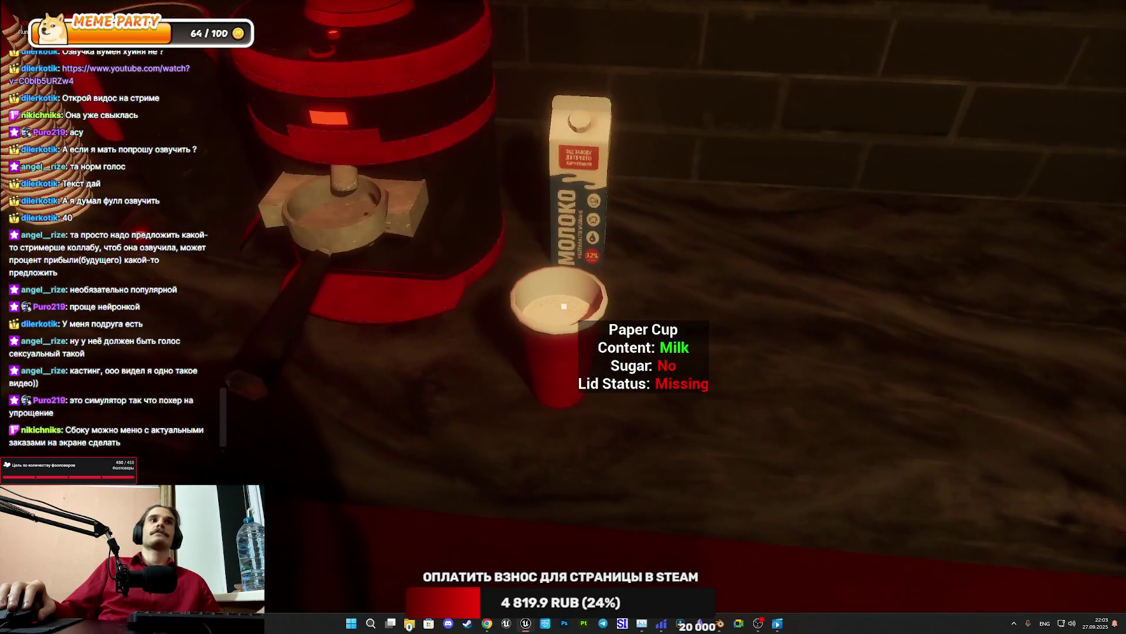
# Set the existing milk cup back on the counter and put a lid on it
pyautogui.click(563, 305)
pyautogui.click(563, 306)
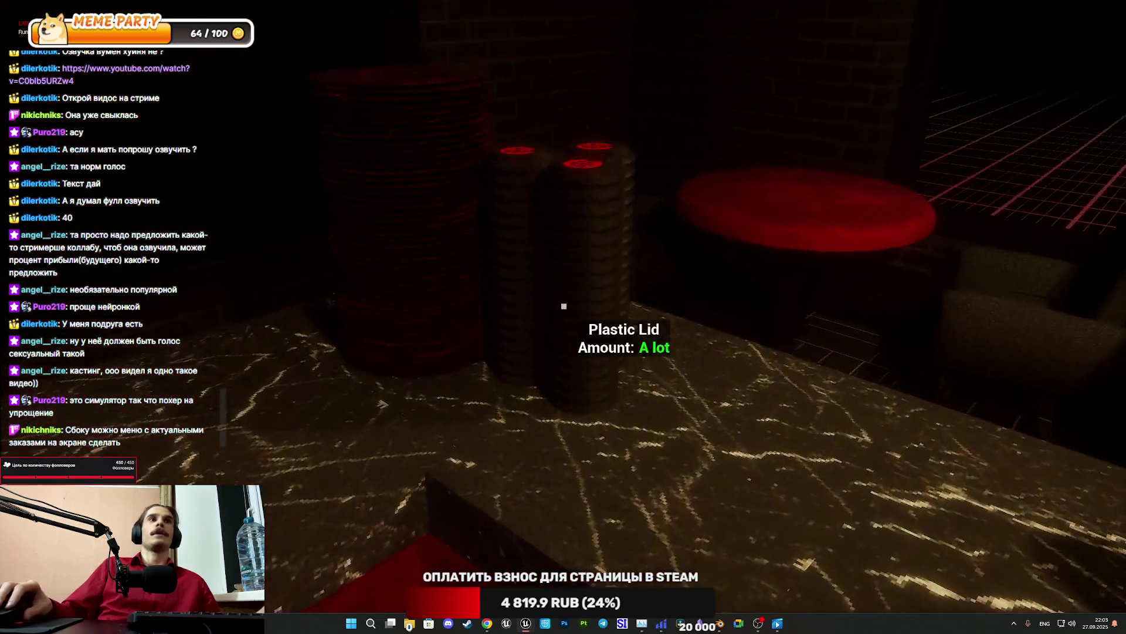
pyautogui.click(564, 305)
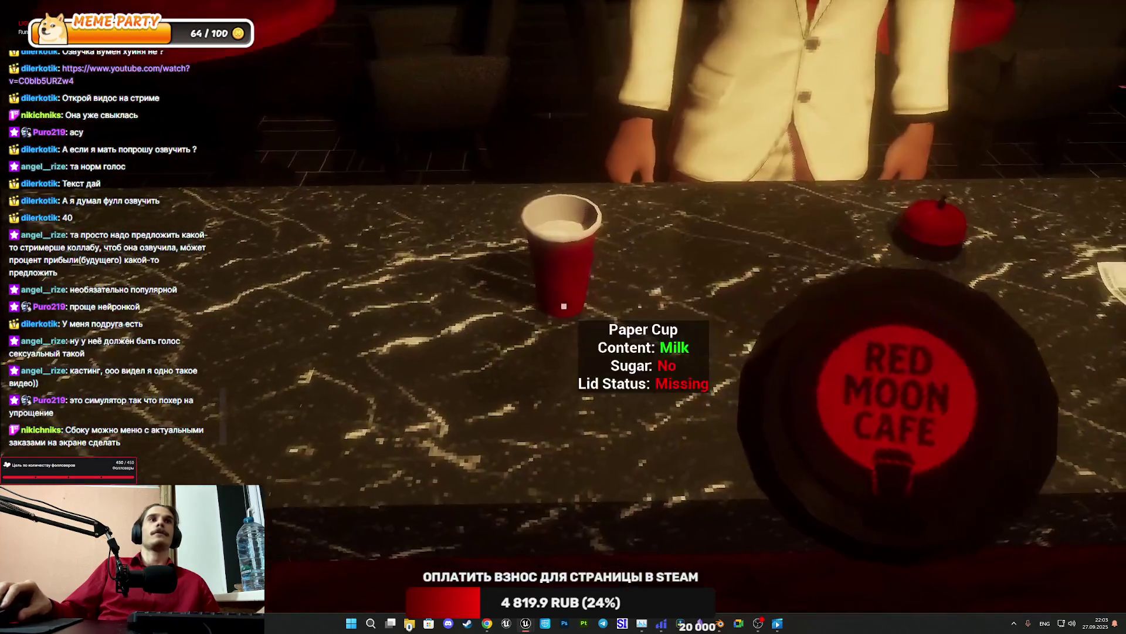
pyautogui.click(563, 306)
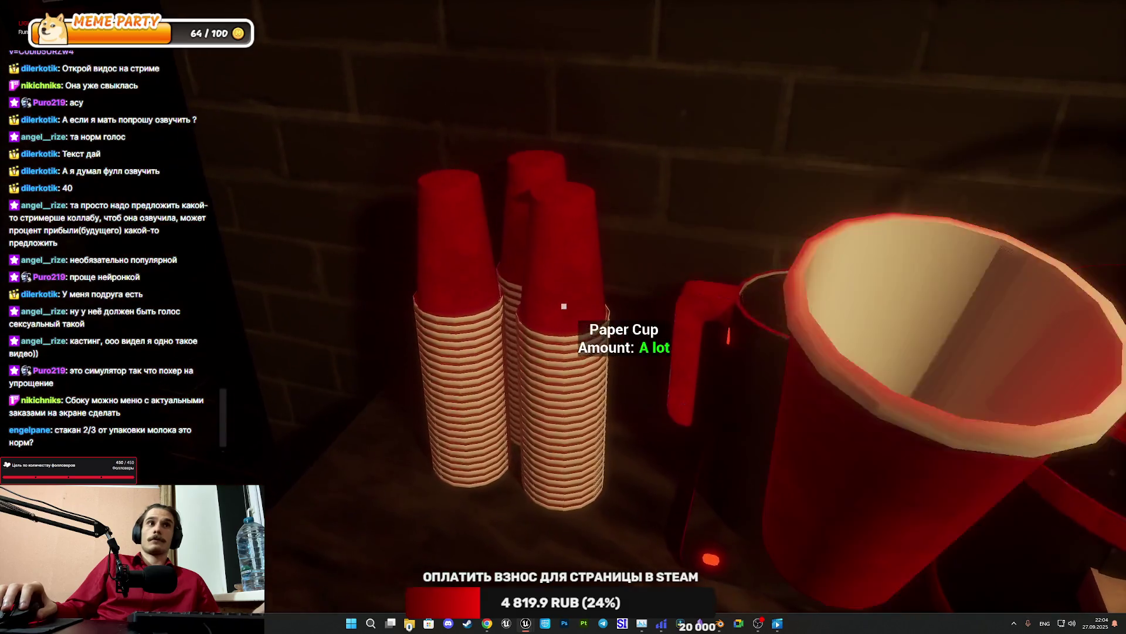
# Take a new paper cup, place it at the coffee machine, and pour milk into it
pyautogui.click(564, 305)
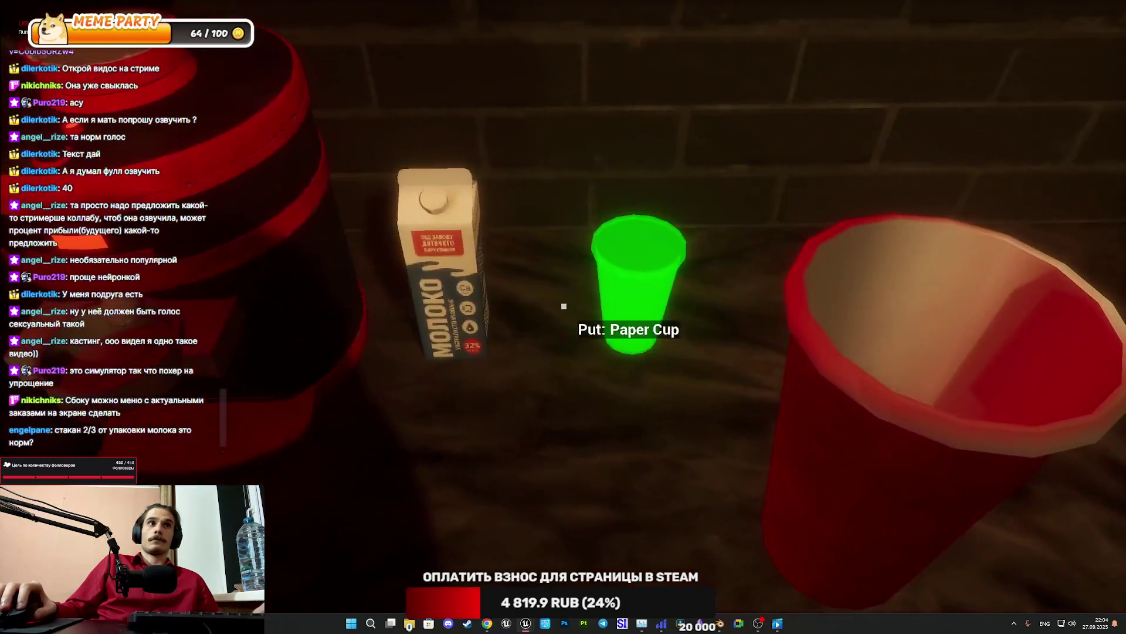
pyautogui.click(564, 306)
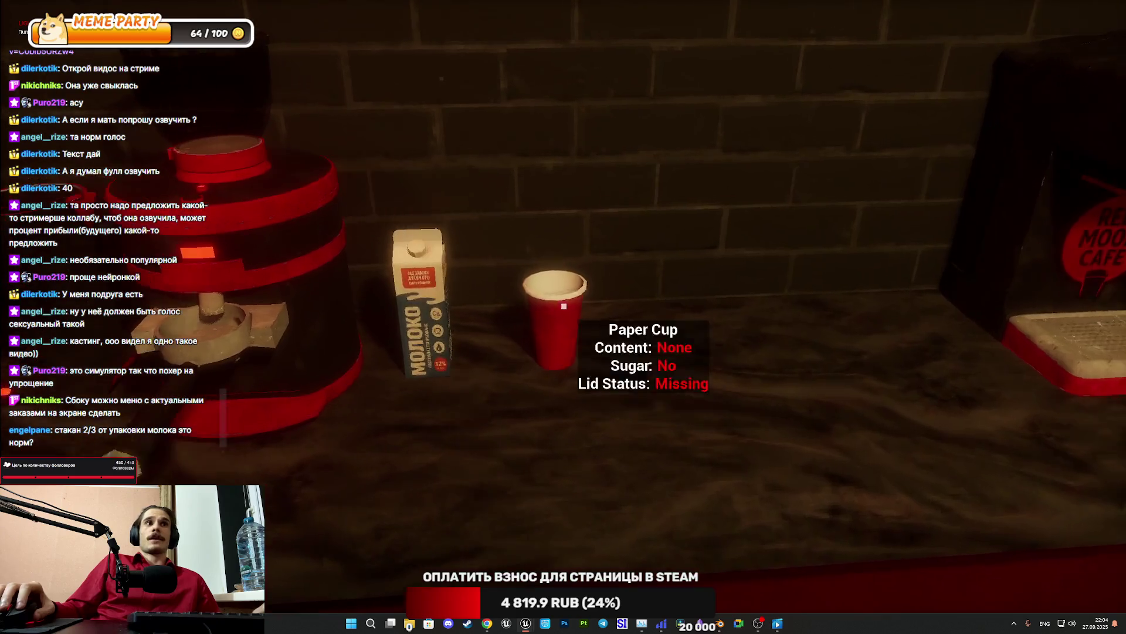
pyautogui.click(564, 305)
pyautogui.click(564, 306)
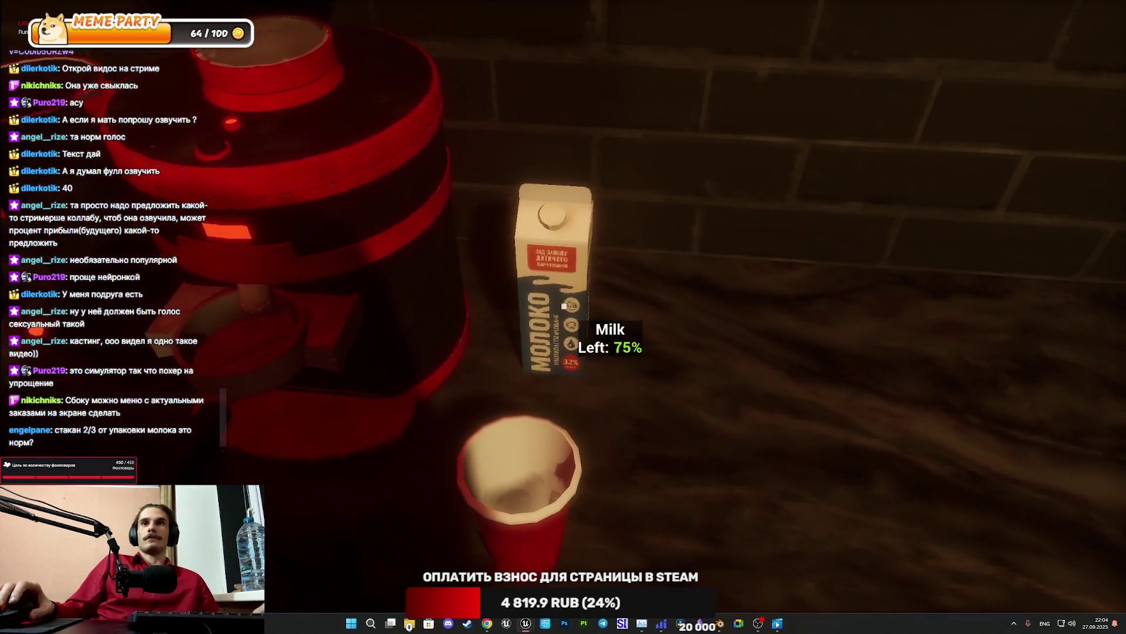
pyautogui.click(564, 306)
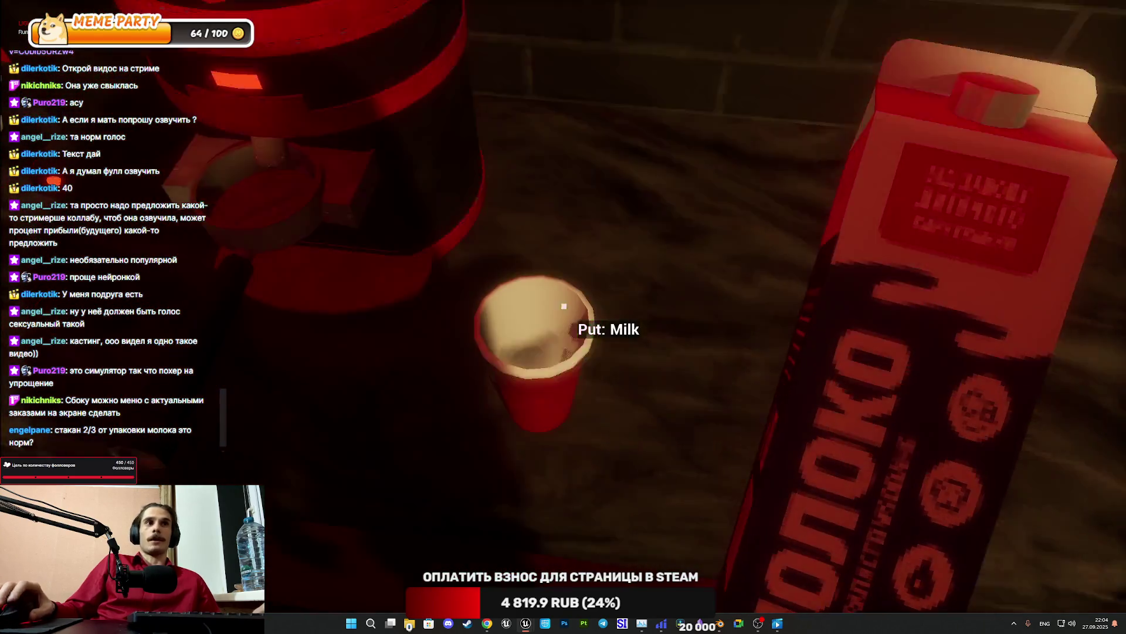
pyautogui.click(564, 306)
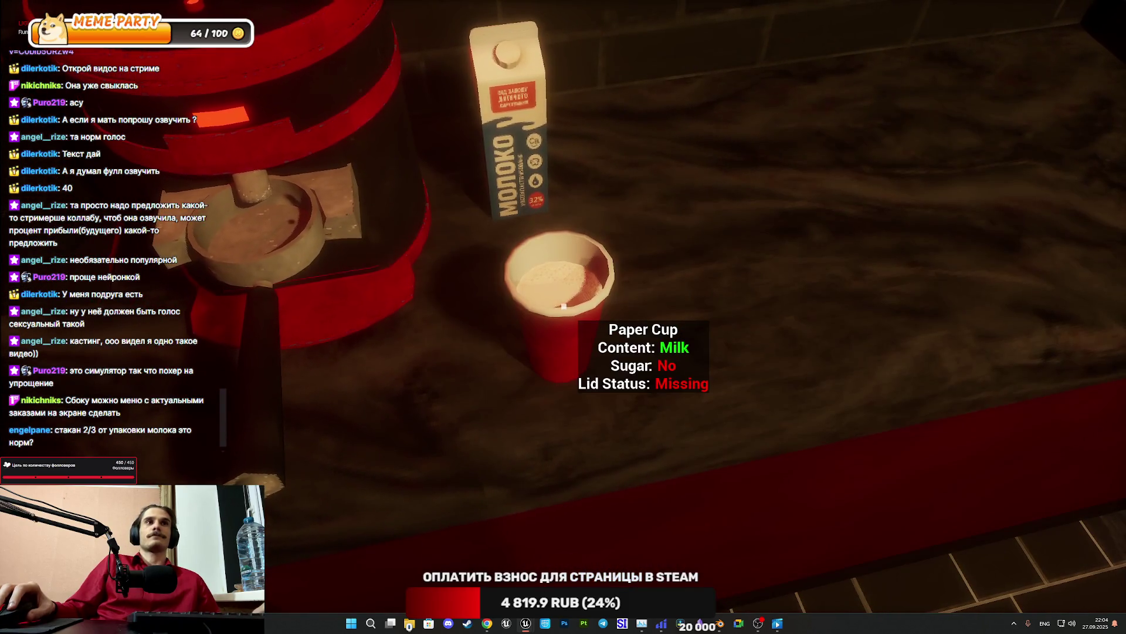
# Reposition the milk-filled cup on the counter and pick the milk carton back up
pyautogui.click(563, 306)
pyautogui.click(564, 306)
pyautogui.click(564, 306)
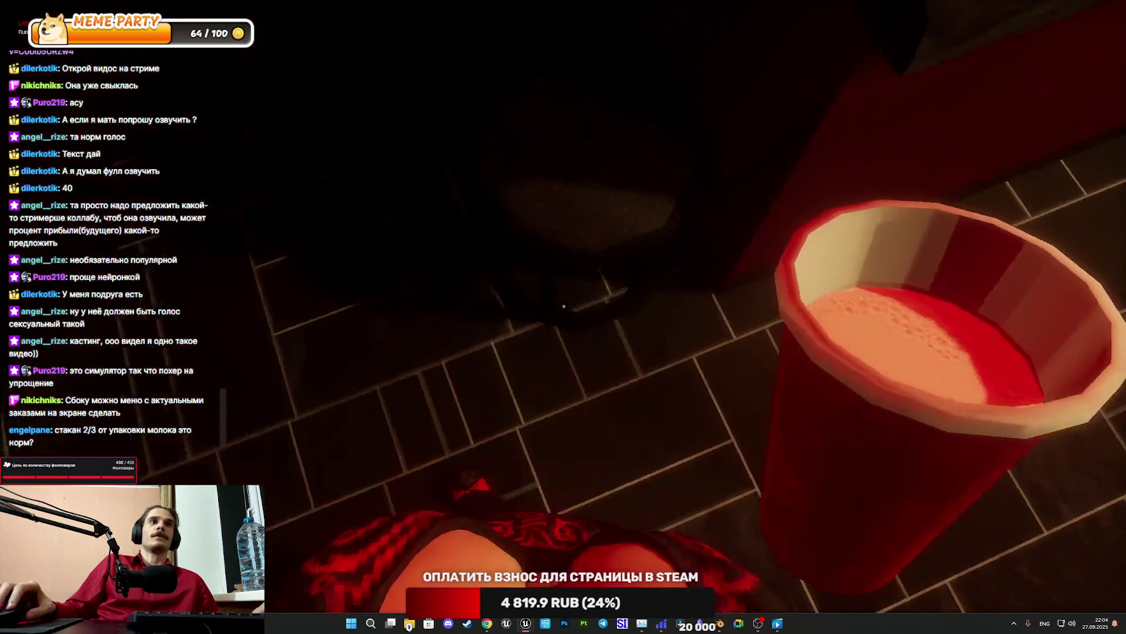
pyautogui.click(563, 306)
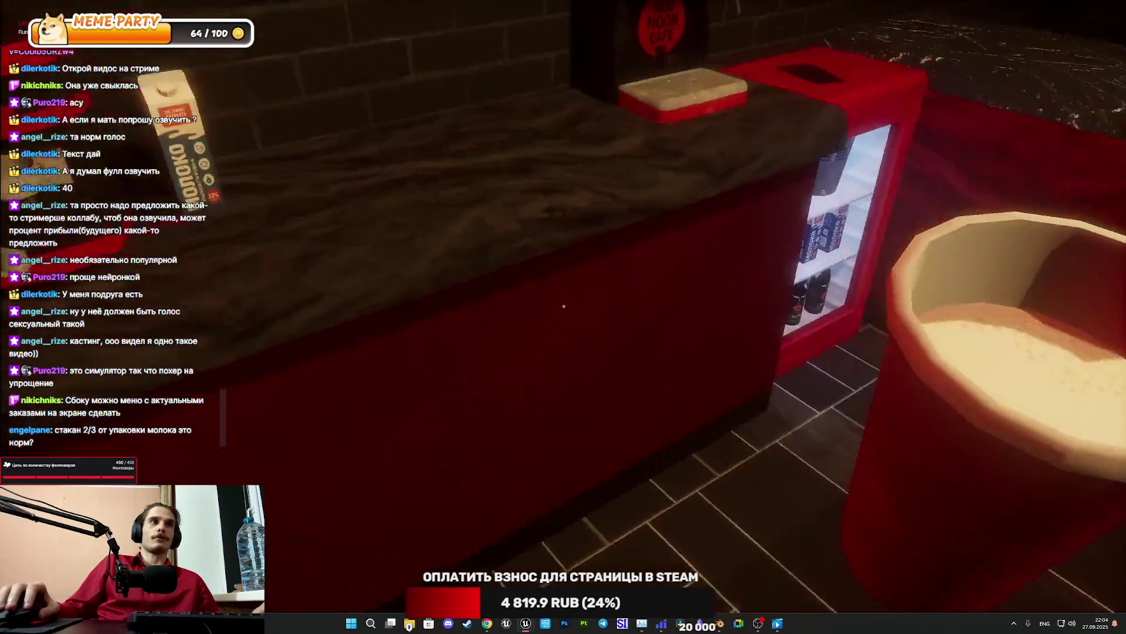
pyautogui.click(564, 305)
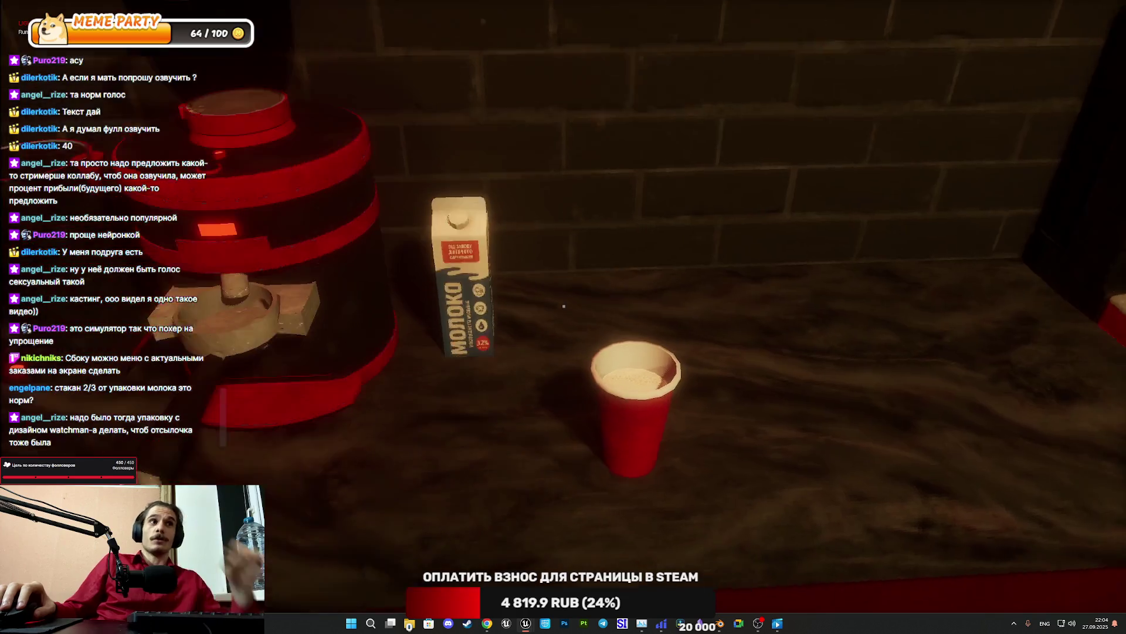
pyautogui.click(564, 306)
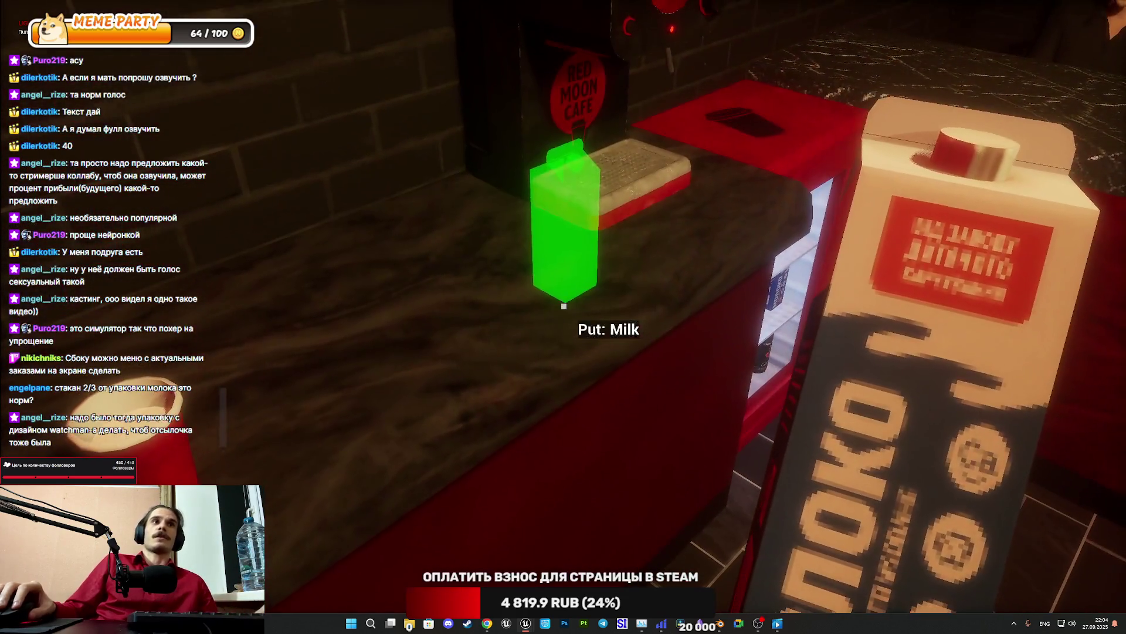
pyautogui.click(563, 306)
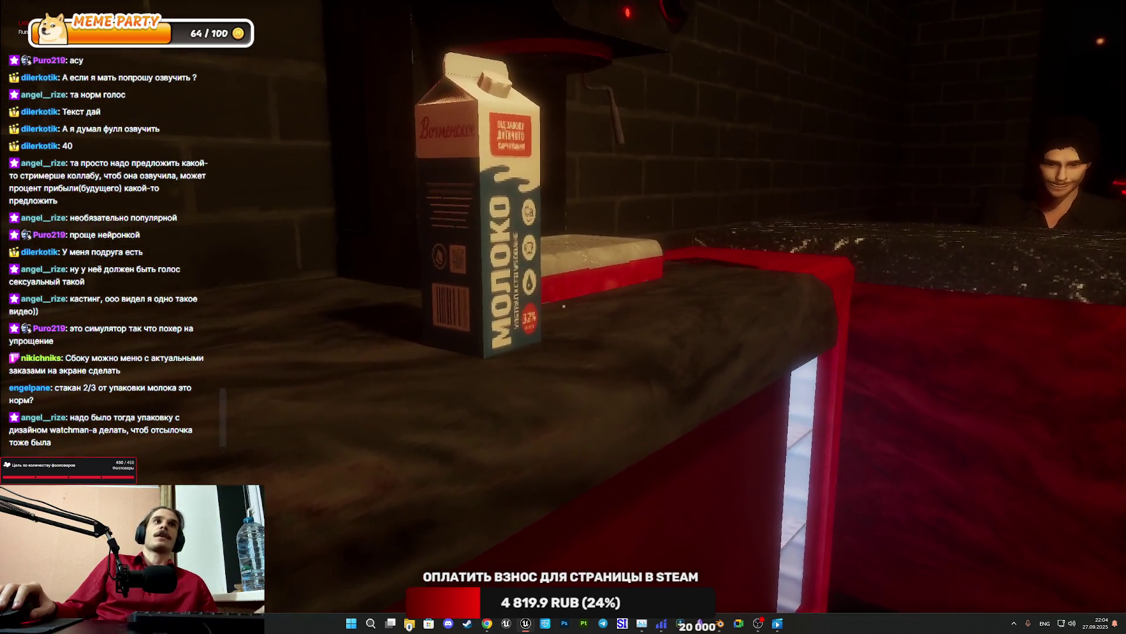
pyautogui.press('w')
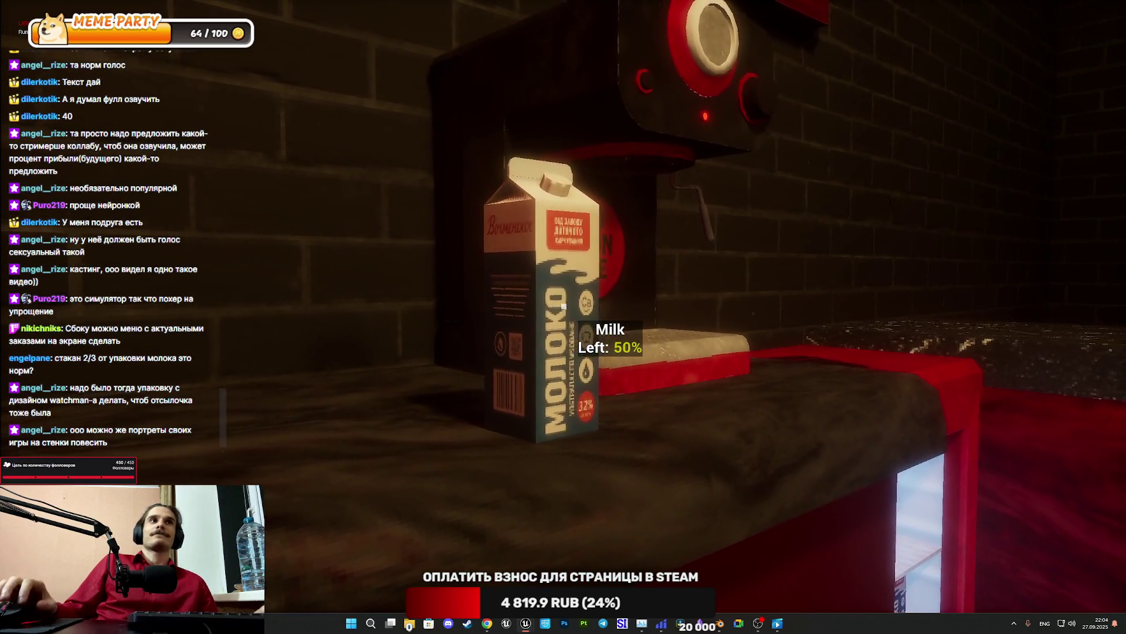
pyautogui.click(563, 306)
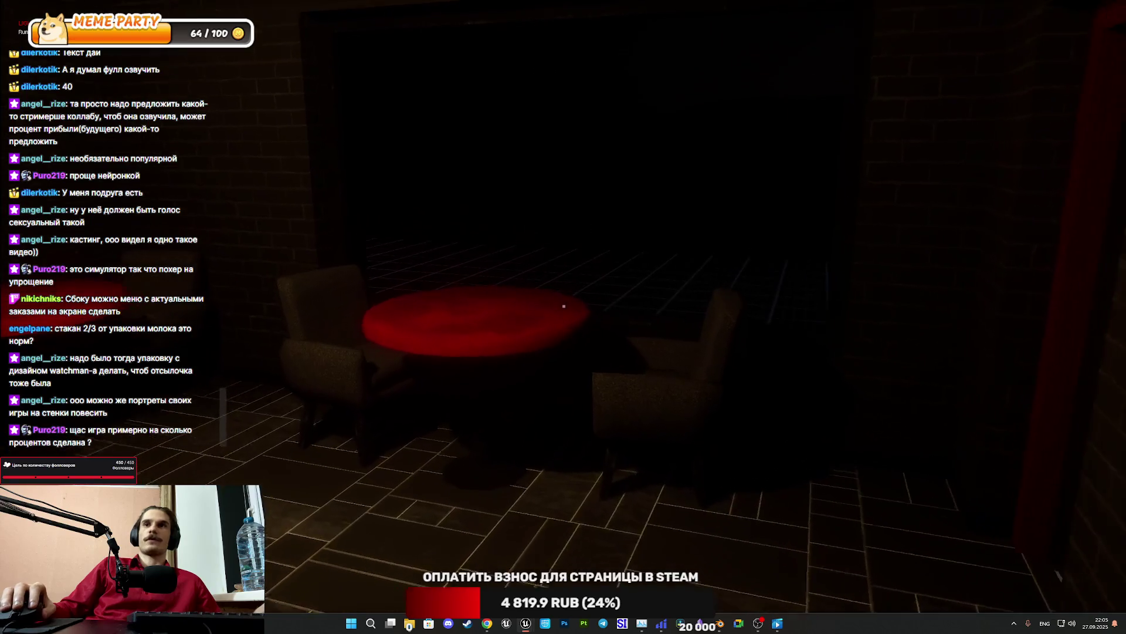
# Walk through the cafe to serve the lidded milk cup on the counter, then stop the play-test
pyautogui.press('w')
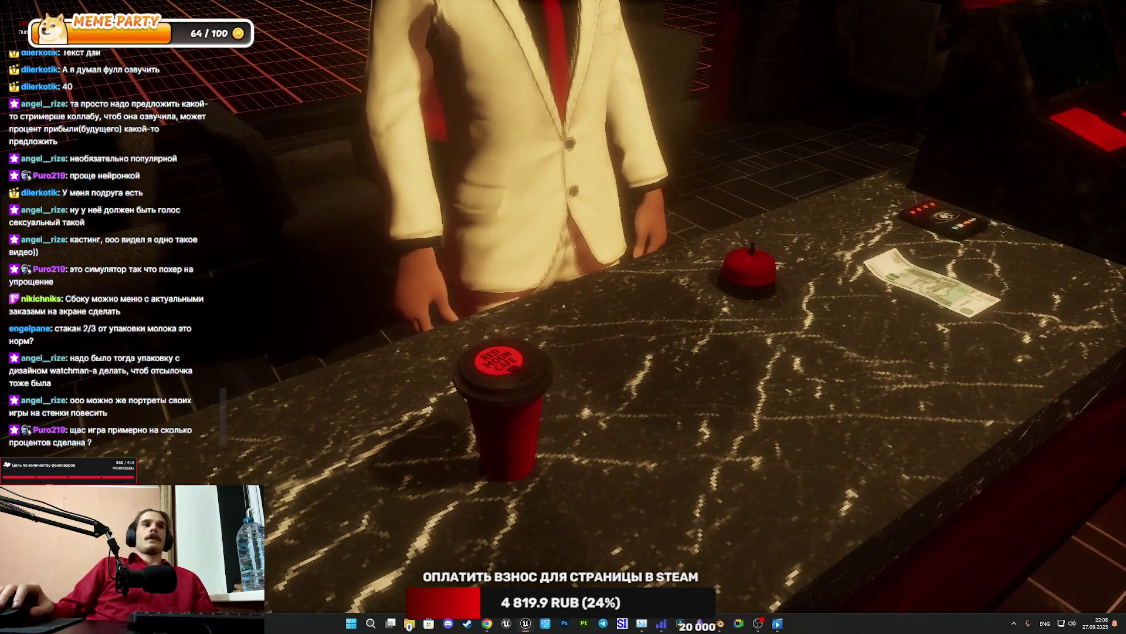
pyautogui.press('Escape')
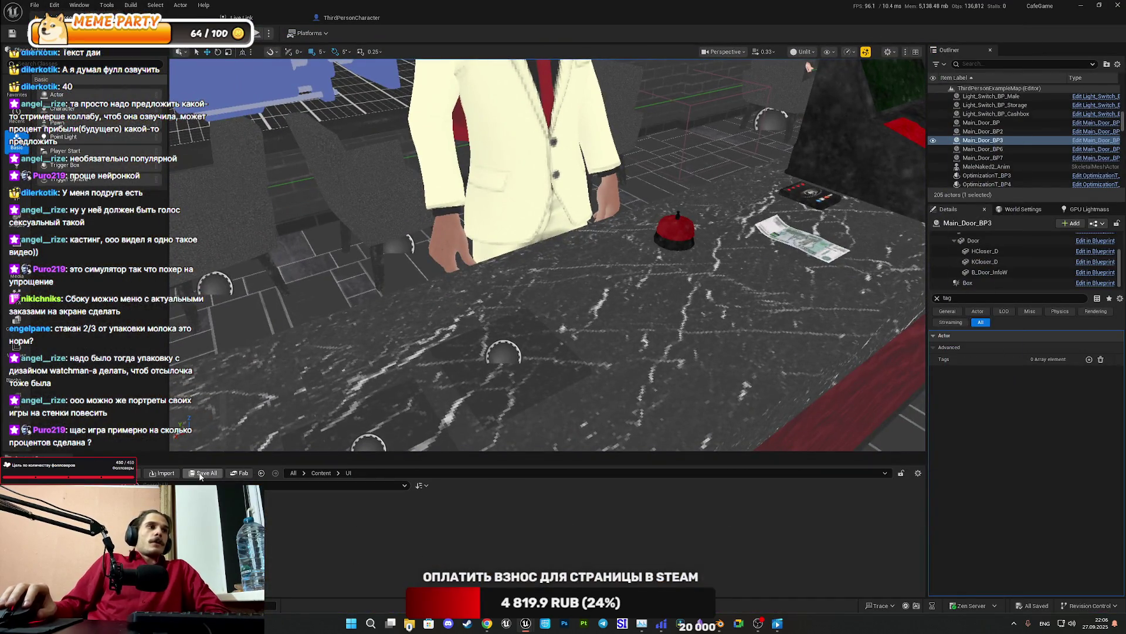
# Clear the 'tag' Details filter and focus the viewport on the selected restroom door Main_Door_BP3
pyautogui.moveTo(465, 356); pyautogui.dragTo(462, 317)
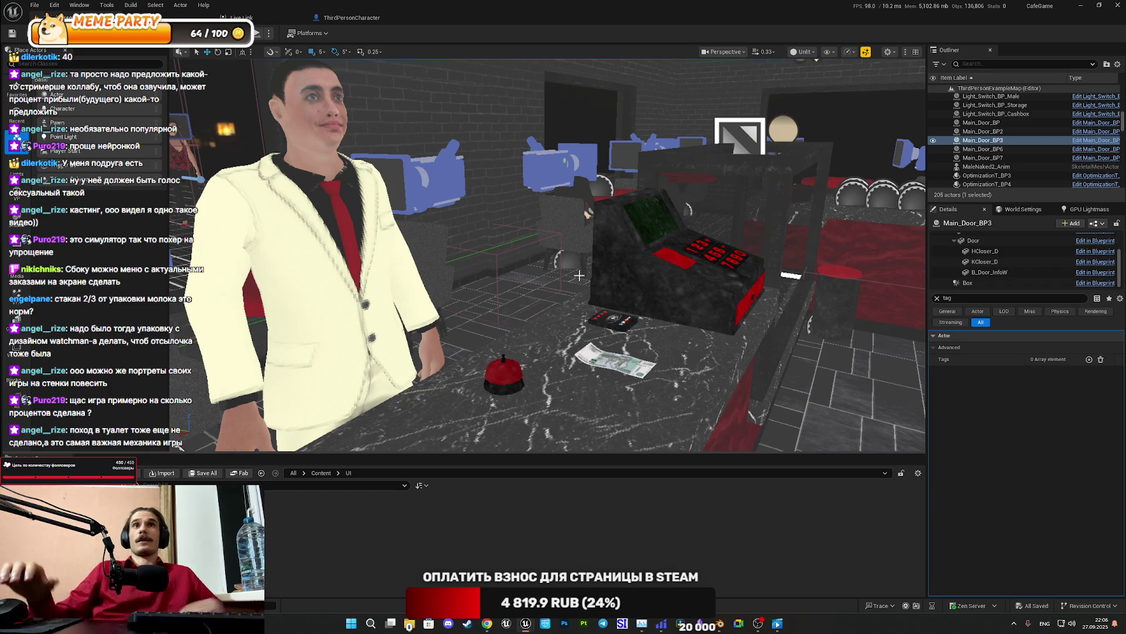
pyautogui.press('BackSpace')
pyautogui.press('BackSpace')
pyautogui.press('BackSpace')
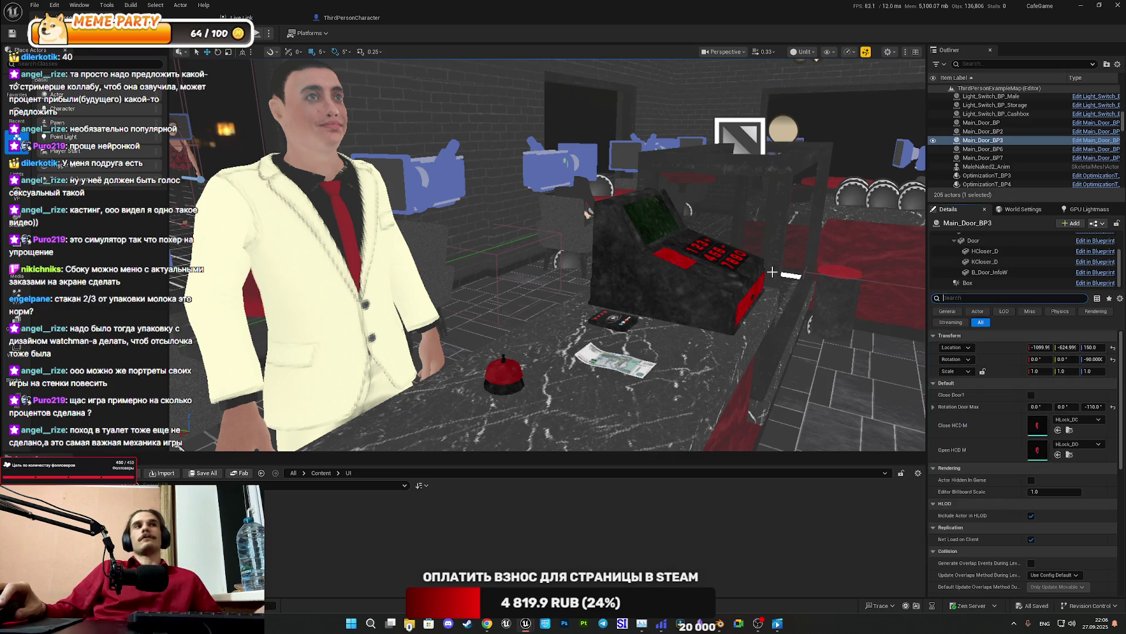
pyautogui.press('f')
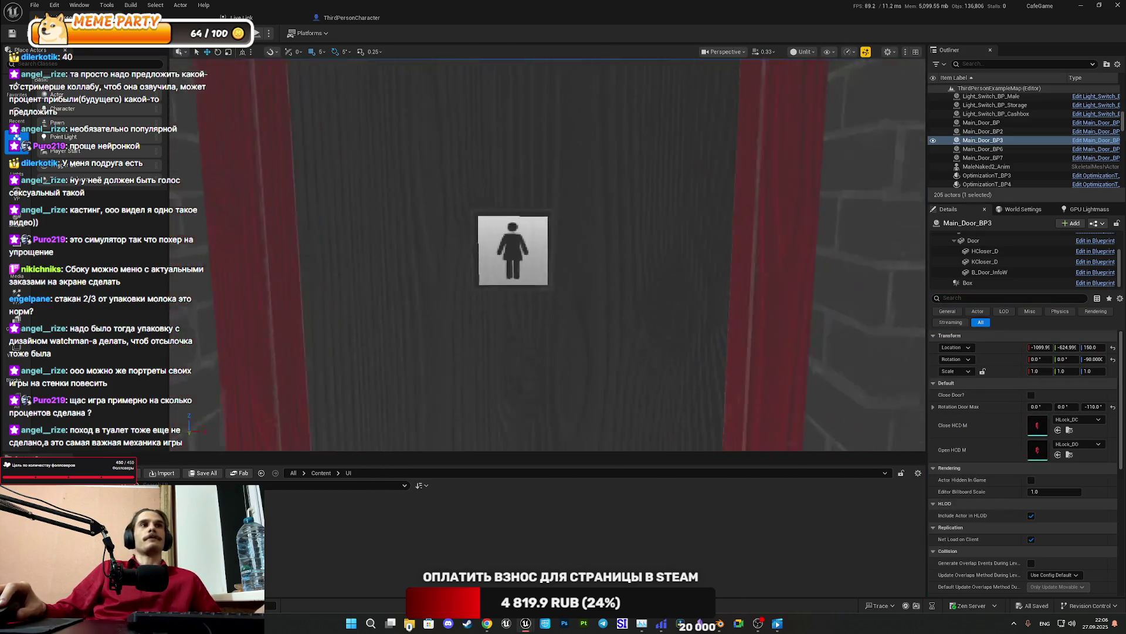
pyautogui.scroll(-3, 548, 255)
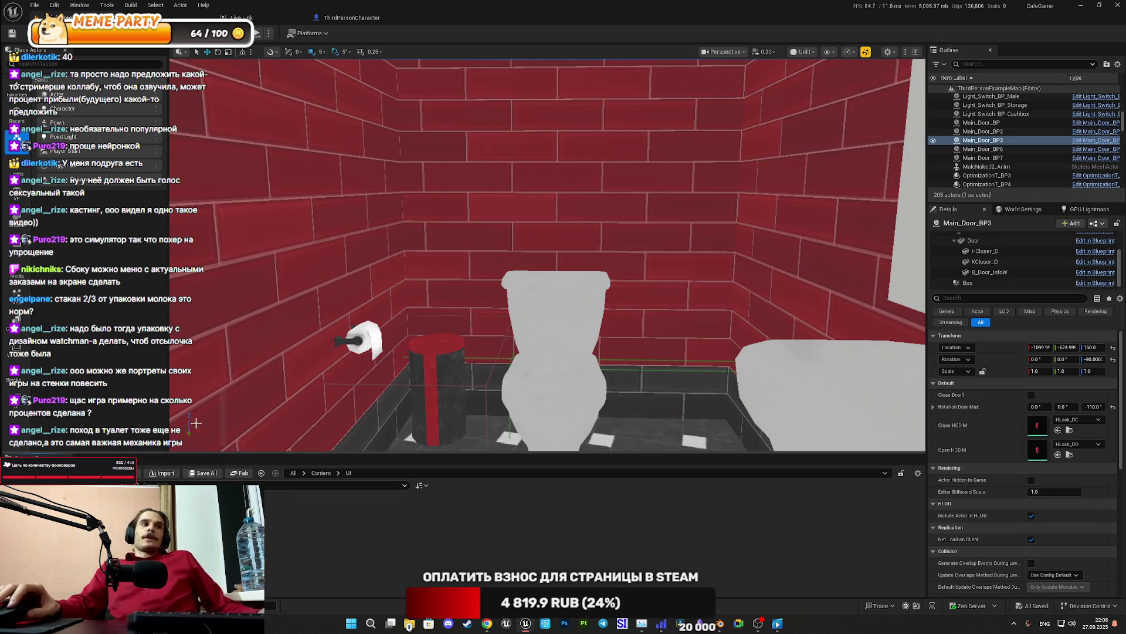
# Fly the camera out of the restroom stall and around the counter, seating area and register
pyautogui.moveTo(285, 447); pyautogui.dragTo(285, 410)
pyautogui.moveTo(294, 236); pyautogui.dragTo(295, 311)
pyautogui.moveTo(294, 236)
pyautogui.mouseDown()
pyautogui.moveTo(295, 176)
pyautogui.moveTo(322, 131)
pyautogui.mouseUp()
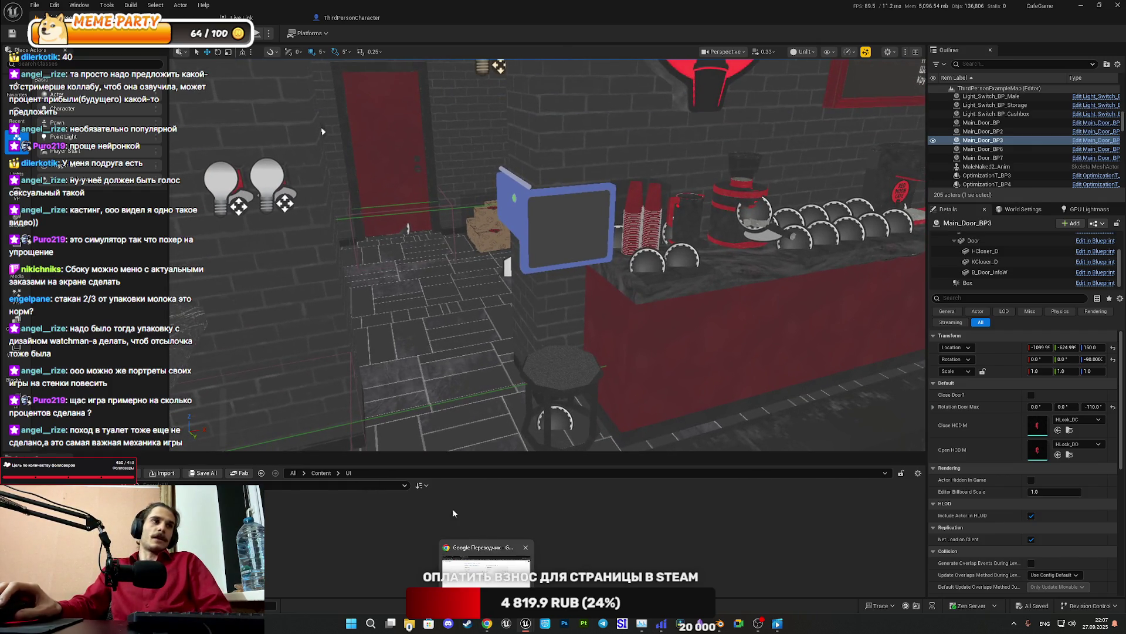
pyautogui.moveTo(415, 383)
pyautogui.mouseDown()
pyautogui.moveTo(399, 375)
pyautogui.moveTo(411, 381)
pyautogui.moveTo(581, 291)
pyautogui.moveTo(464, 383)
pyautogui.moveTo(480, 389)
pyautogui.mouseUp()
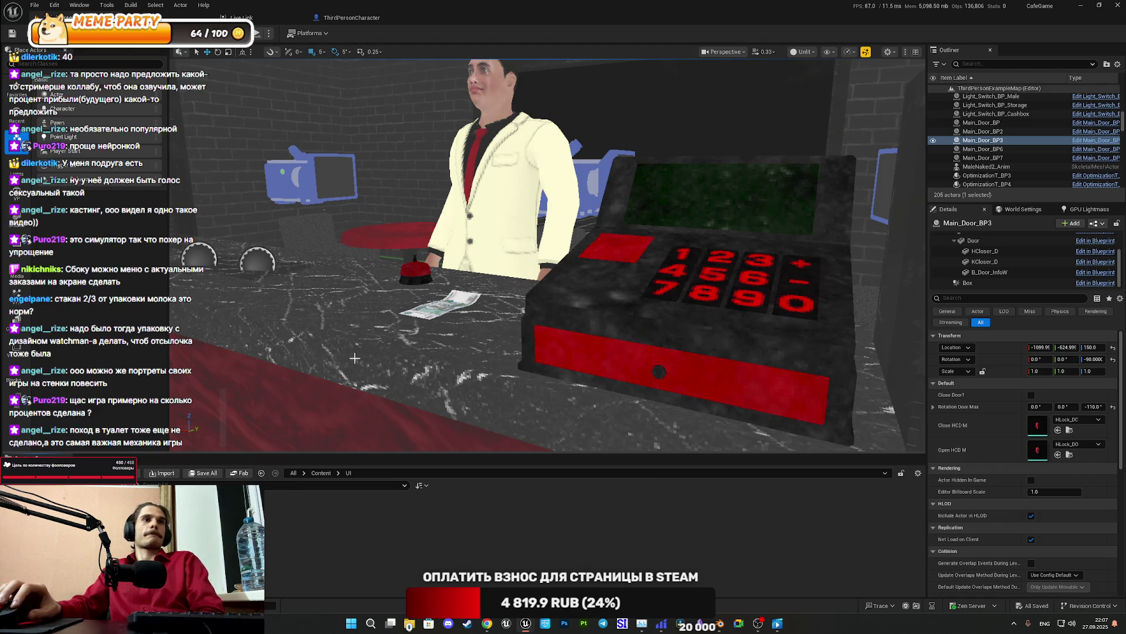
pyautogui.moveTo(469, 324)
pyautogui.mouseDown()
pyautogui.moveTo(471, 343)
pyautogui.moveTo(471, 323)
pyautogui.mouseUp()
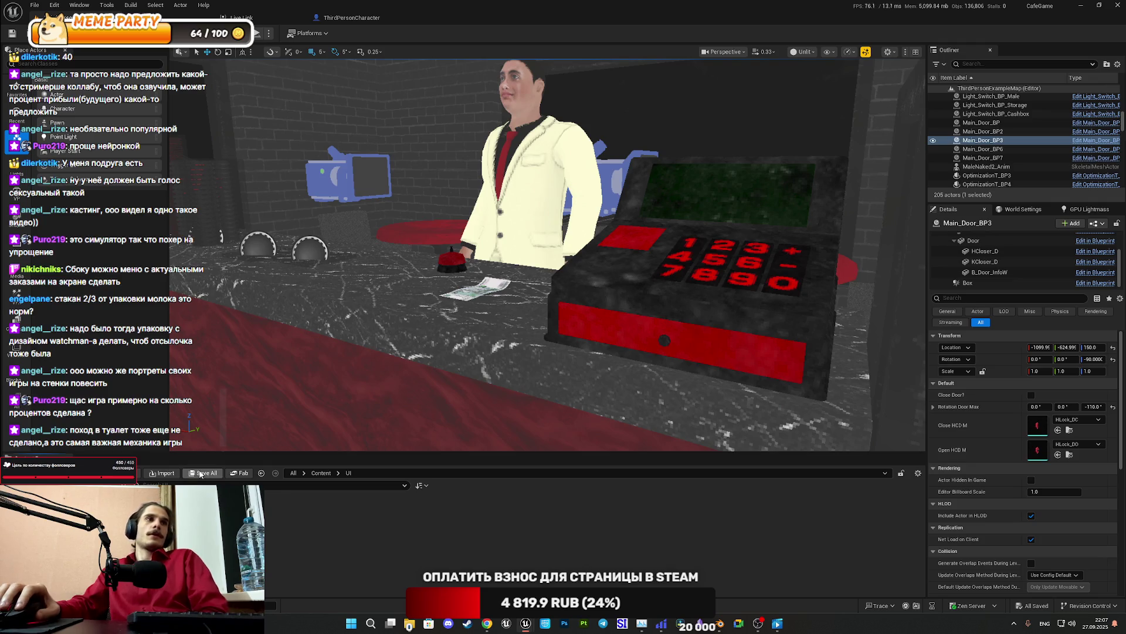
pyautogui.moveTo(471, 70)
pyautogui.mouseDown()
pyautogui.moveTo(422, 82)
pyautogui.moveTo(471, 69)
pyautogui.moveTo(472, 53)
pyautogui.mouseUp()
pyautogui.moveTo(471, 235)
pyautogui.mouseDown()
pyautogui.moveTo(469, 217)
pyautogui.moveTo(453, 229)
pyautogui.mouseUp()
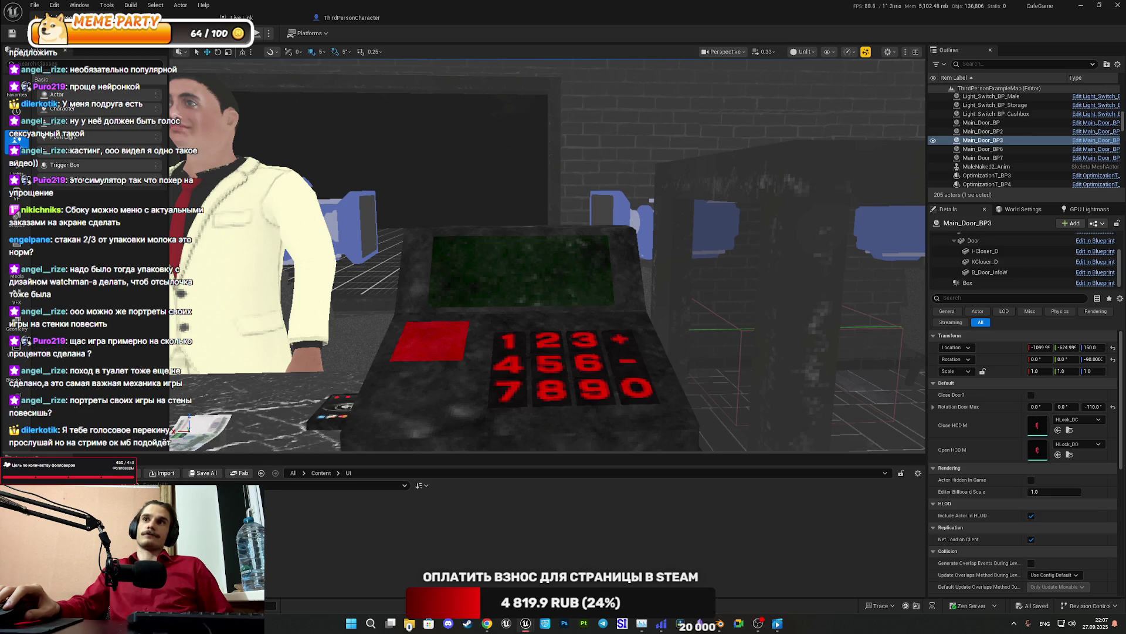
pyautogui.moveTo(453, 229)
pyautogui.mouseDown()
pyautogui.moveTo(431, 211)
pyautogui.moveTo(434, 235)
pyautogui.moveTo(691, 121)
pyautogui.moveTo(528, 126)
pyautogui.moveTo(511, 194)
pyautogui.moveTo(405, 176)
pyautogui.moveTo(511, 347)
pyautogui.mouseUp()
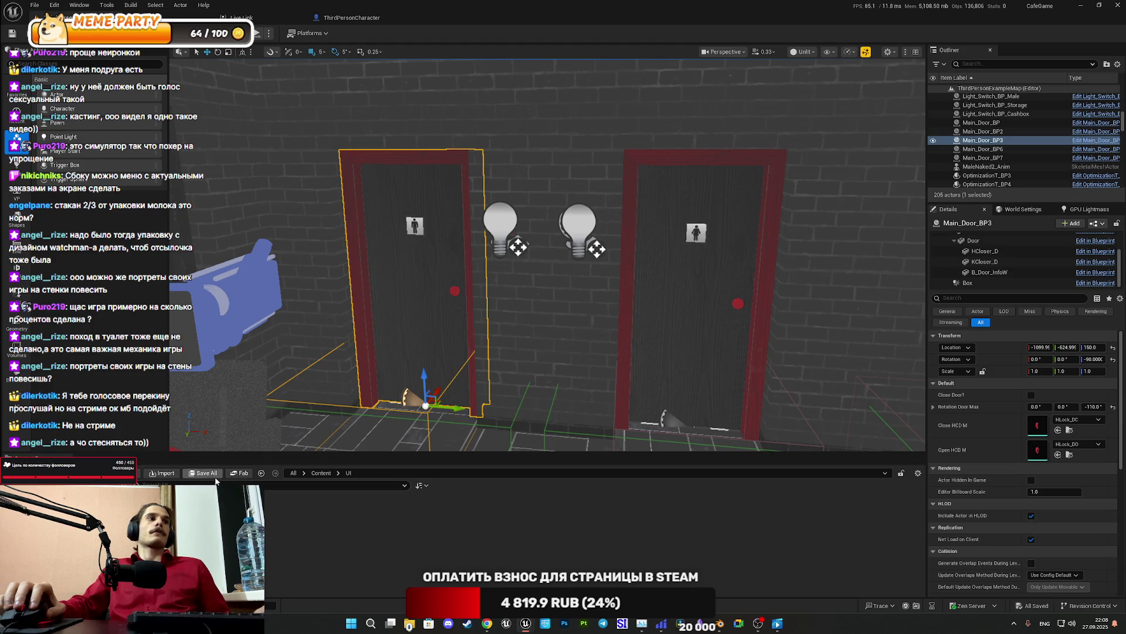
# Bring the Chrome window showing the Google Translate result to the front
pyautogui.click(488, 625)
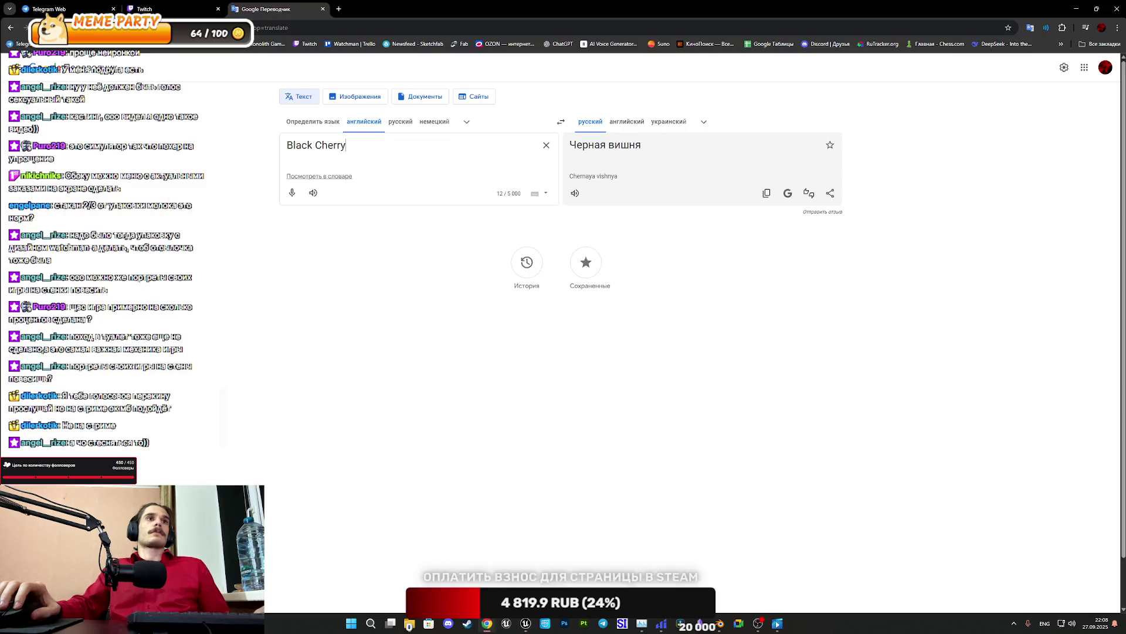
# Switch to the Twitch creator dashboard tab in Chrome
pyautogui.click(206, 7)
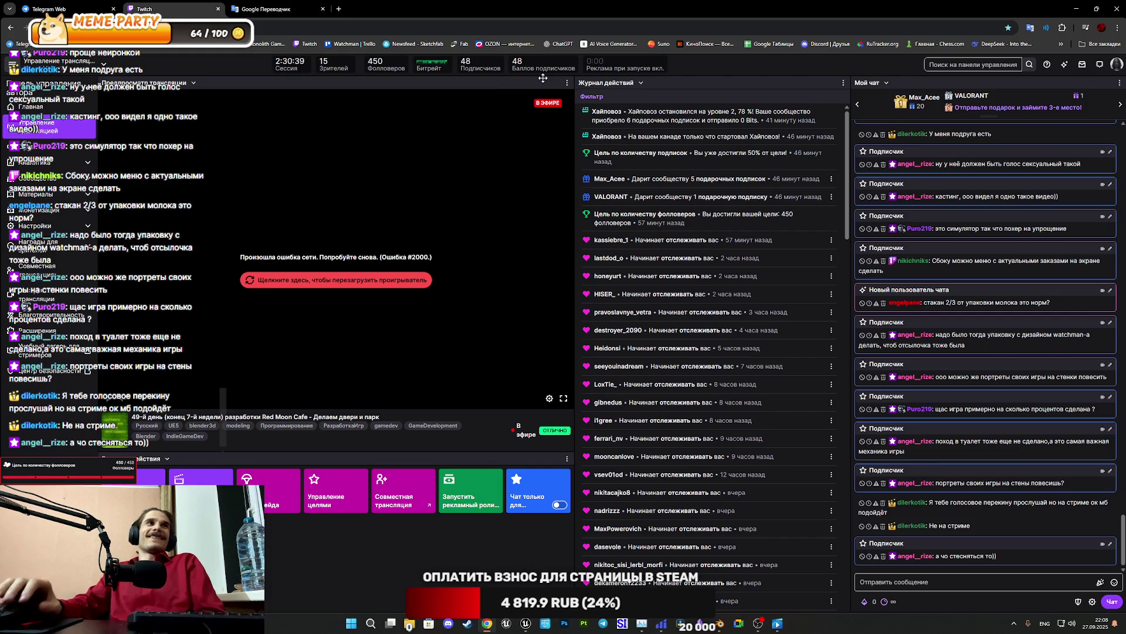
# Reload the Twitch dashboard page, then return to the Unreal Editor
pyautogui.click(89, 73)
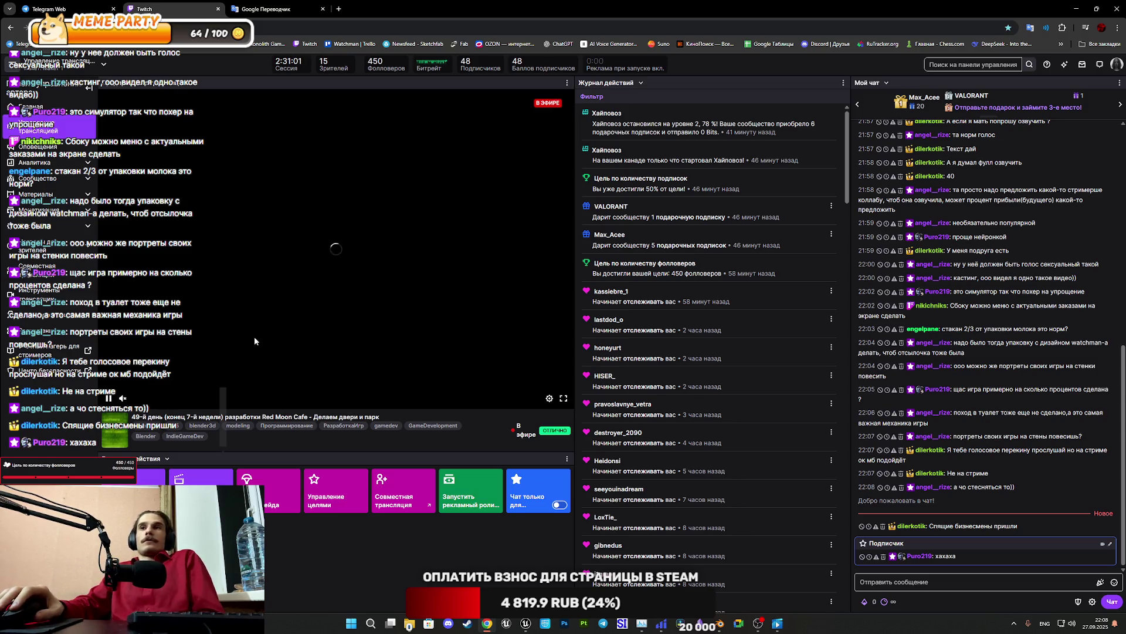
pyautogui.hotkey('alt', 'Tab')
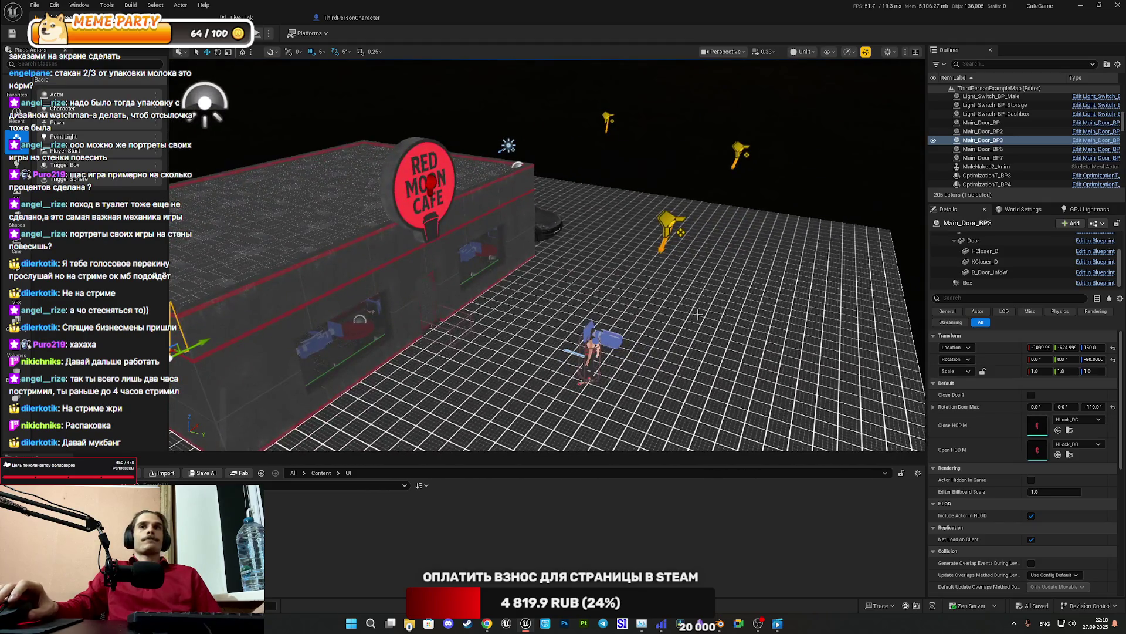
# Slide Blockout_Box25 left along X, frame it closer, and open File Explorer on Downloads
pyautogui.click(700, 313)
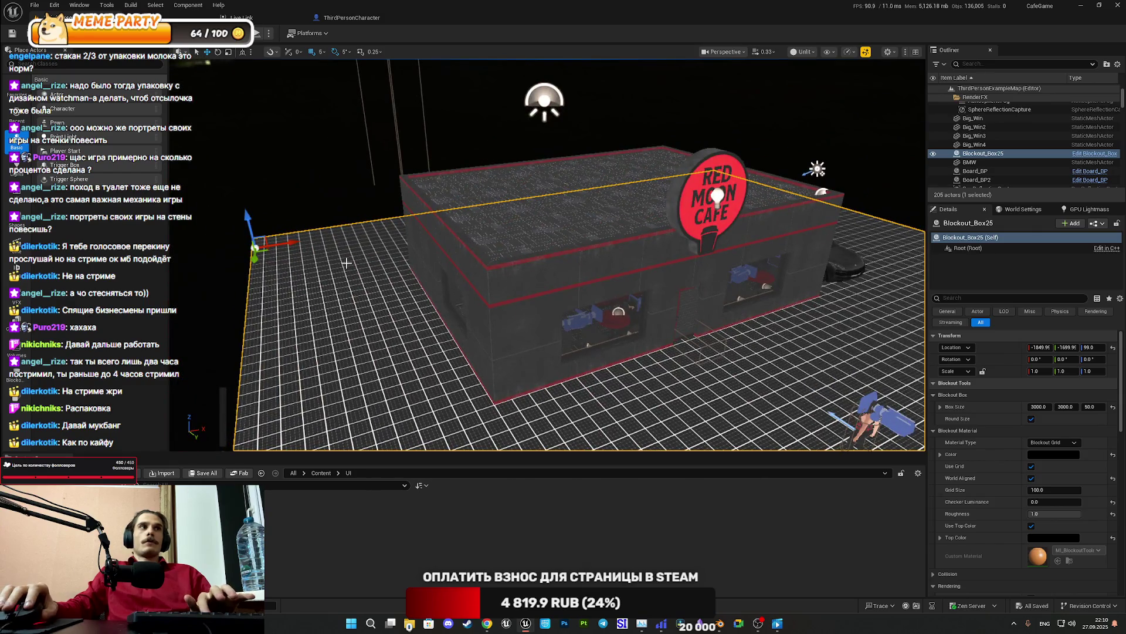
pyautogui.click(287, 243)
pyautogui.moveTo(287, 242); pyautogui.dragTo(272, 244)
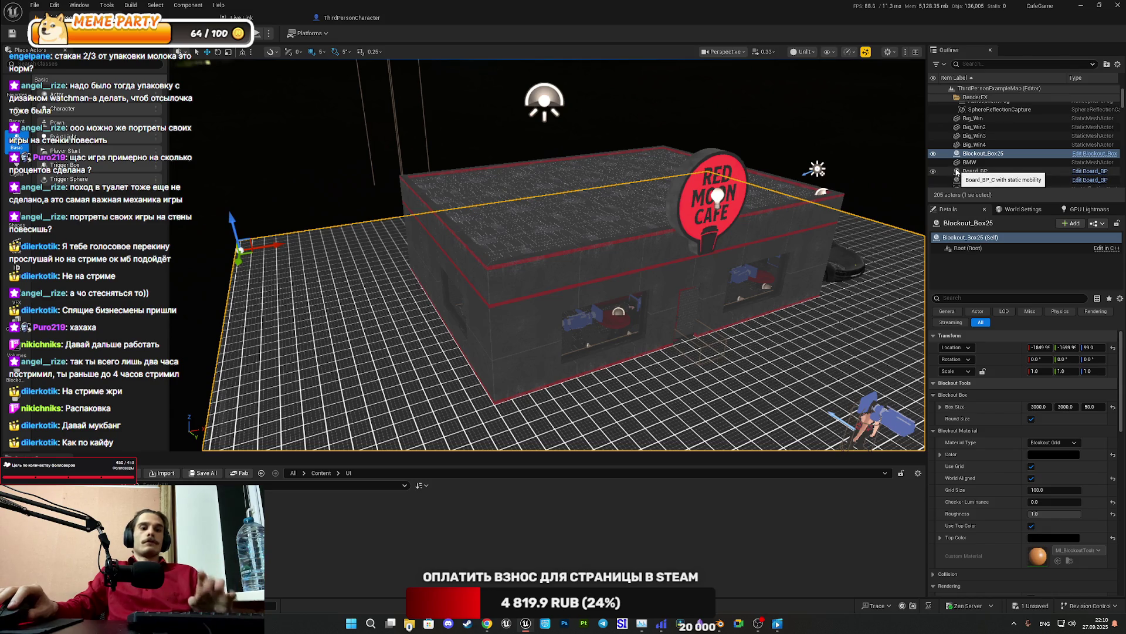
pyautogui.moveTo(749, 317); pyautogui.dragTo(748, 316)
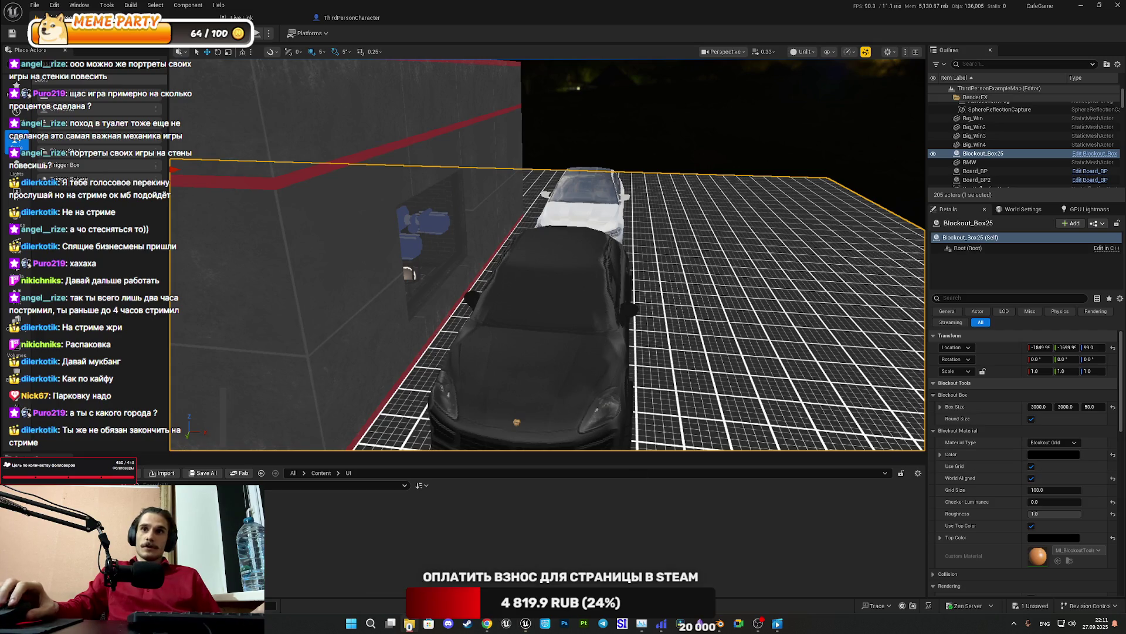
pyautogui.press('super+e')
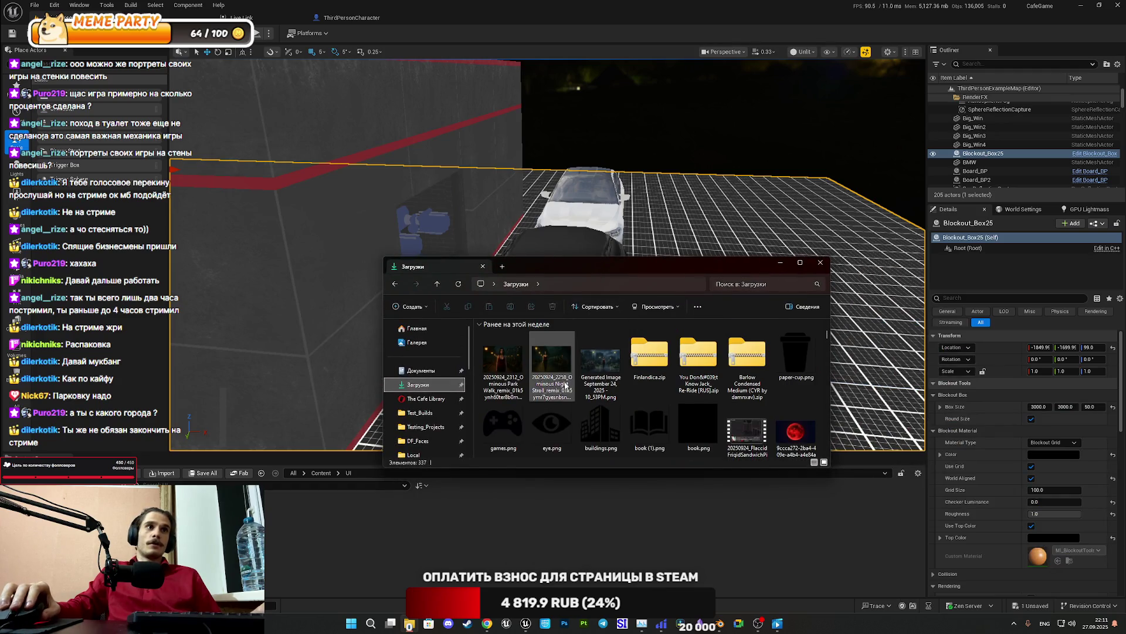
pyautogui.doubleClick(508, 352)
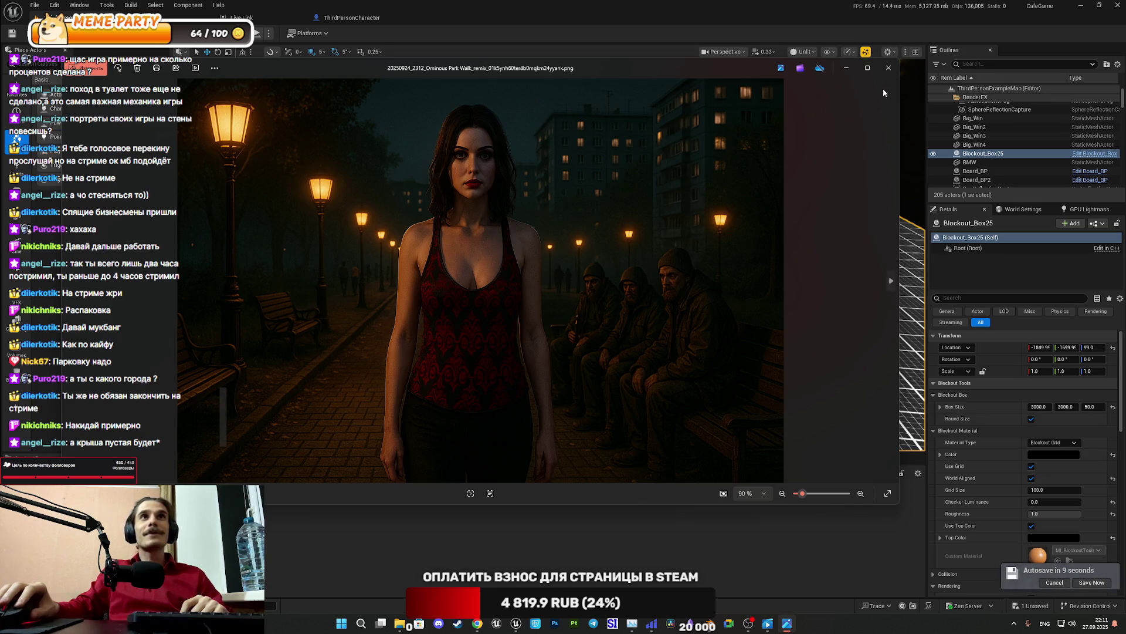
pyautogui.click(888, 68)
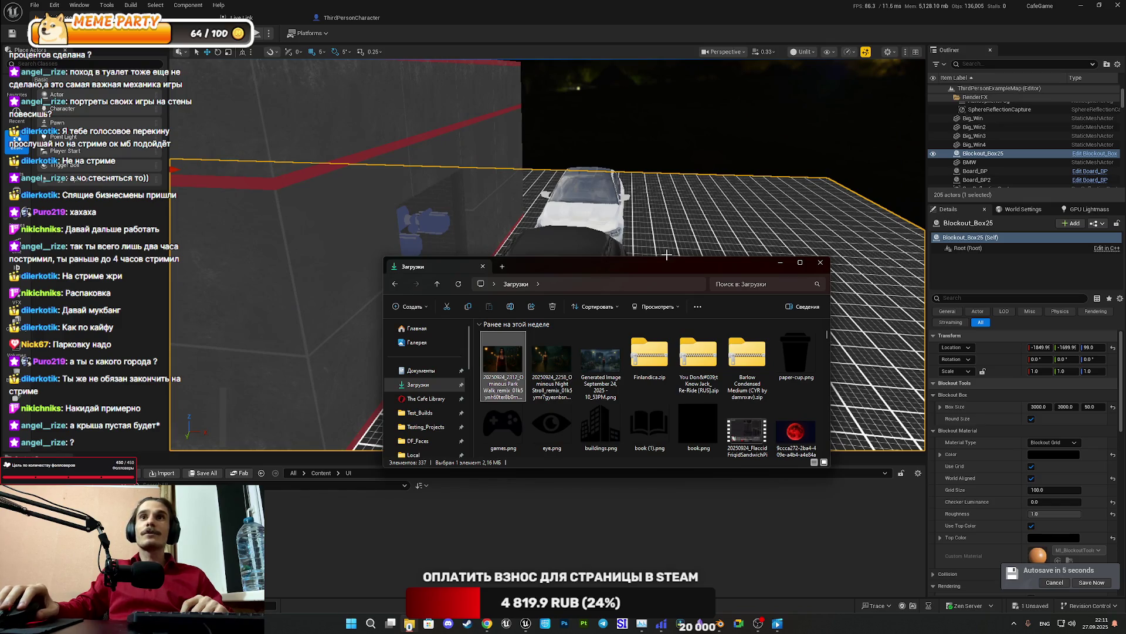
pyautogui.moveTo(666, 254)
pyautogui.mouseDown()
pyautogui.moveTo(740, 285)
pyautogui.moveTo(687, 187)
pyautogui.moveTo(764, 168)
pyautogui.mouseUp()
pyautogui.moveTo(547, 253)
pyautogui.mouseDown()
pyautogui.moveTo(548, 234)
pyautogui.moveTo(557, 240)
pyautogui.moveTo(551, 264)
pyautogui.moveTo(528, 275)
pyautogui.moveTo(656, 181)
pyautogui.mouseUp()
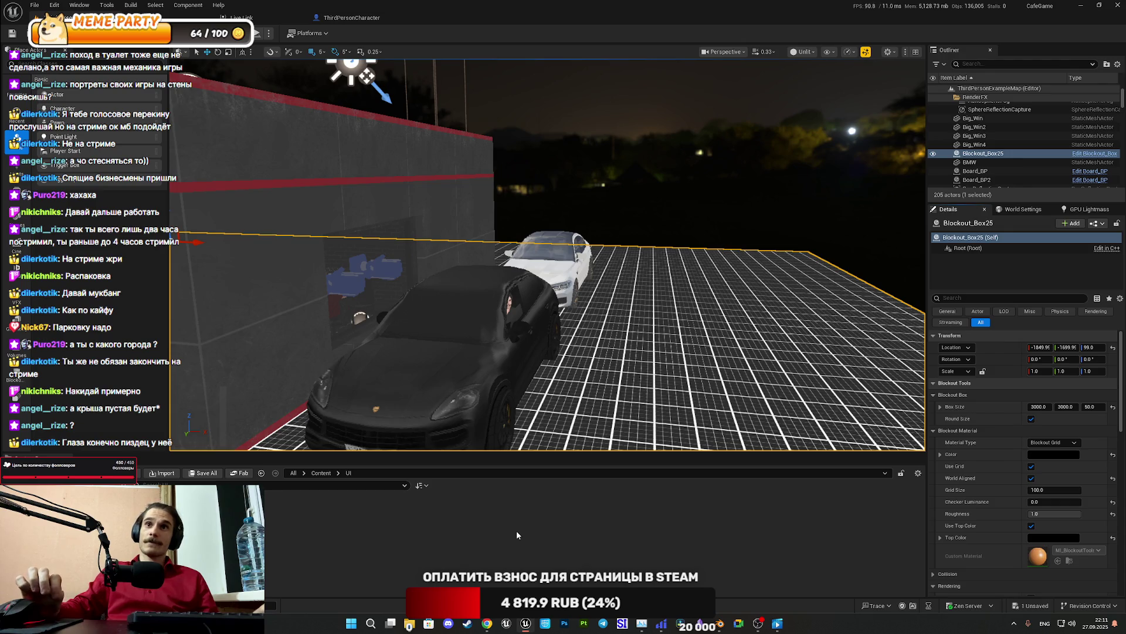
# Reopen the Downloads window and briefly view the Ominous Park Walk image
pyautogui.click(410, 623)
pyautogui.doubleClick(503, 360)
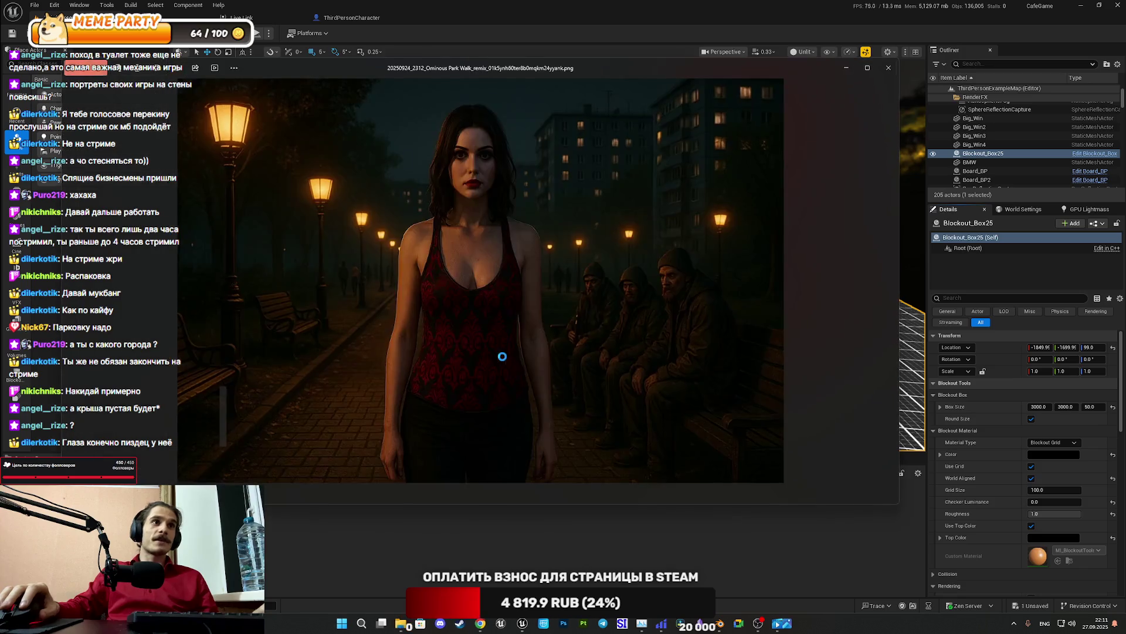
pyautogui.click(888, 67)
# Open concept image 20250923_0214, compare it with its neighbouring bar-scene images, then close Photos
pyautogui.scroll(-2, 756, 384)
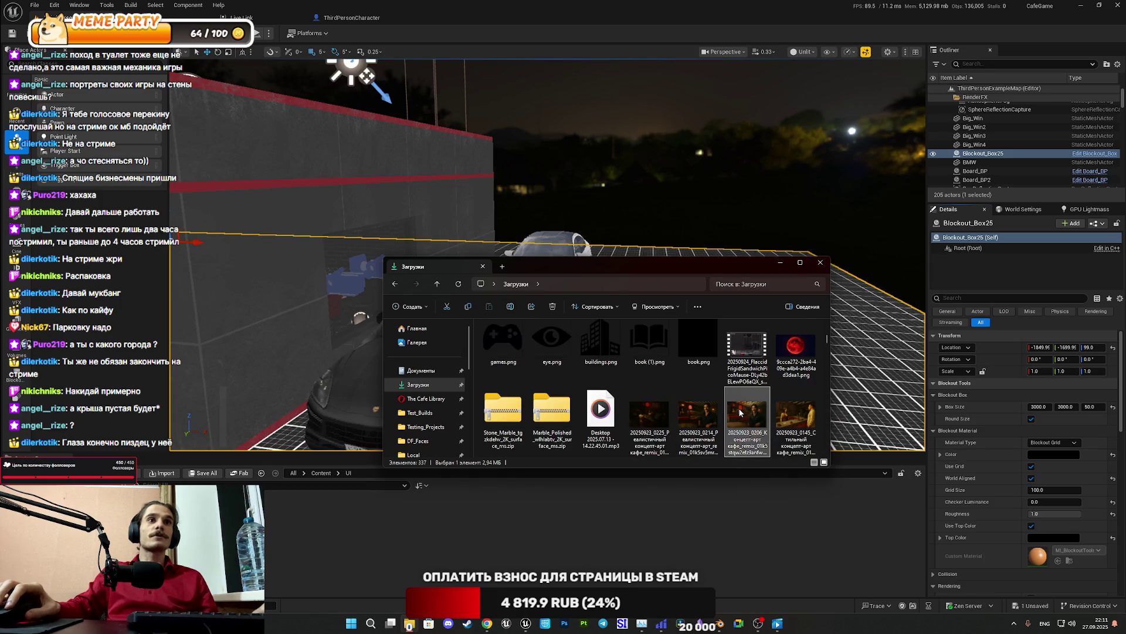
pyautogui.click(710, 420)
pyautogui.doubleClick(710, 420)
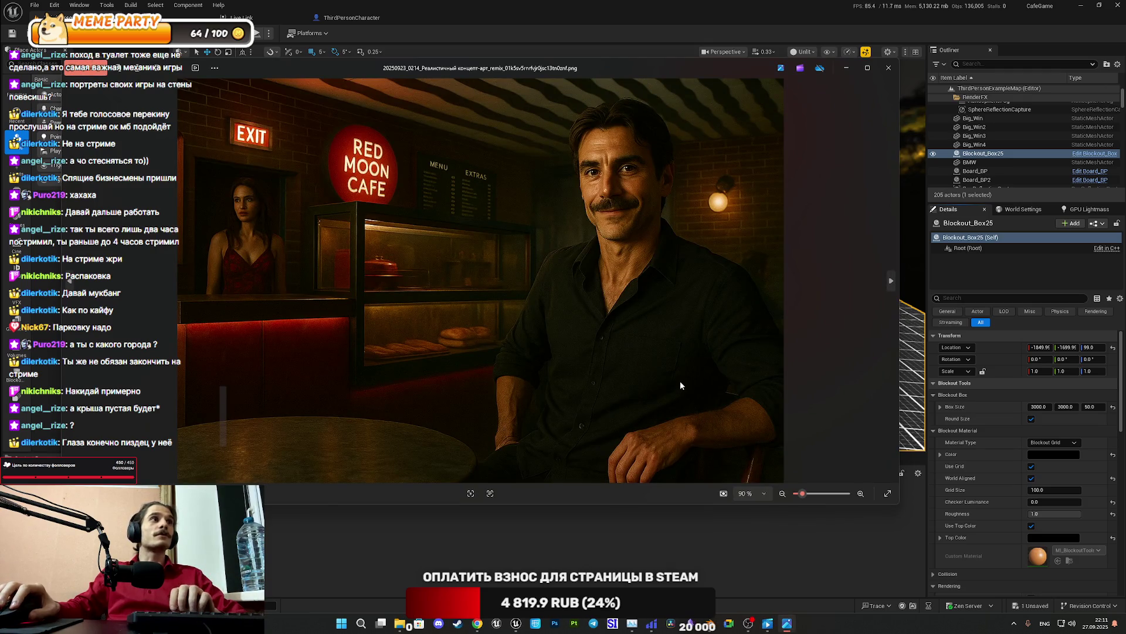
pyautogui.press('Left')
pyautogui.press('Left')
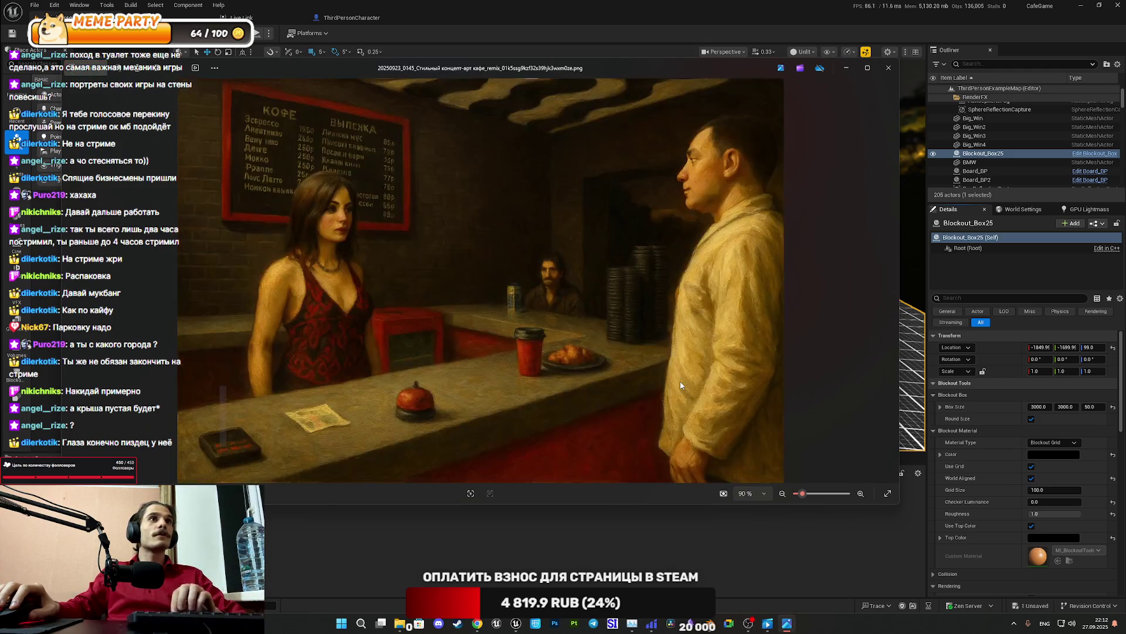
pyautogui.press('Right')
pyautogui.press('Right')
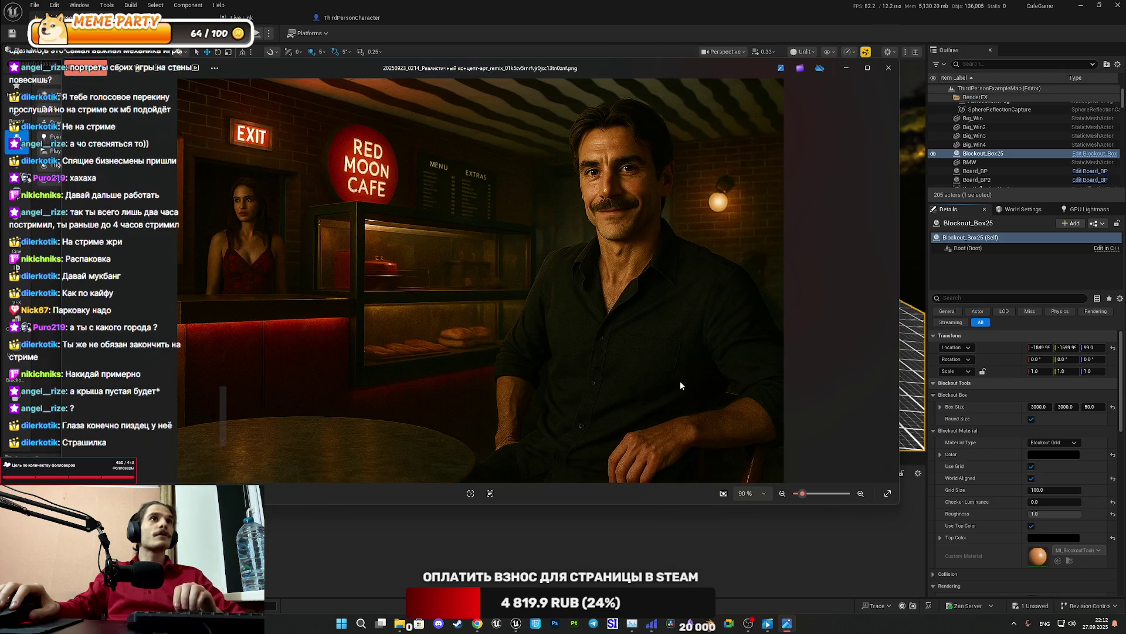
pyautogui.press('Left')
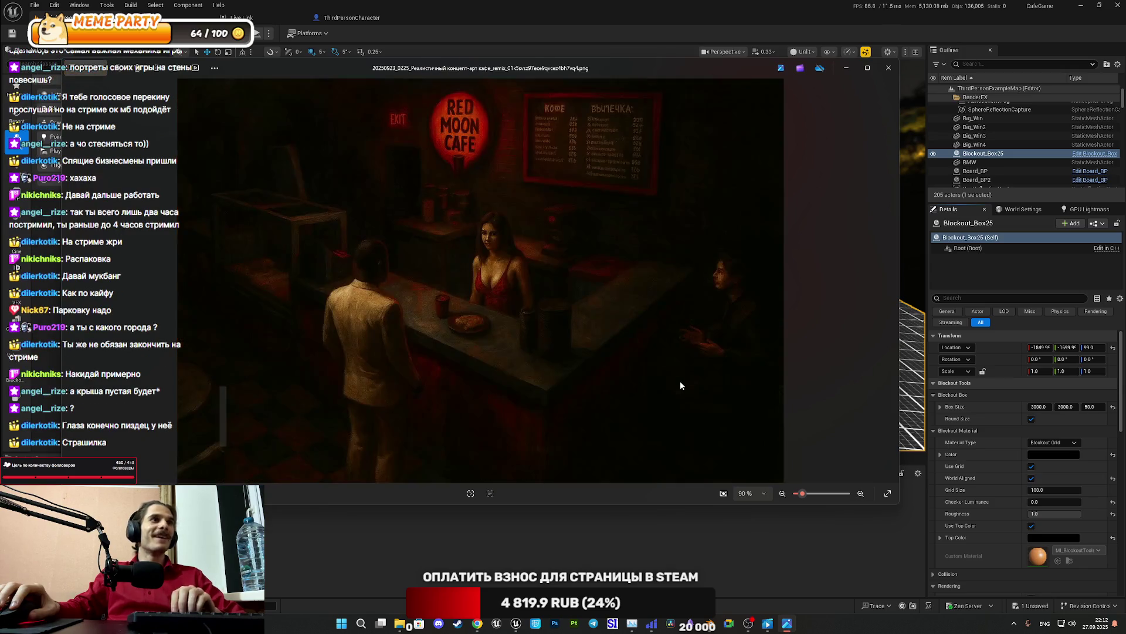
pyautogui.press('Right')
pyautogui.press('Left')
pyautogui.press('Right')
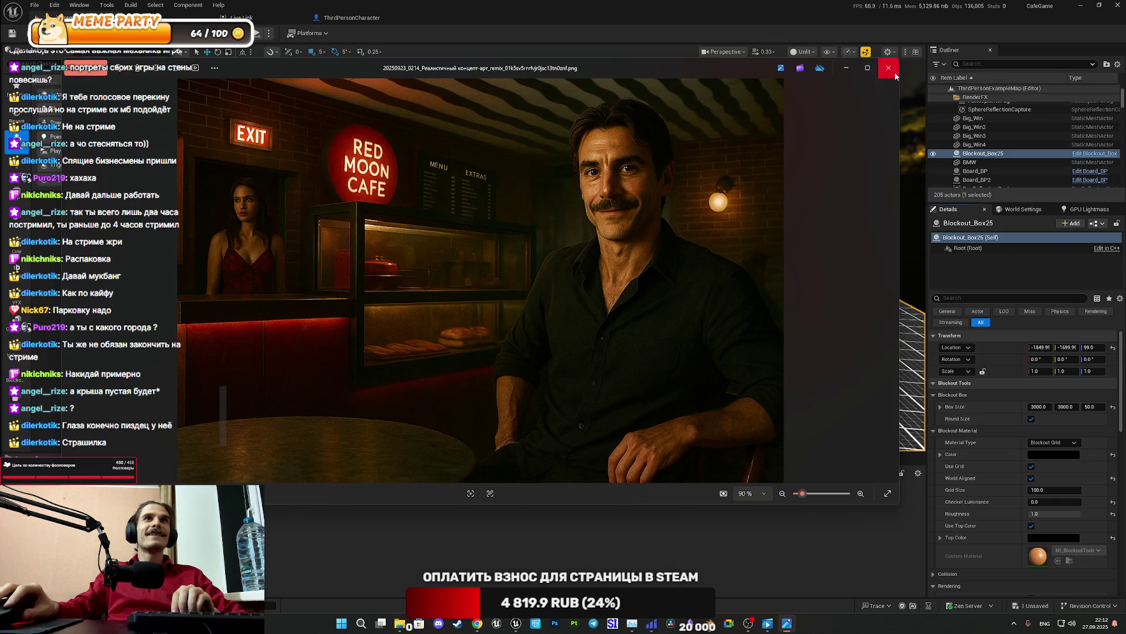
pyautogui.click(888, 68)
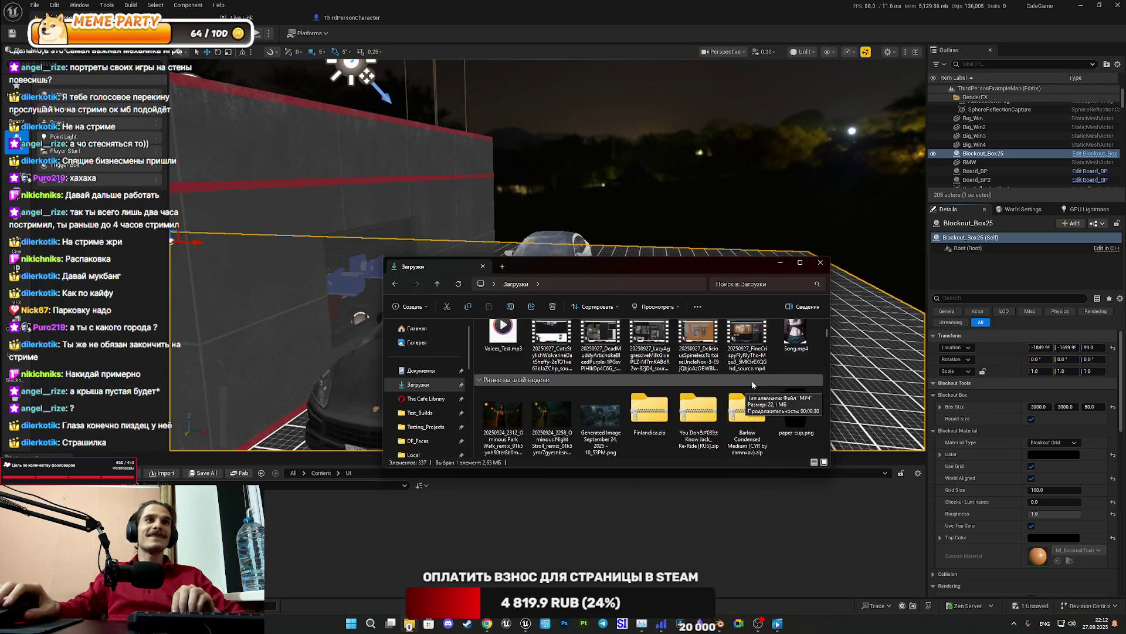
# Enter the RMC_Image folder from Downloads and open the café painting 20250923_0145
pyautogui.scroll(-5, 745, 390)
pyautogui.scroll(-3, 710, 404)
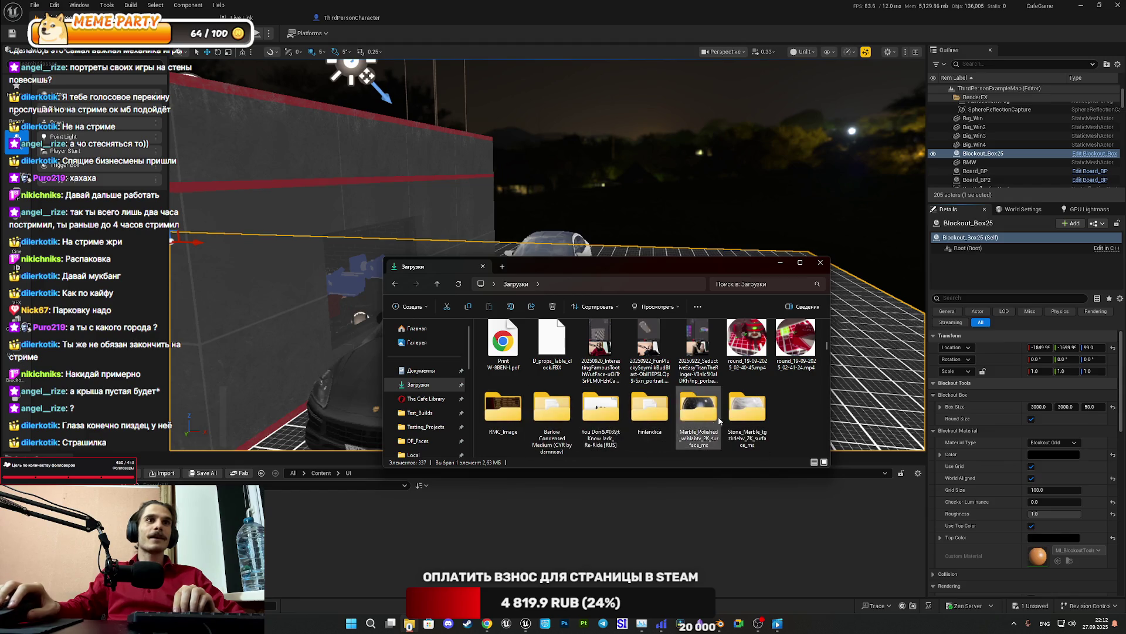
pyautogui.doubleClick(506, 409)
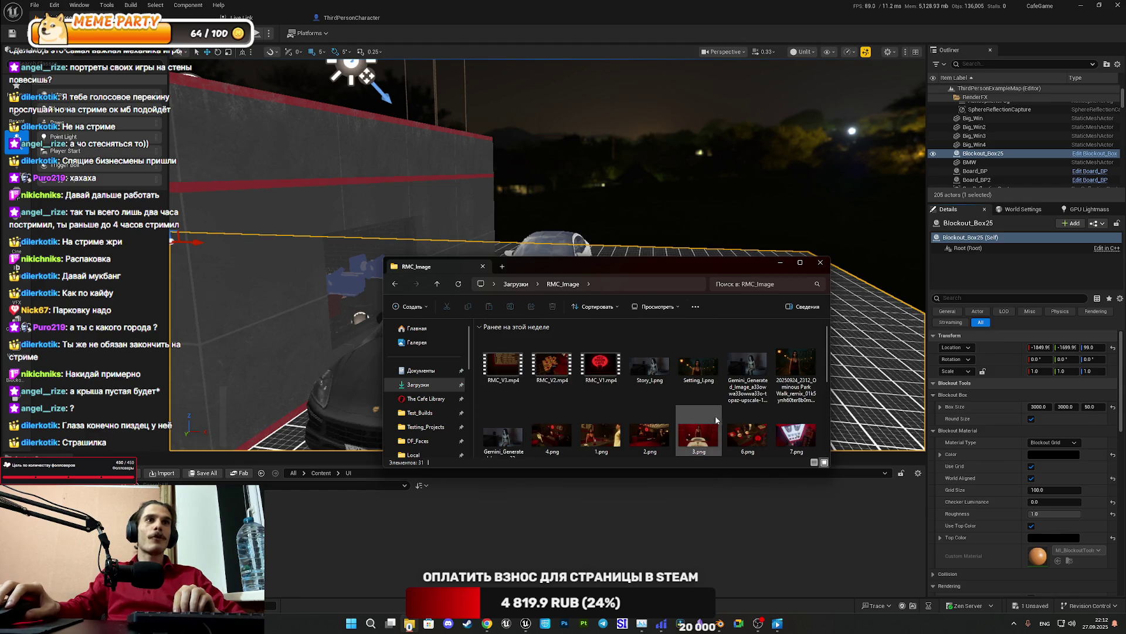
pyautogui.scroll(-2, 714, 415)
pyautogui.doubleClick(753, 419)
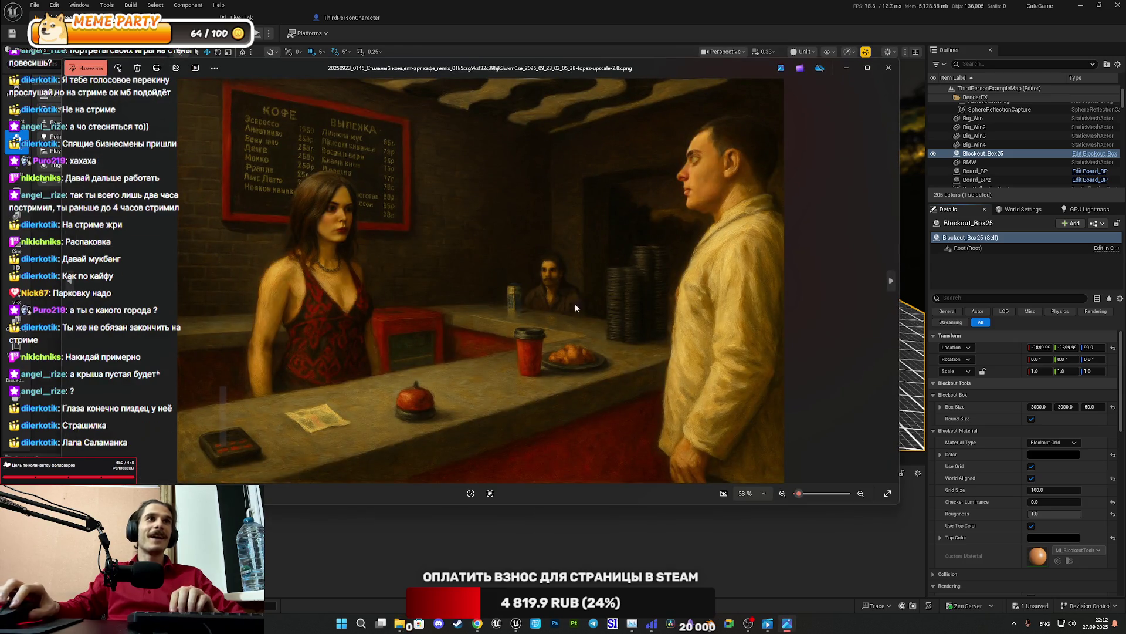
# Zoom the café painting, then step through neighbouring images to the Red Moon Cafe poster and beyond
pyautogui.scroll(6, 578, 308)
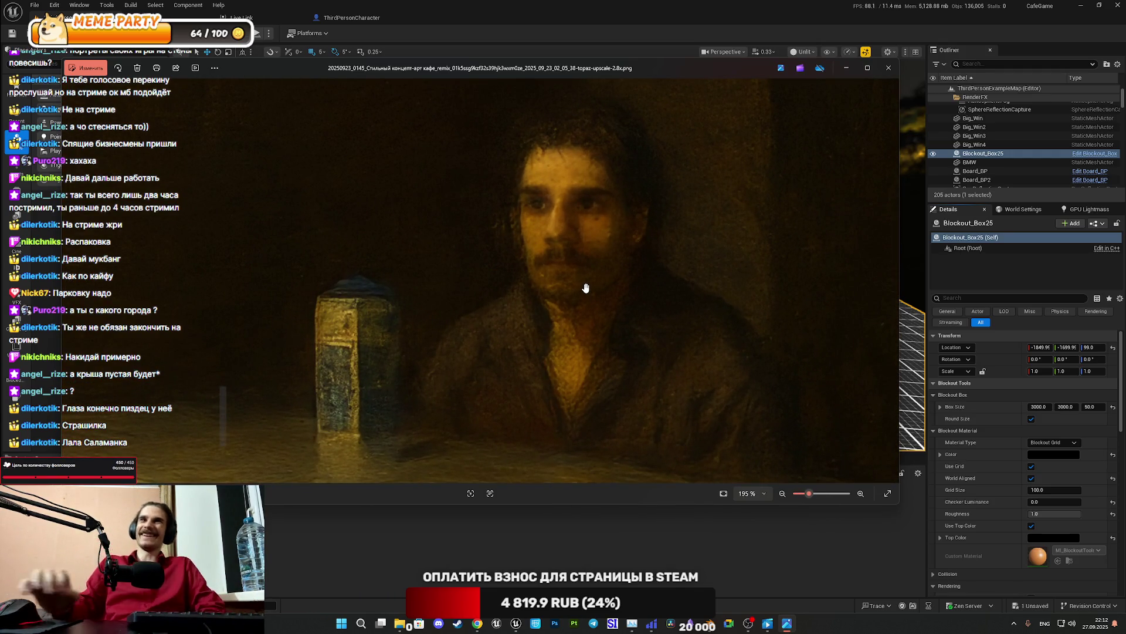
pyautogui.scroll(-1, 582, 274)
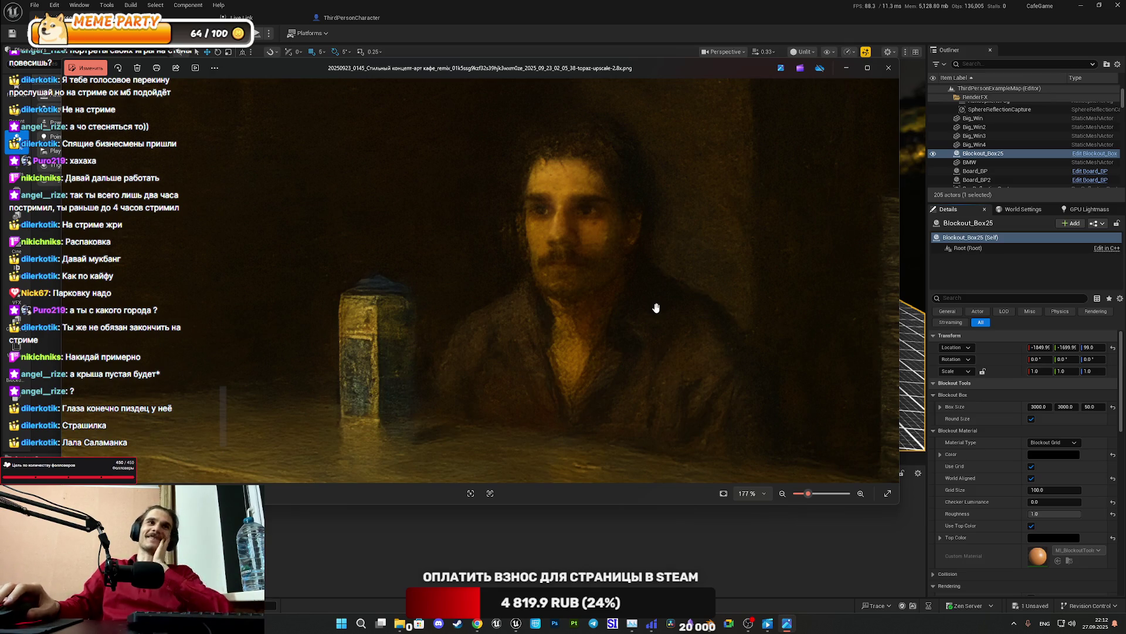
pyautogui.scroll(-10, 657, 307)
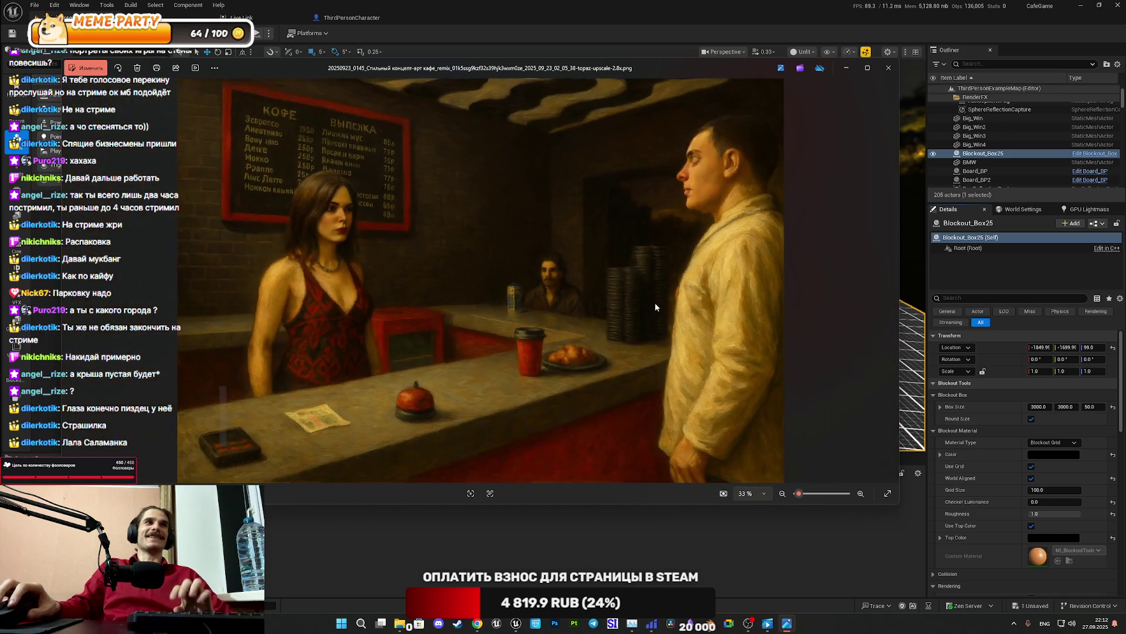
pyautogui.press('Right')
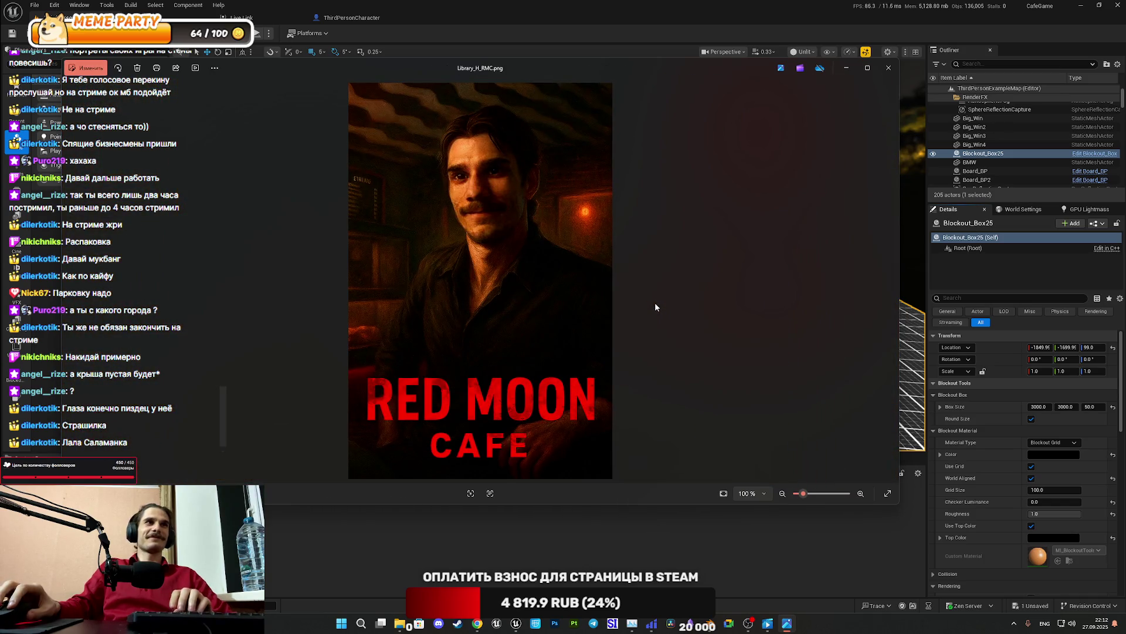
pyautogui.press('Left')
pyautogui.press('Left')
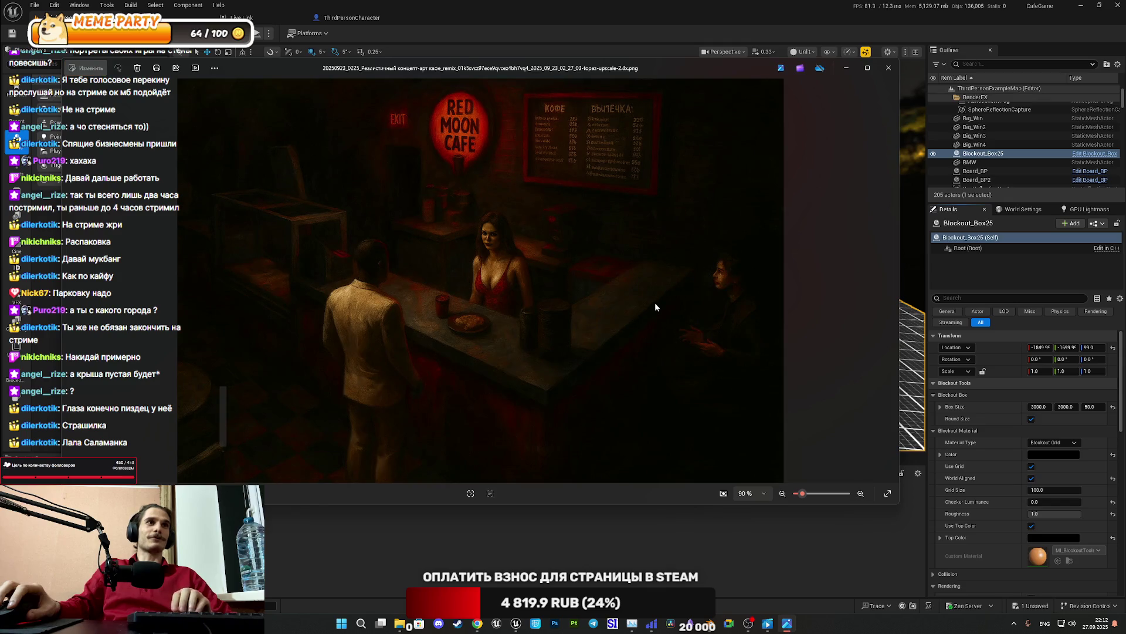
pyautogui.press('Right')
pyautogui.press('Left')
pyautogui.press('Left')
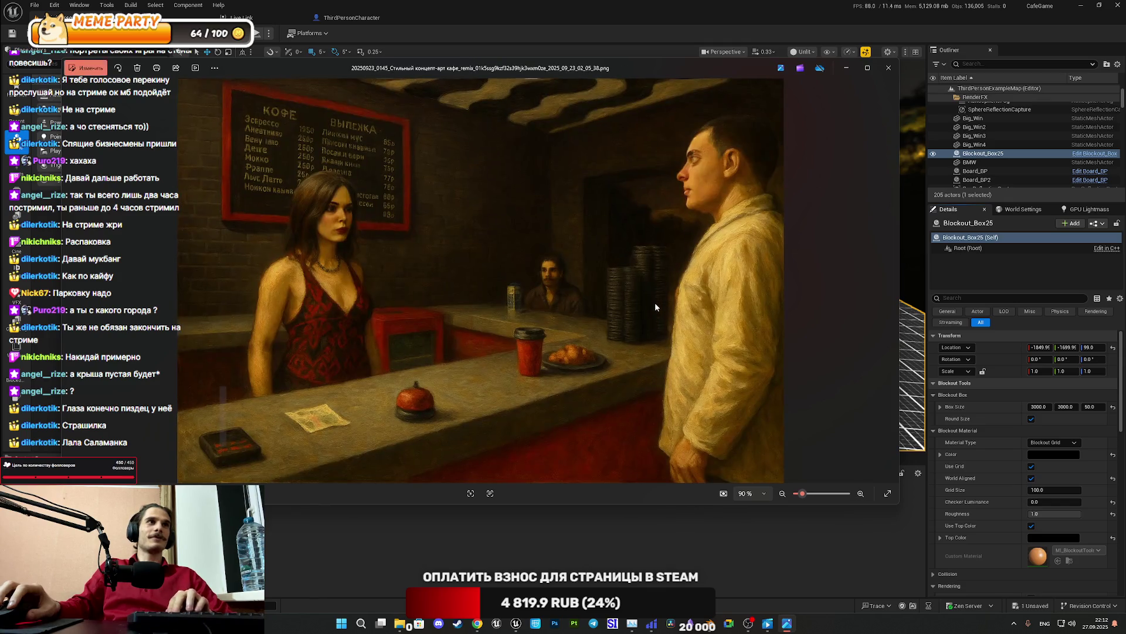
pyautogui.press('Right')
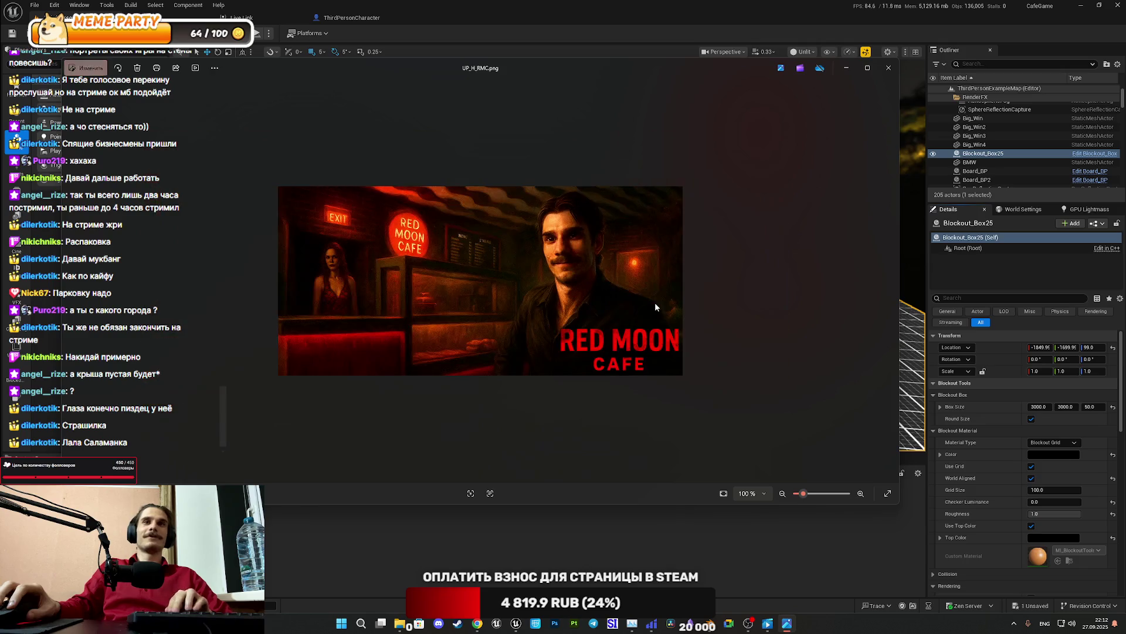
pyautogui.press('Right')
pyautogui.press('Right')
pyautogui.press('Right')
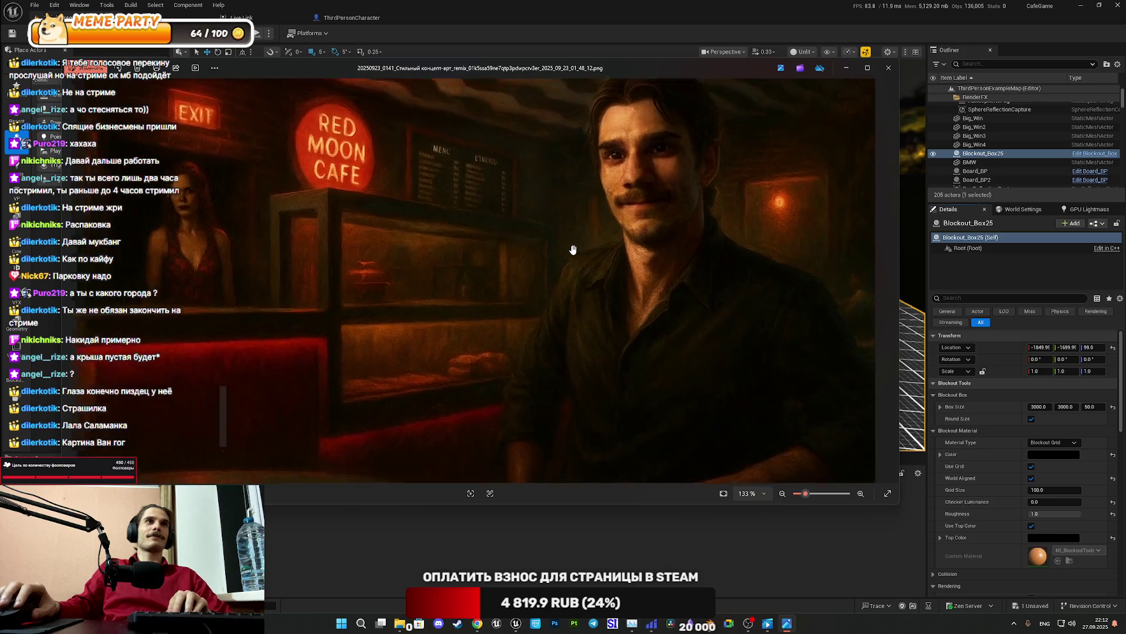
# Zoom and pan around the painting toward the man's face, advance to 5.png, then close Photos
pyautogui.scroll(3, 590, 245)
pyautogui.moveTo(585, 252); pyautogui.dragTo(547, 301)
pyautogui.moveTo(480, 308); pyautogui.dragTo(531, 325)
pyautogui.scroll(-1, 530, 325)
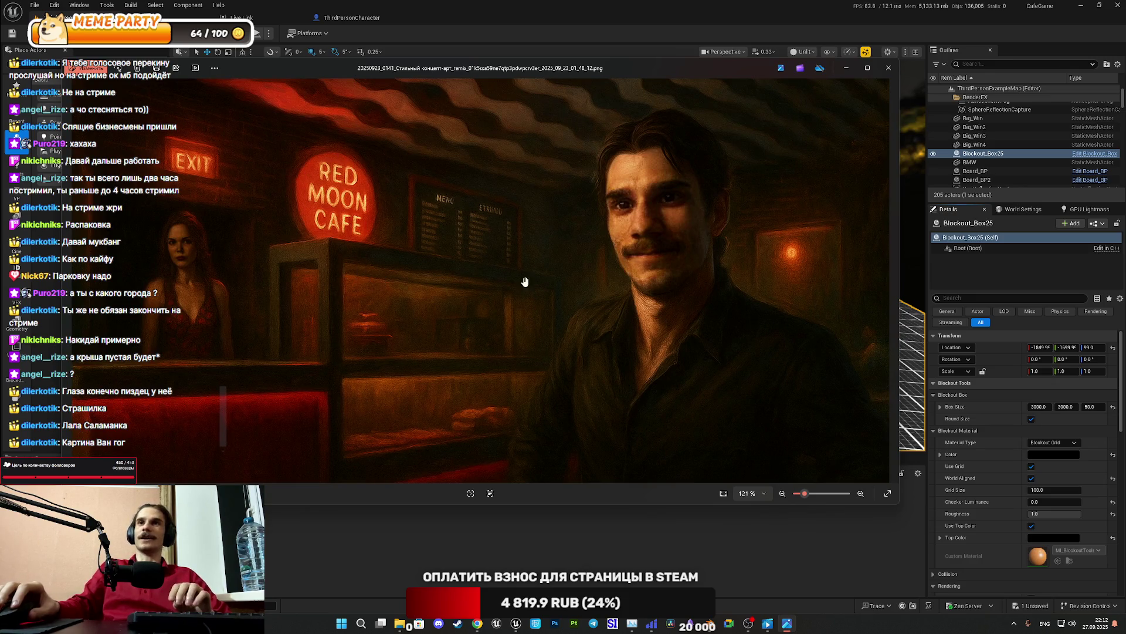
pyautogui.moveTo(525, 336)
pyautogui.mouseDown()
pyautogui.moveTo(533, 232)
pyautogui.moveTo(471, 327)
pyautogui.mouseUp()
pyautogui.press('Right')
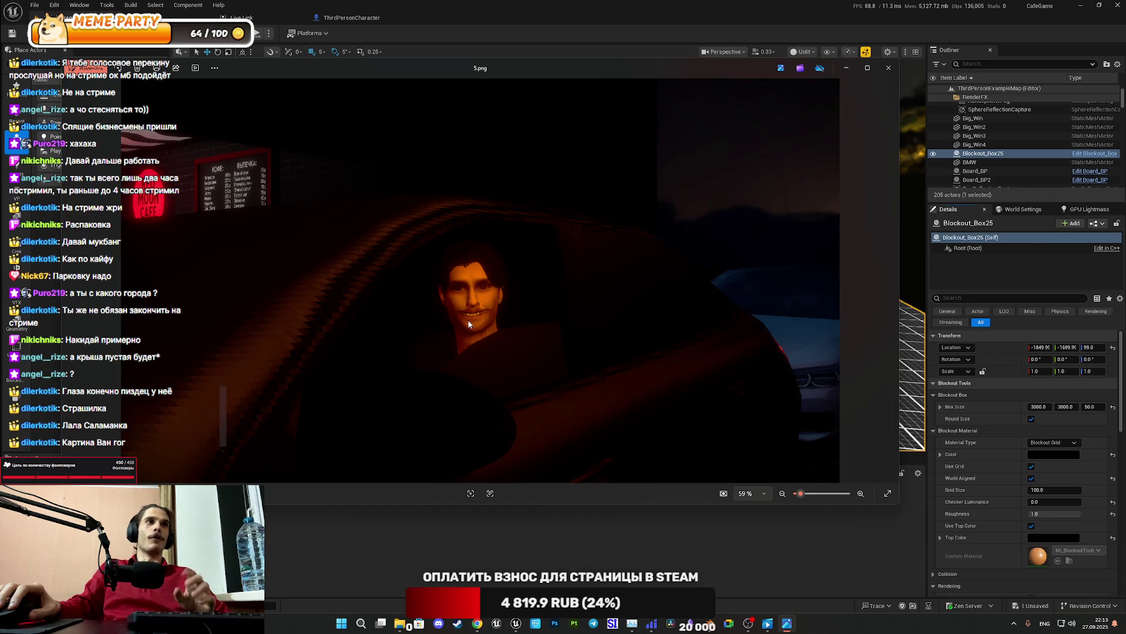
pyautogui.click(888, 67)
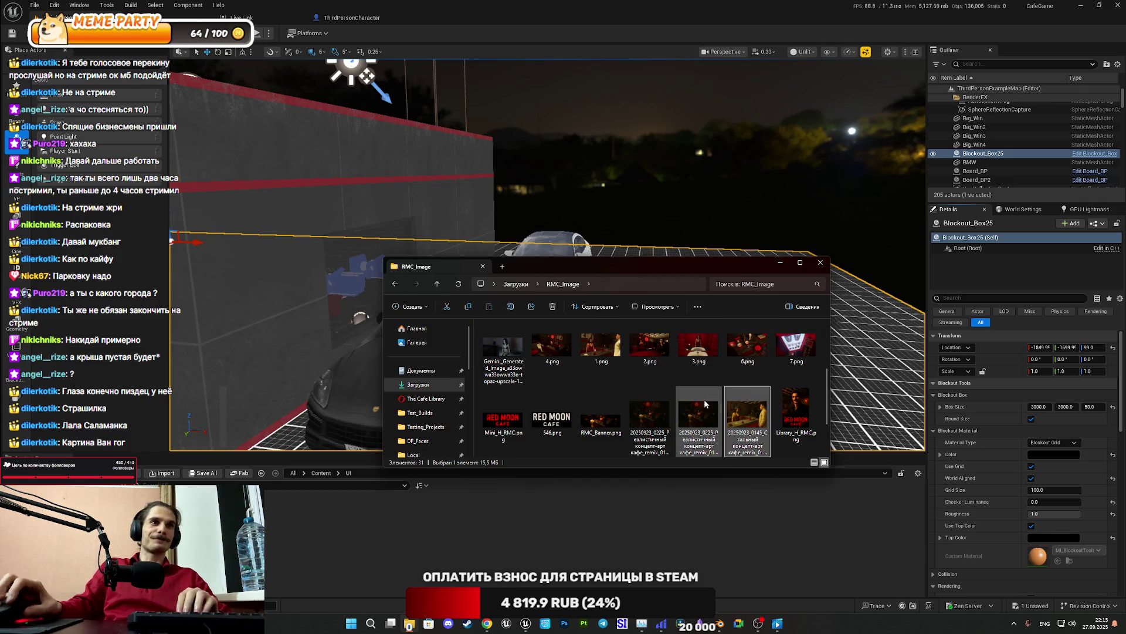
# Return to Downloads and open RMC_CA2.png, the Red Moon Cafe night-exterior concept art
pyautogui.scroll(-1, 704, 403)
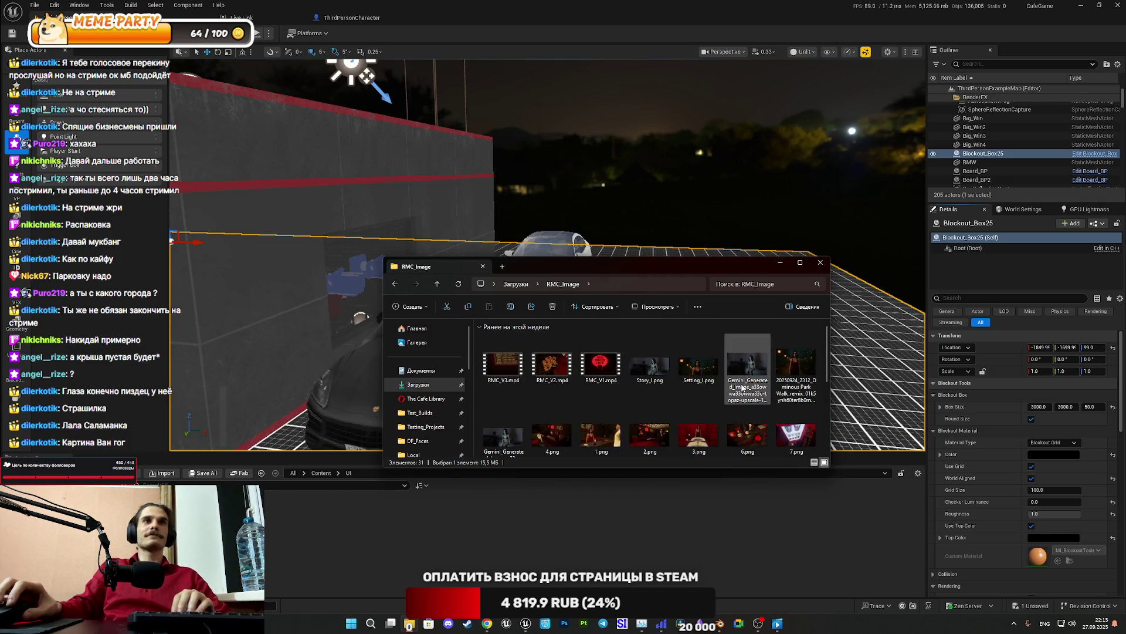
pyautogui.scroll(-1, 743, 387)
pyautogui.press('BackSpace')
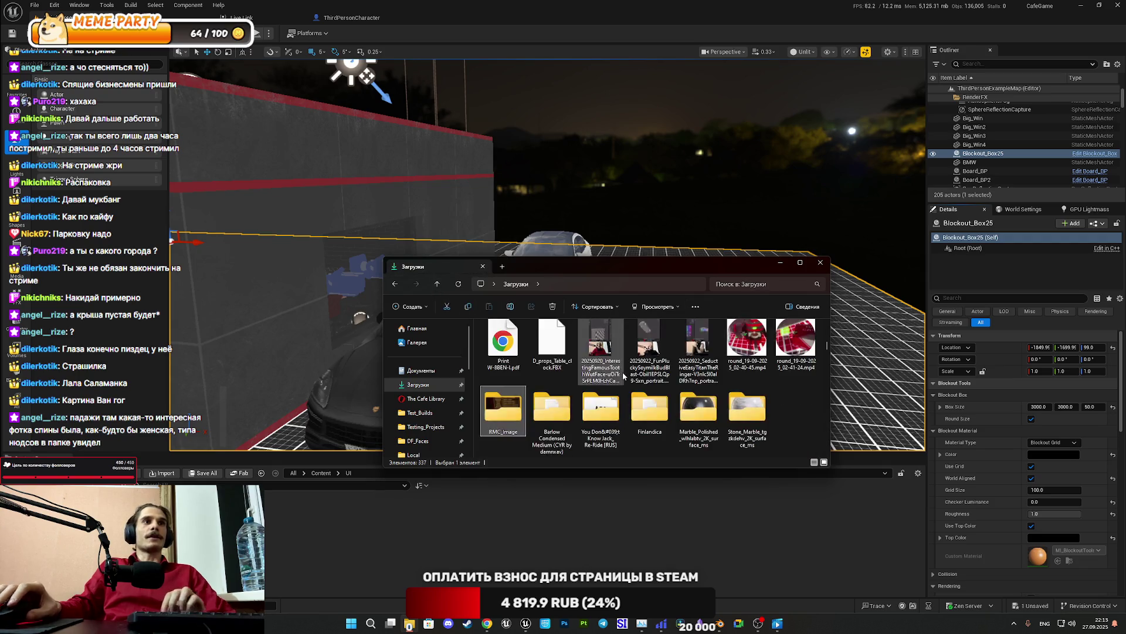
pyautogui.scroll(-3, 625, 370)
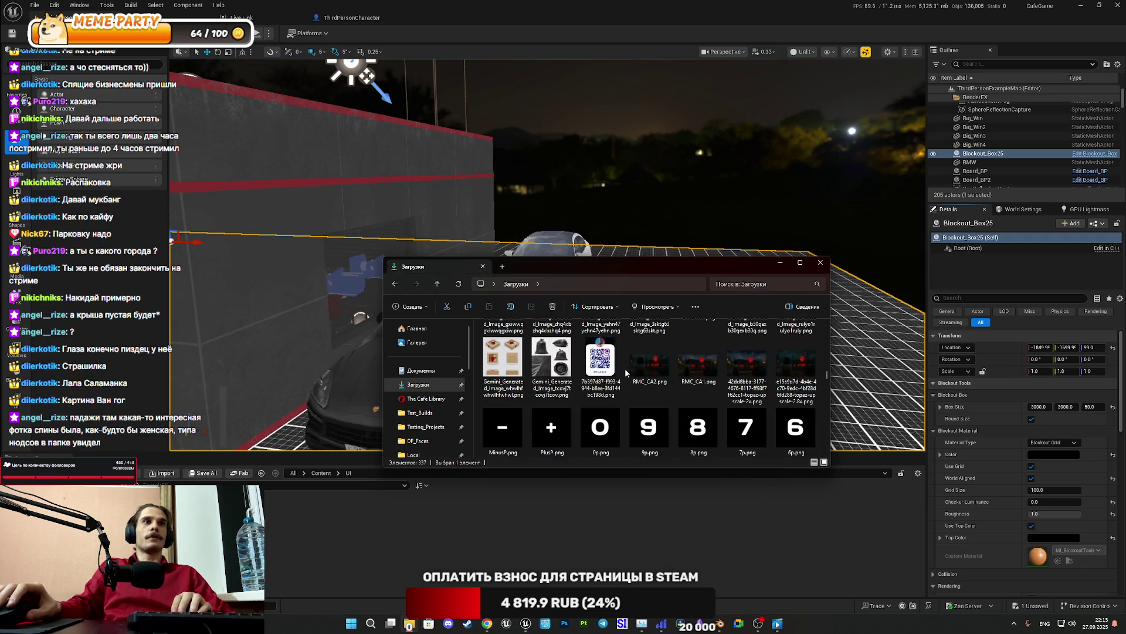
pyautogui.doubleClick(633, 363)
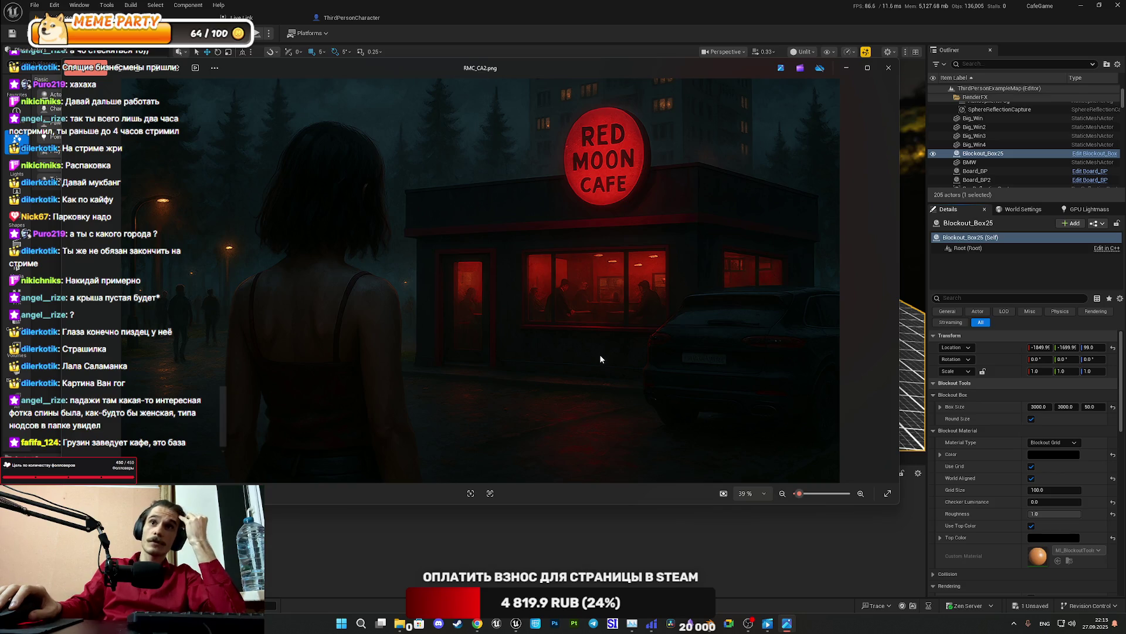
# Bring back the Downloads folder window and scroll through its files
pyautogui.click(400, 623)
pyautogui.scroll(1, 596, 417)
pyautogui.scroll(-1, 596, 416)
pyautogui.scroll(2, 596, 417)
pyautogui.scroll(5, 597, 418)
pyautogui.scroll(-5, 596, 419)
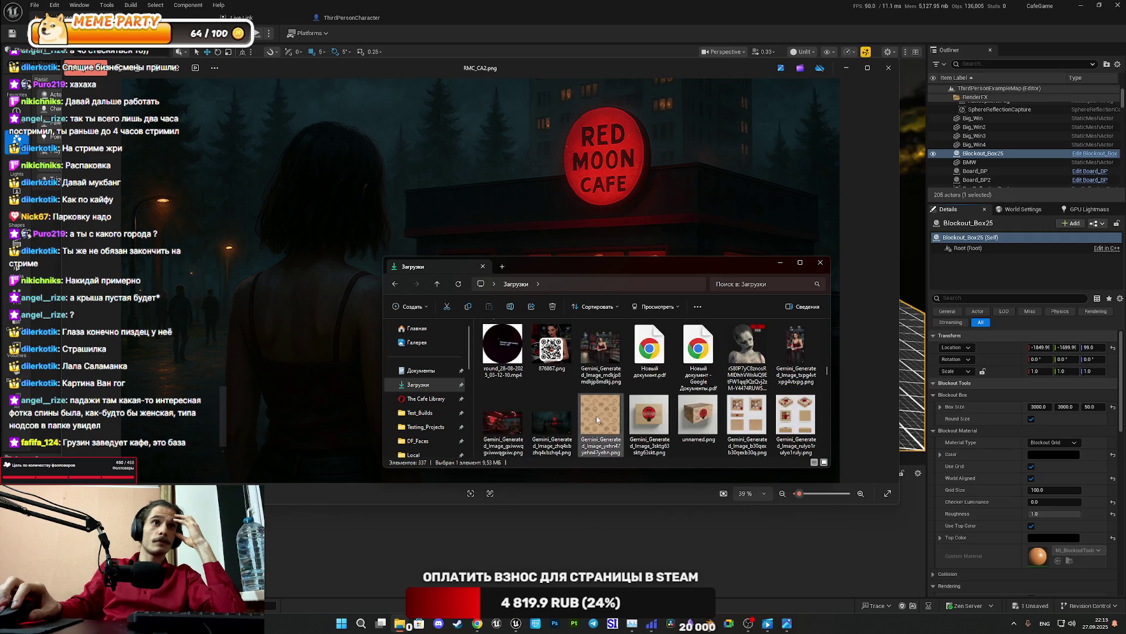
pyautogui.scroll(-6, 596, 415)
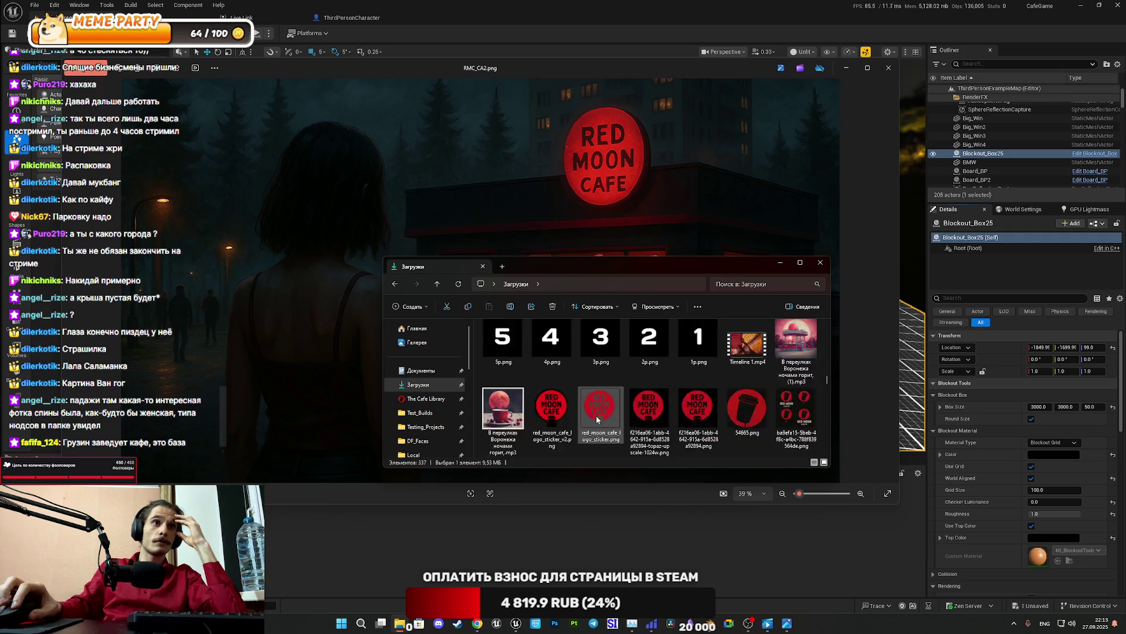
pyautogui.scroll(6, 596, 419)
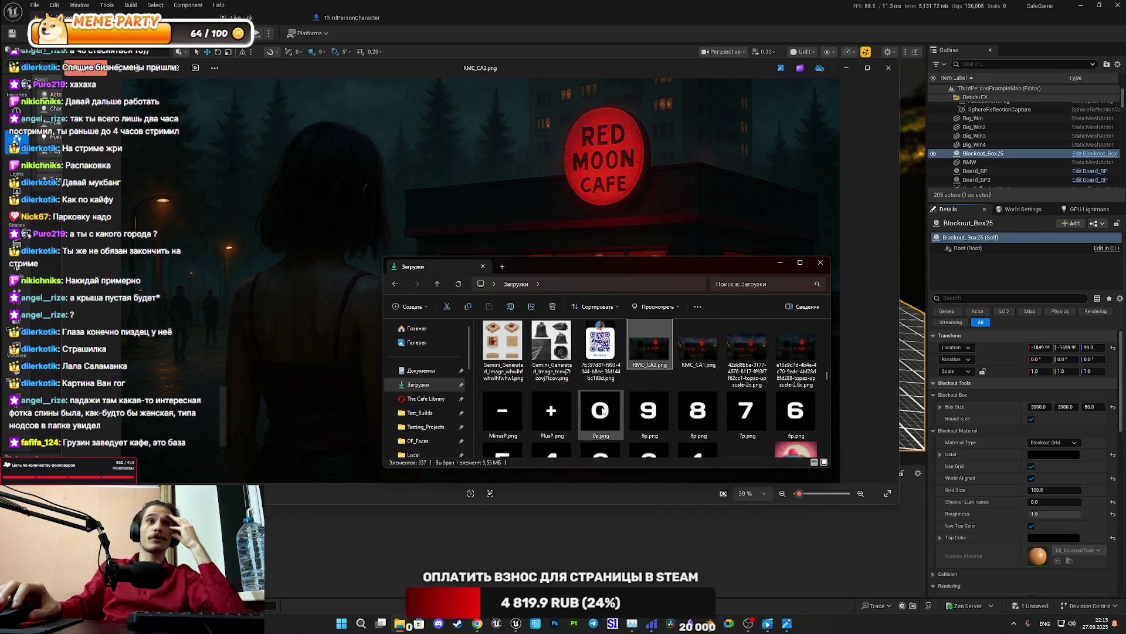
pyautogui.scroll(3, 603, 406)
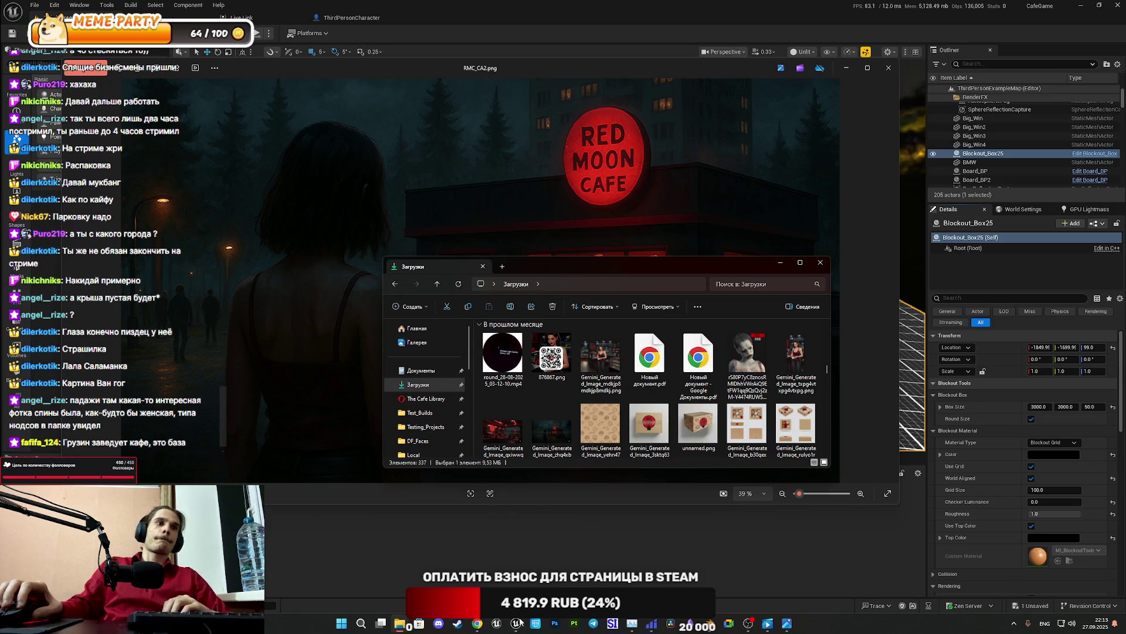
# Minimize the Downloads window and close the RMC_CA2.png image to return to Unreal
pyautogui.moveTo(515, 624)
pyautogui.click(519, 580)
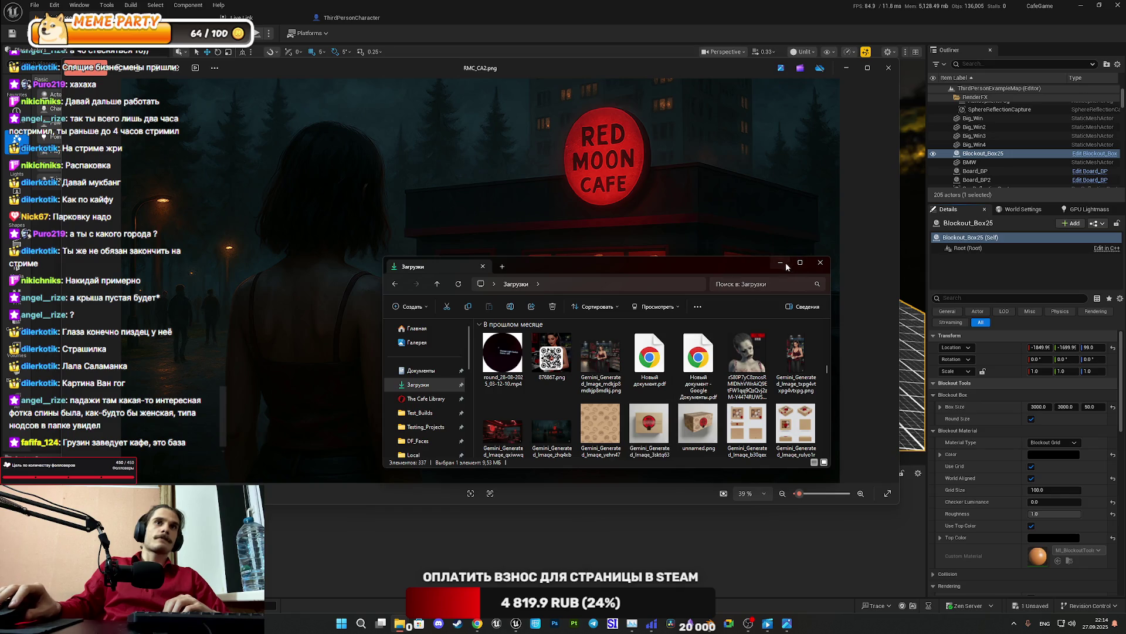
pyautogui.click(786, 263)
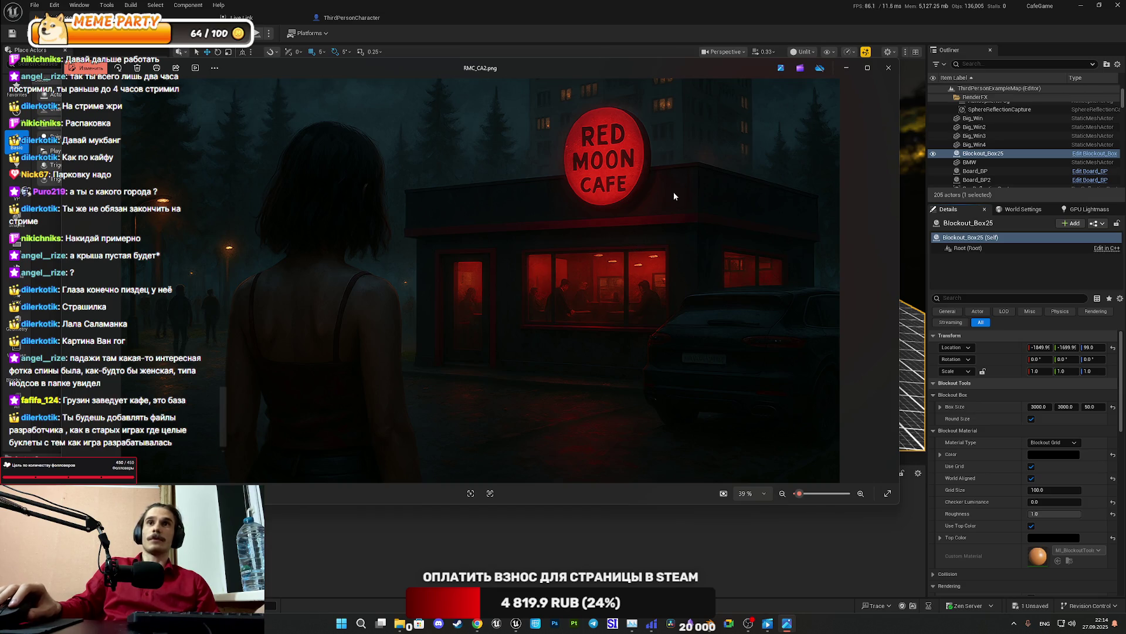
pyautogui.click(888, 68)
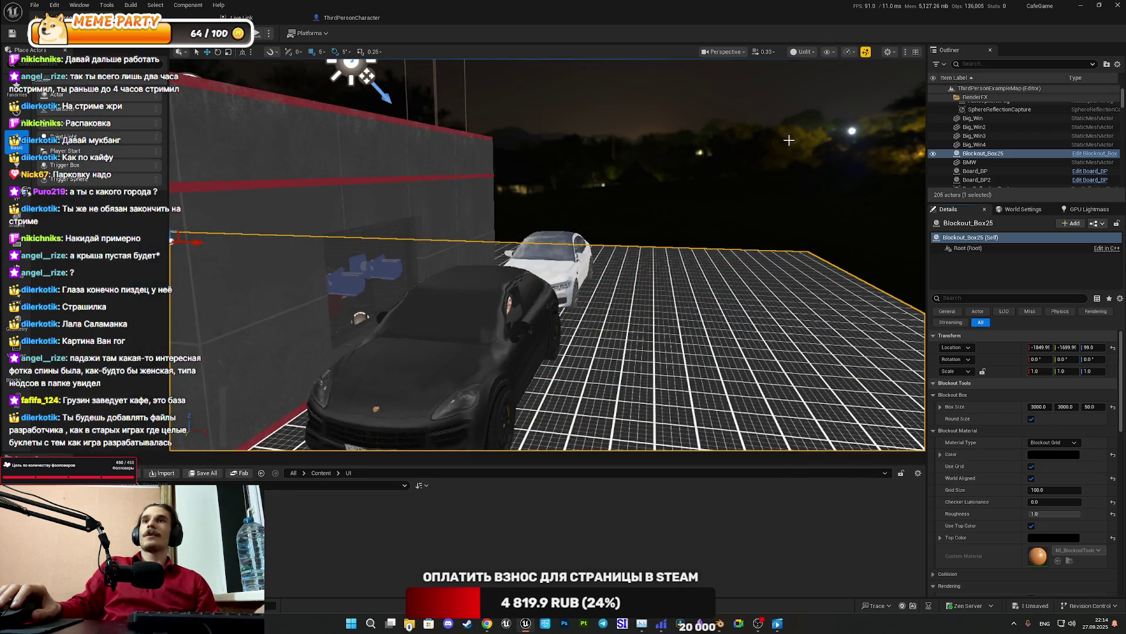
# Save the ThirdPersonExampleMap level and focus the view on the Blockout_Box25 grid floor
pyautogui.click(204, 473)
pyautogui.click(633, 410)
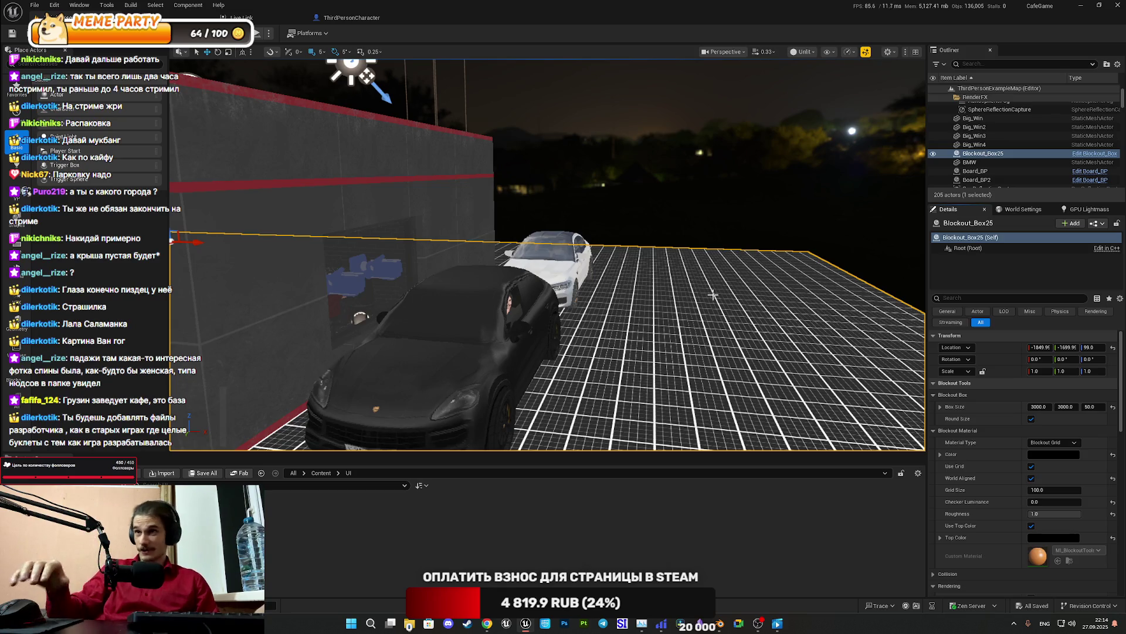
pyautogui.press('f')
pyautogui.scroll(-10, 546, 254)
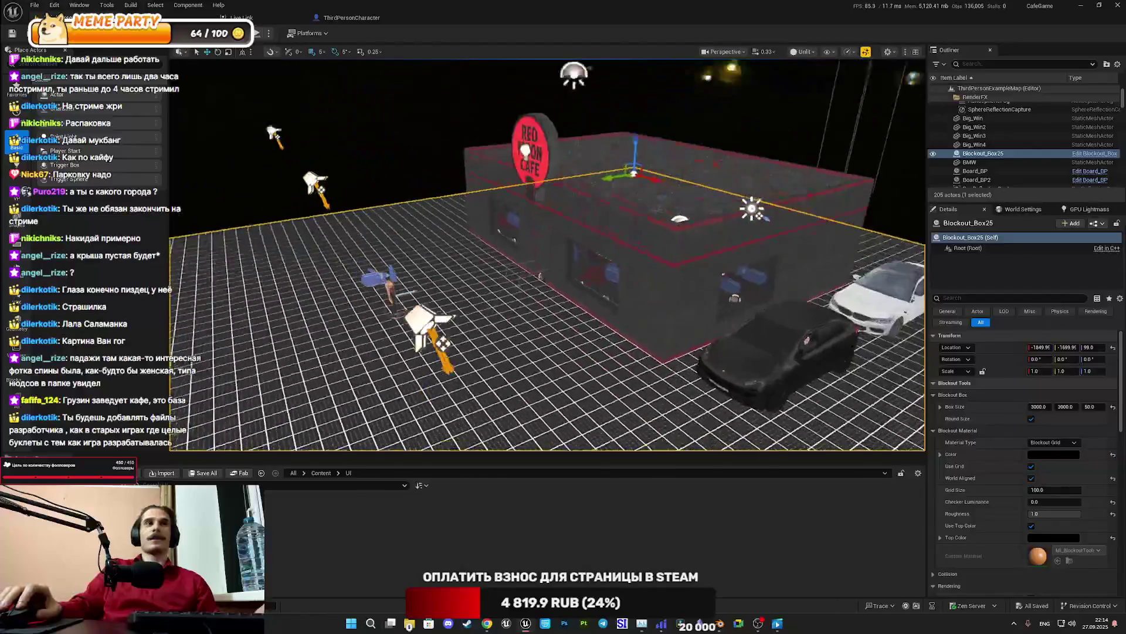
pyautogui.scroll(8, 659, 274)
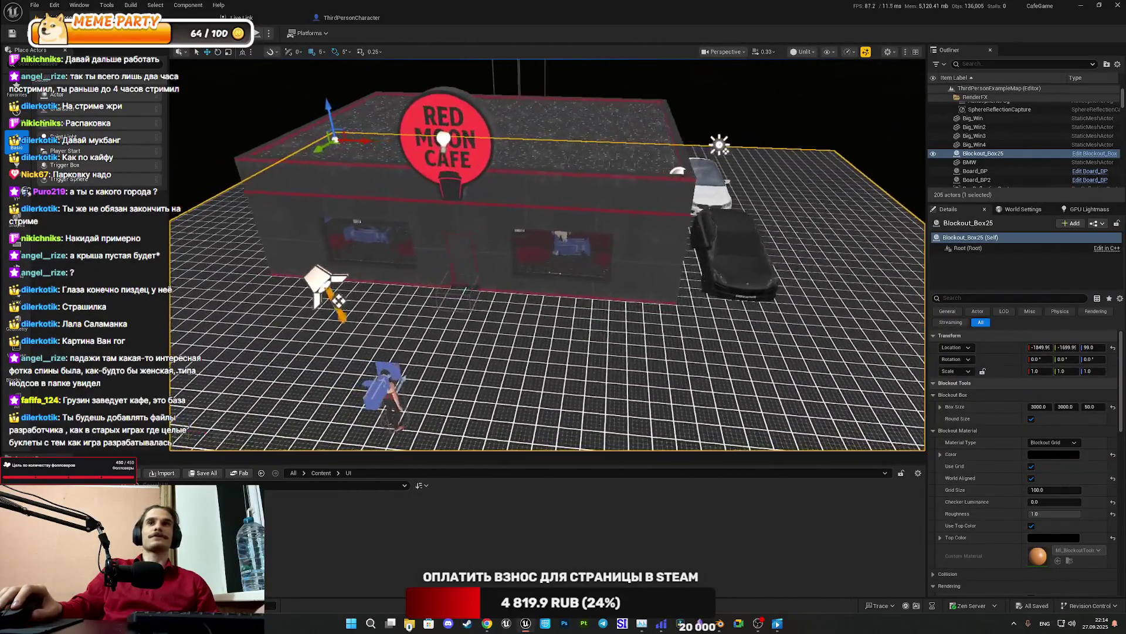
pyautogui.moveTo(660, 273)
pyautogui.mouseDown()
pyautogui.moveTo(742, 275)
pyautogui.moveTo(745, 246)
pyautogui.moveTo(757, 276)
pyautogui.moveTo(774, 279)
pyautogui.moveTo(686, 276)
pyautogui.mouseUp()
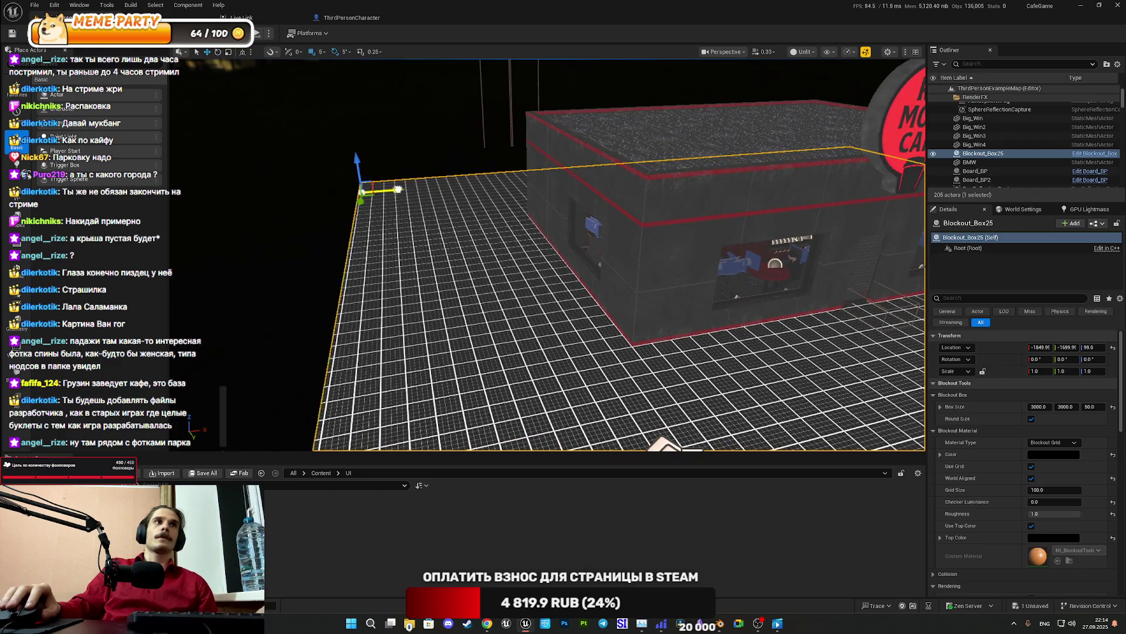
# Nudge the grid floor along X, then select and delete Blockout_Box25
pyautogui.moveTo(393, 203); pyautogui.dragTo(396, 201)
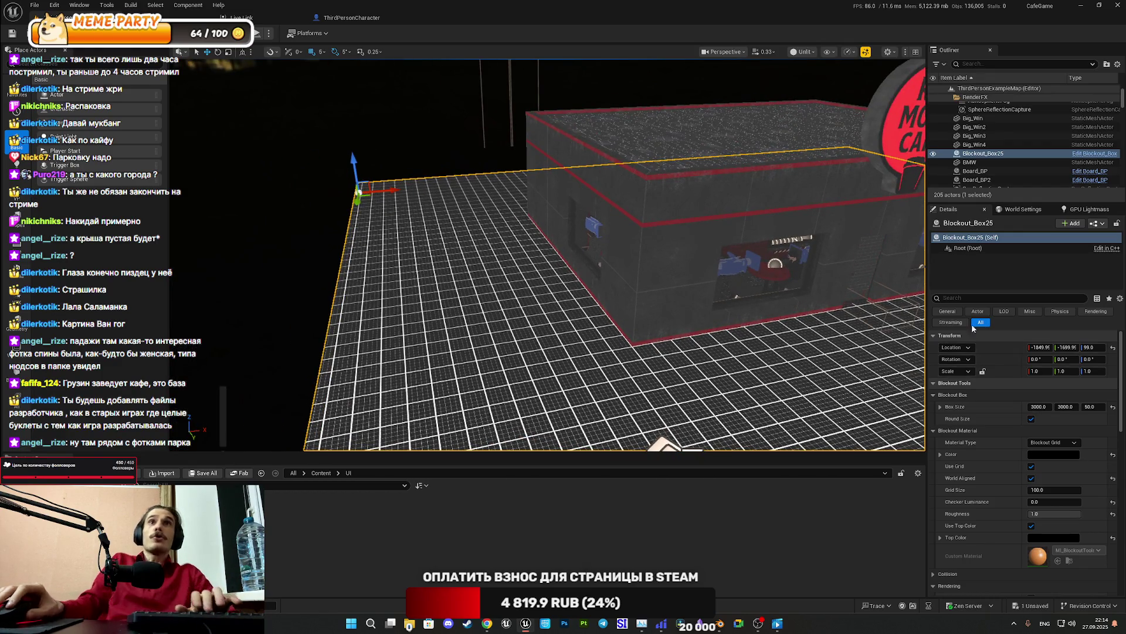
pyautogui.click(985, 154)
pyautogui.press('Delete')
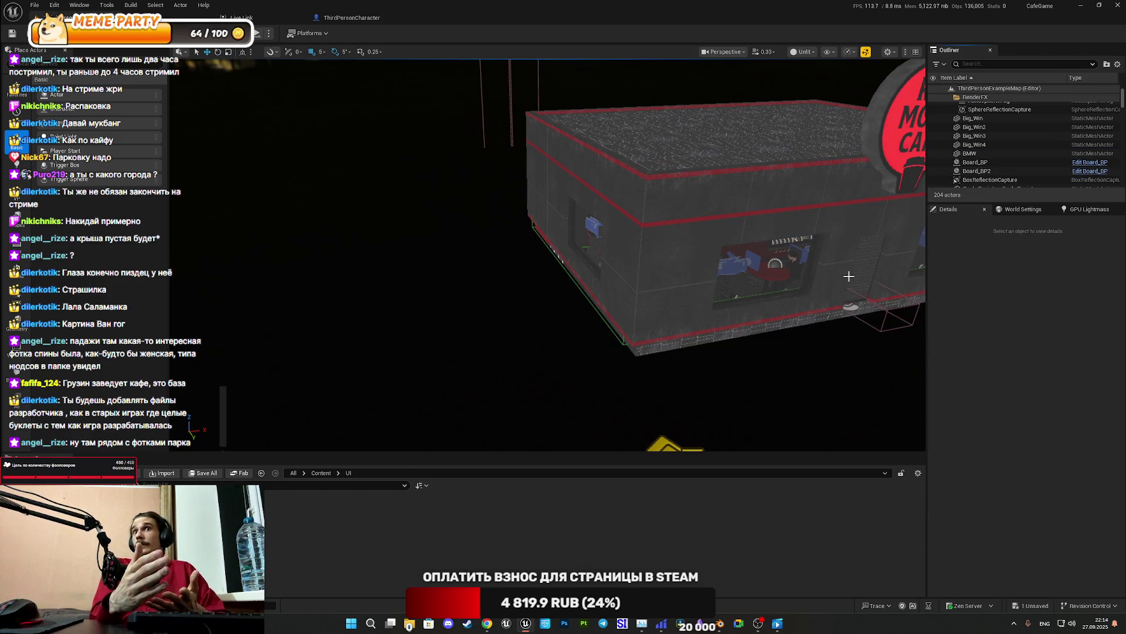
# Save the ThirdPersonExampleMap level with the grid floor removed
pyautogui.moveTo(848, 276); pyautogui.dragTo(880, 329)
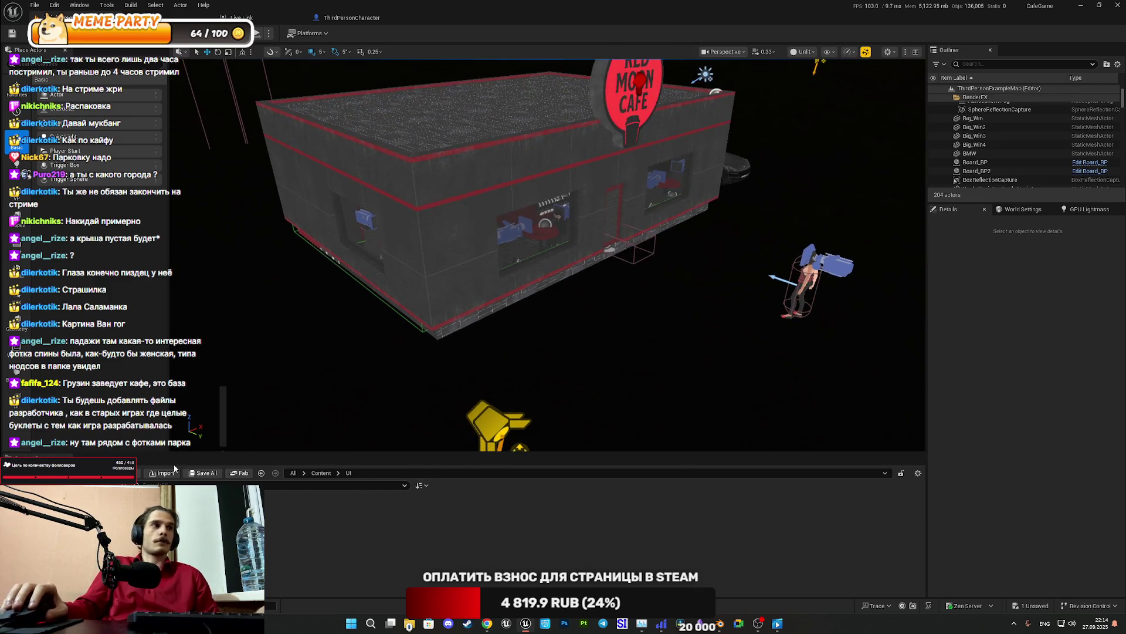
pyautogui.click(202, 473)
pyautogui.click(639, 414)
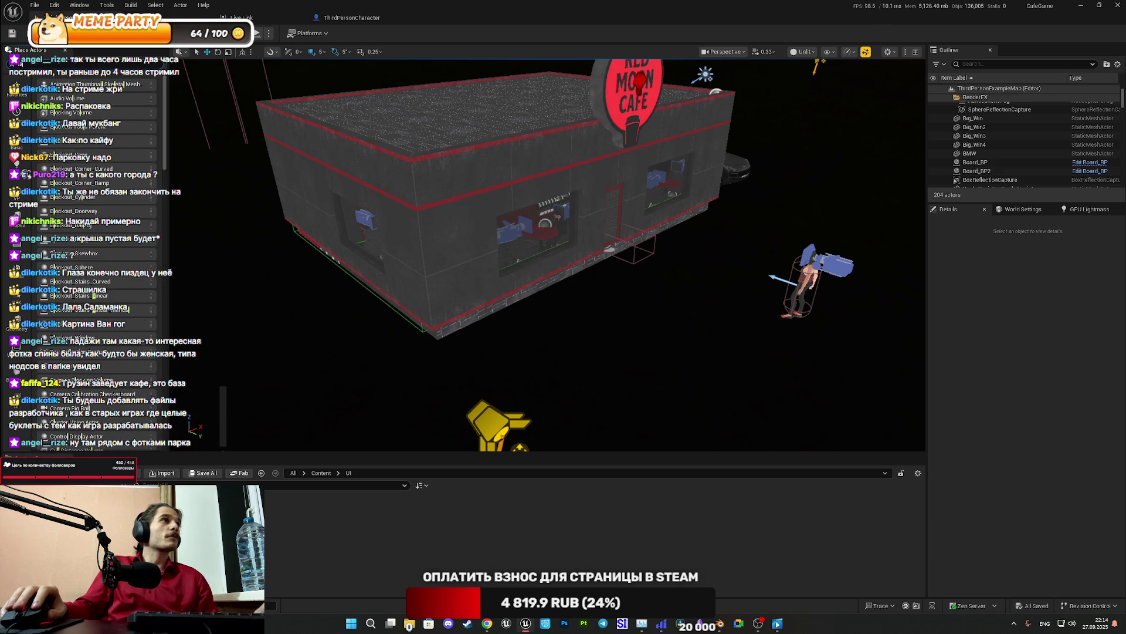
# Search Place Actors for 'landscape' and drop a Landscape Mesh Proxy Actor before the cafe
pyautogui.click(45, 60)
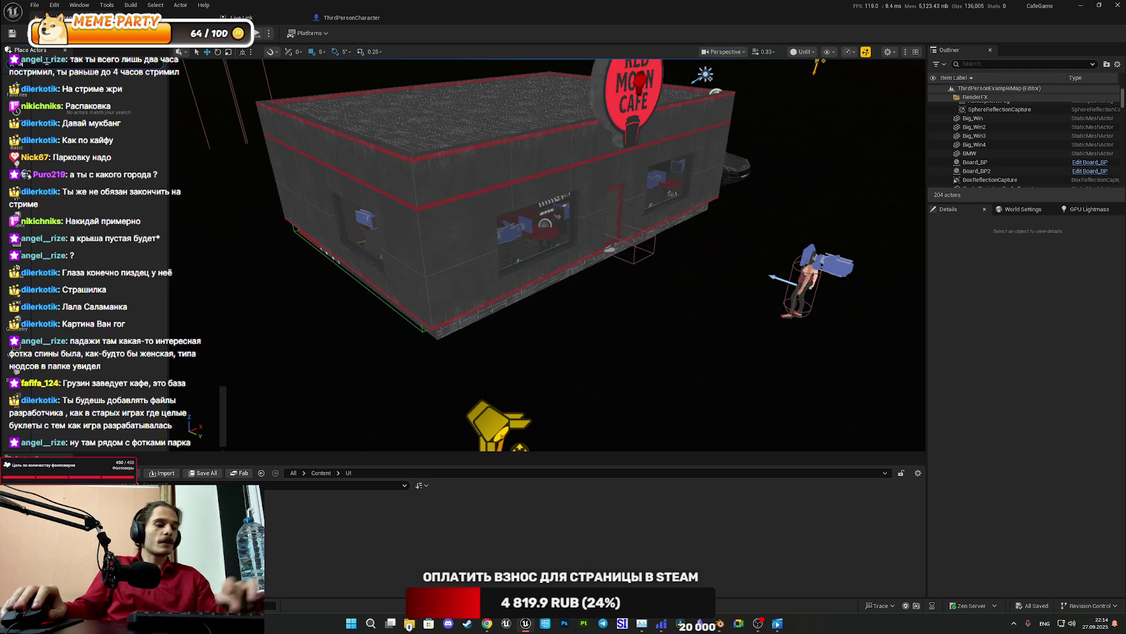
pyautogui.write('lan')
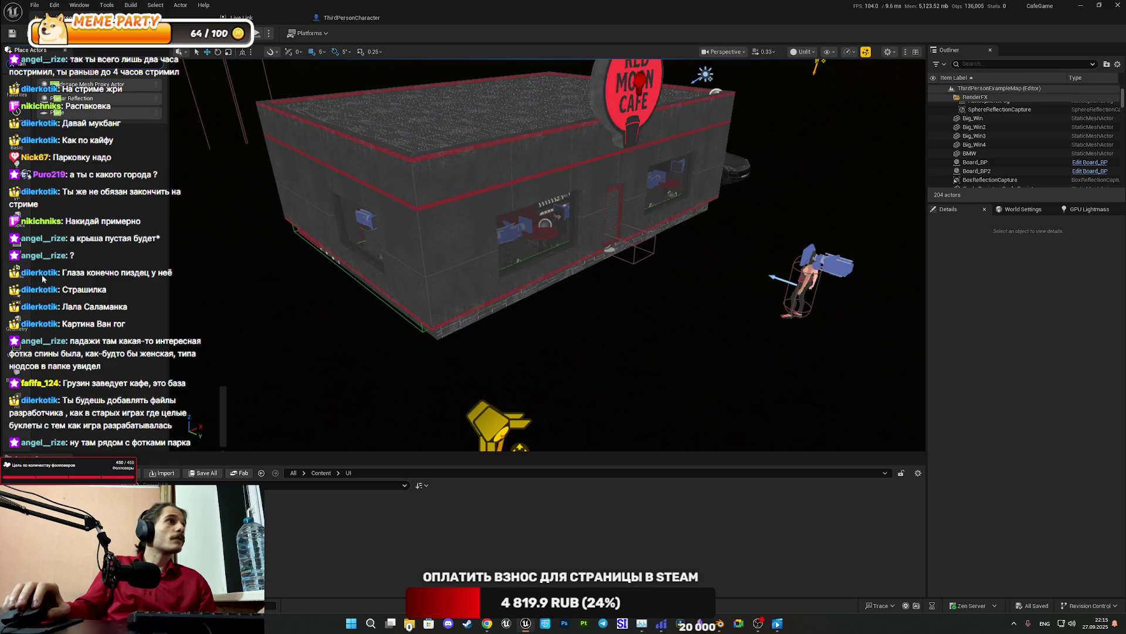
pyautogui.click(17, 141)
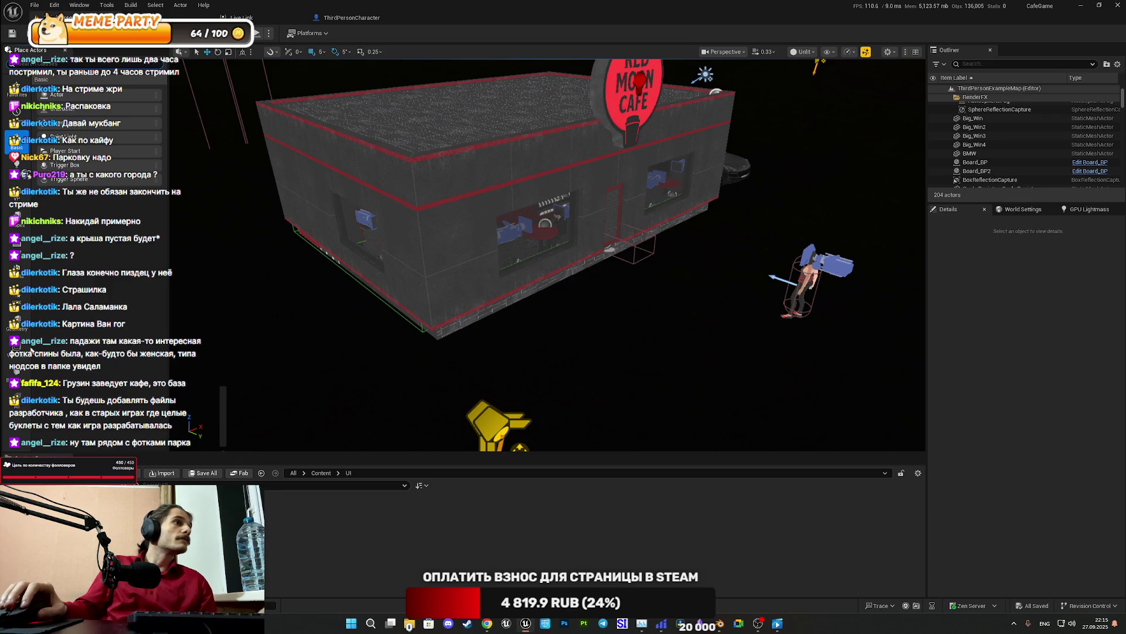
pyautogui.click(16, 401)
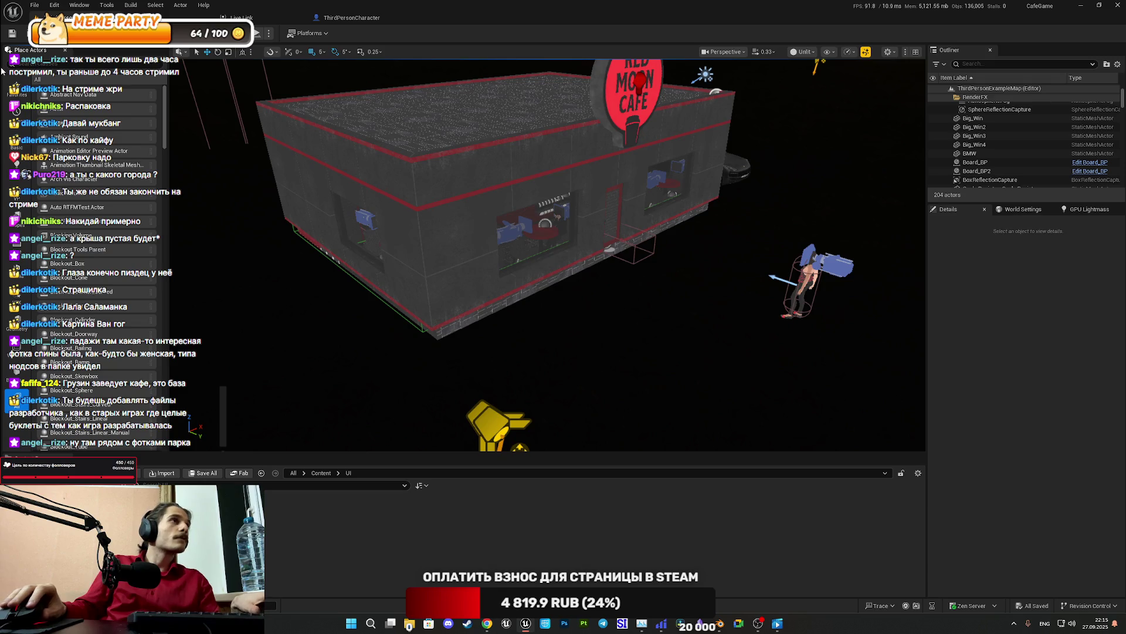
pyautogui.scroll(-5, 45, 254)
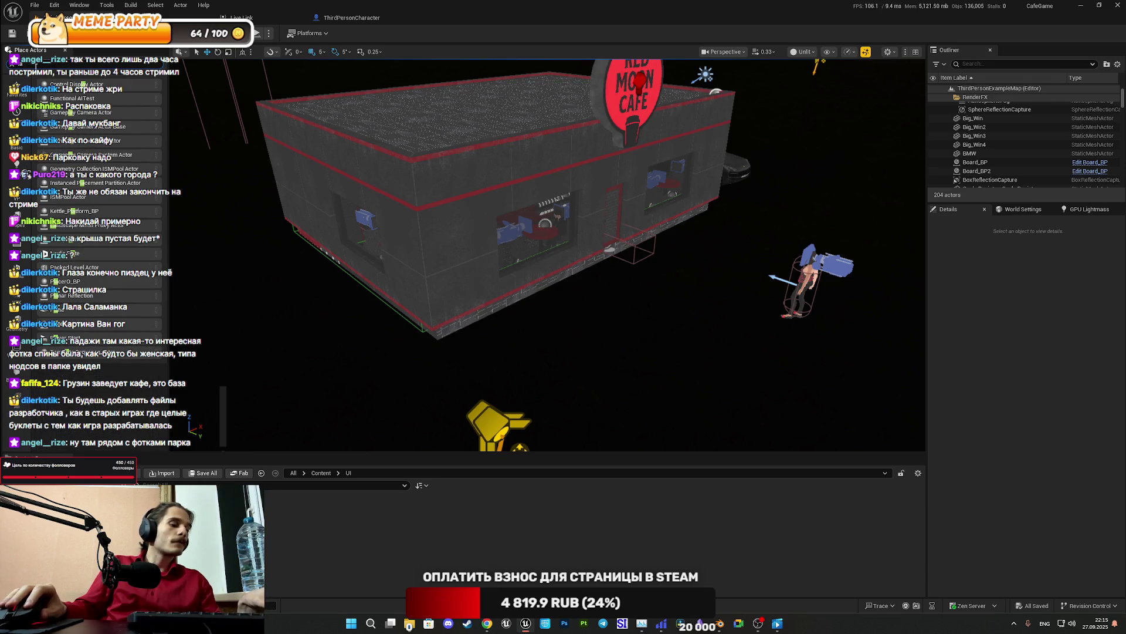
pyautogui.write('landscape')
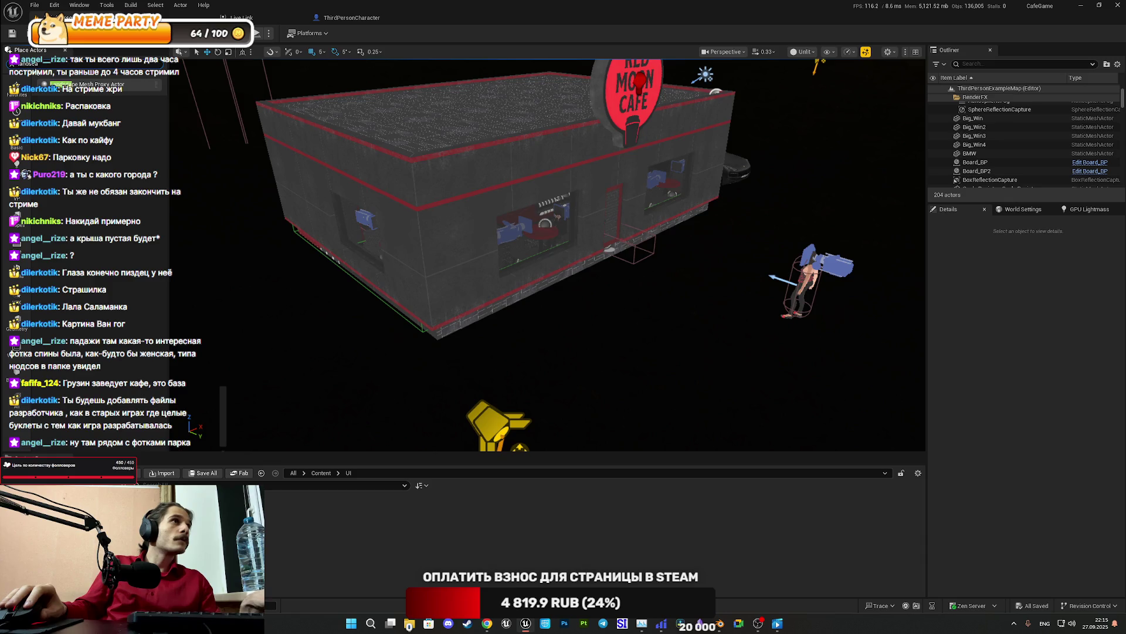
pyautogui.moveTo(103, 88); pyautogui.dragTo(569, 335)
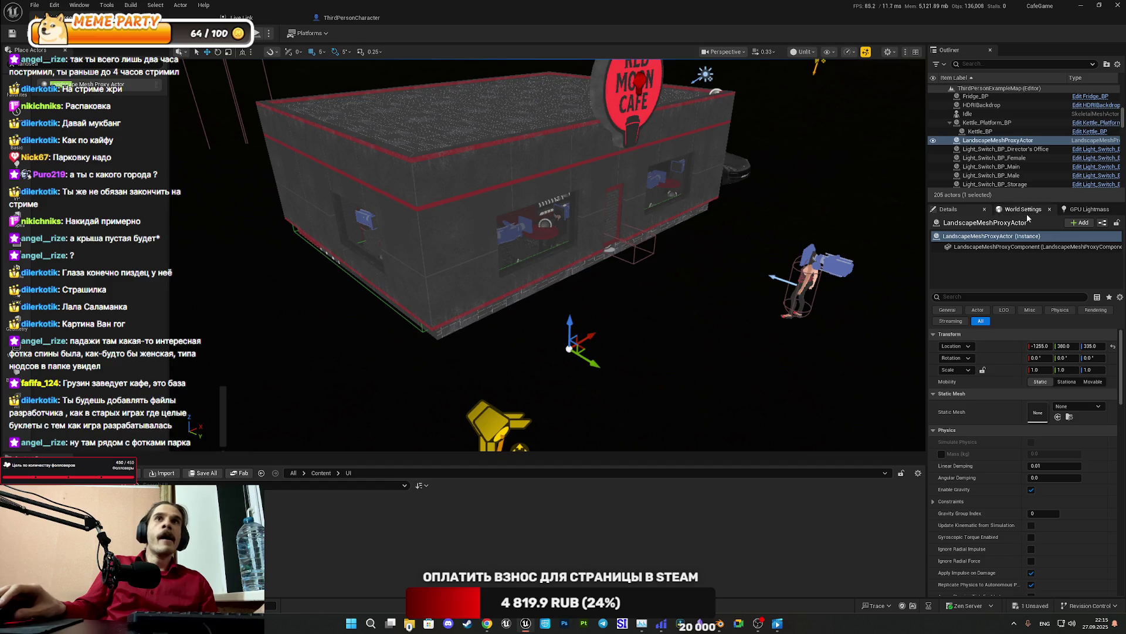
# Delete the Landscape Mesh Proxy Actor and save the map
pyautogui.click(993, 141)
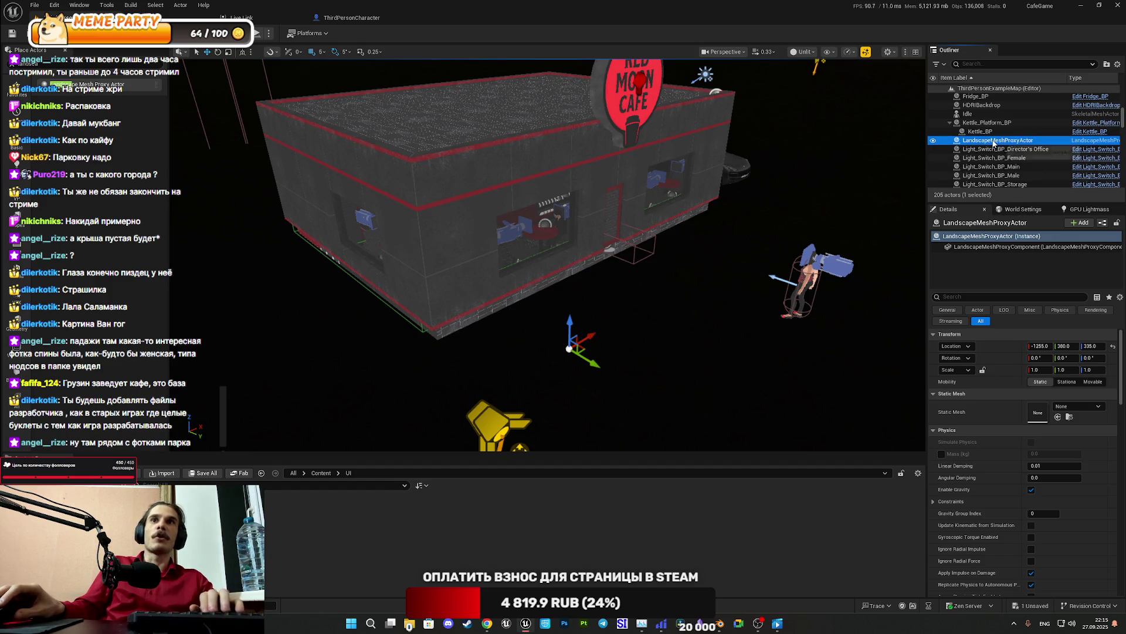
pyautogui.press('Delete')
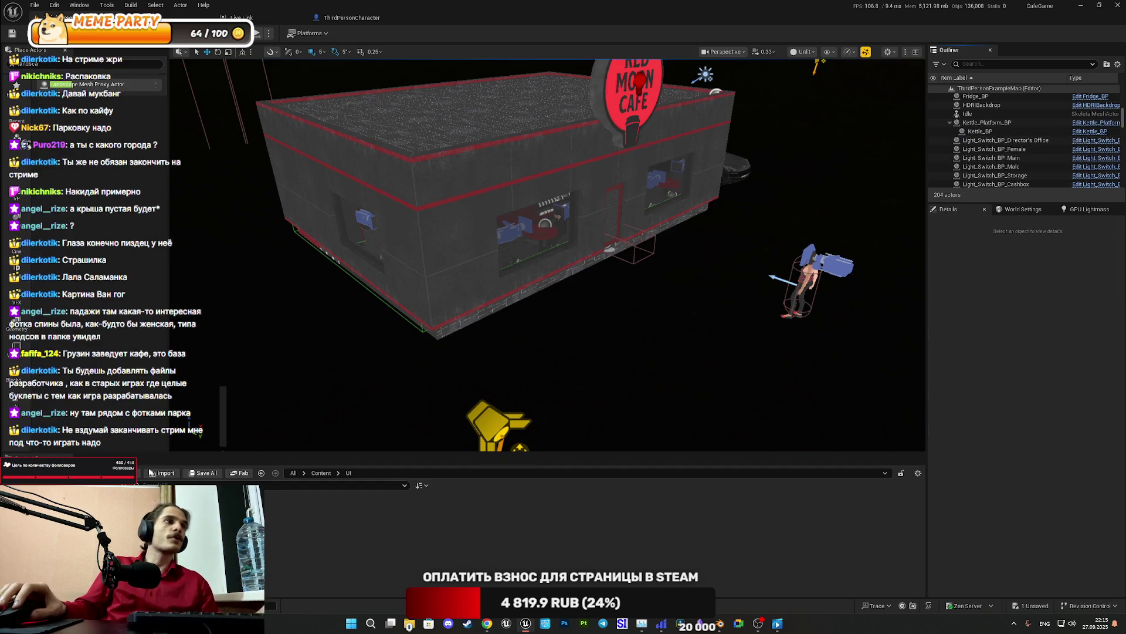
pyautogui.hotkey('ctrl', 's')
pyautogui.click(635, 410)
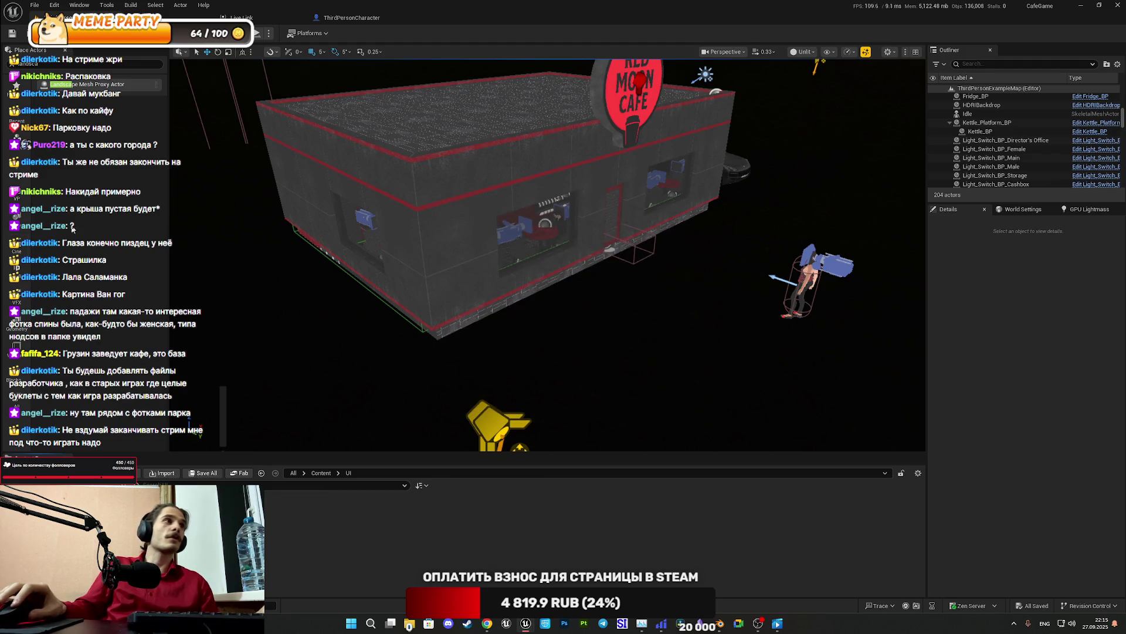
# Browse the Basic, Shapes and Cinematic categories in Place Actors
pyautogui.click(17, 142)
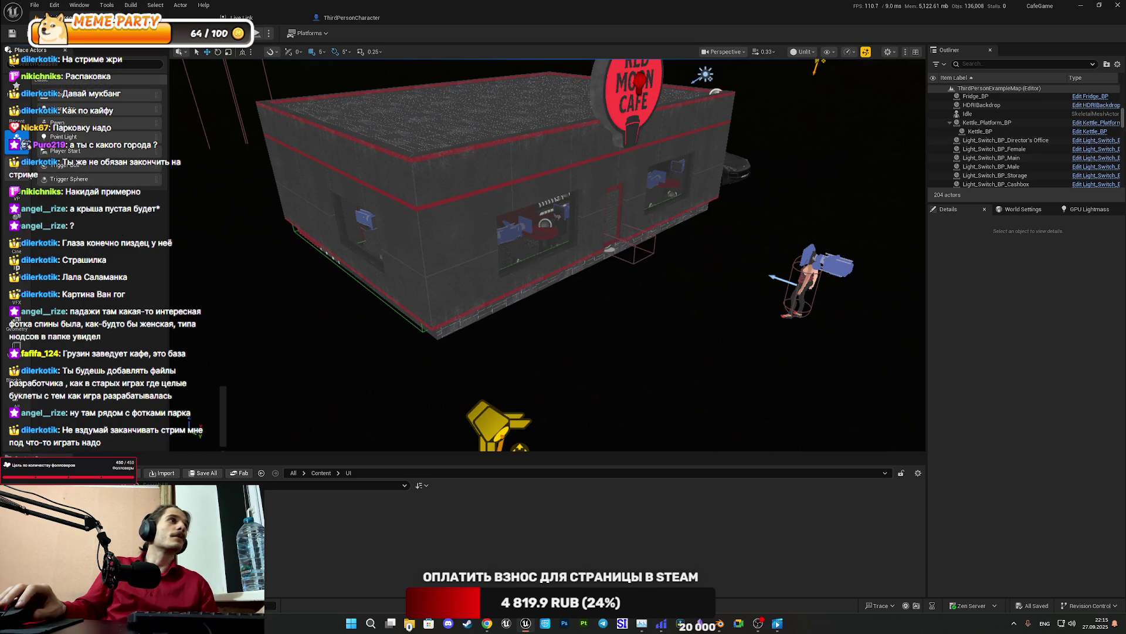
pyautogui.click(16, 191)
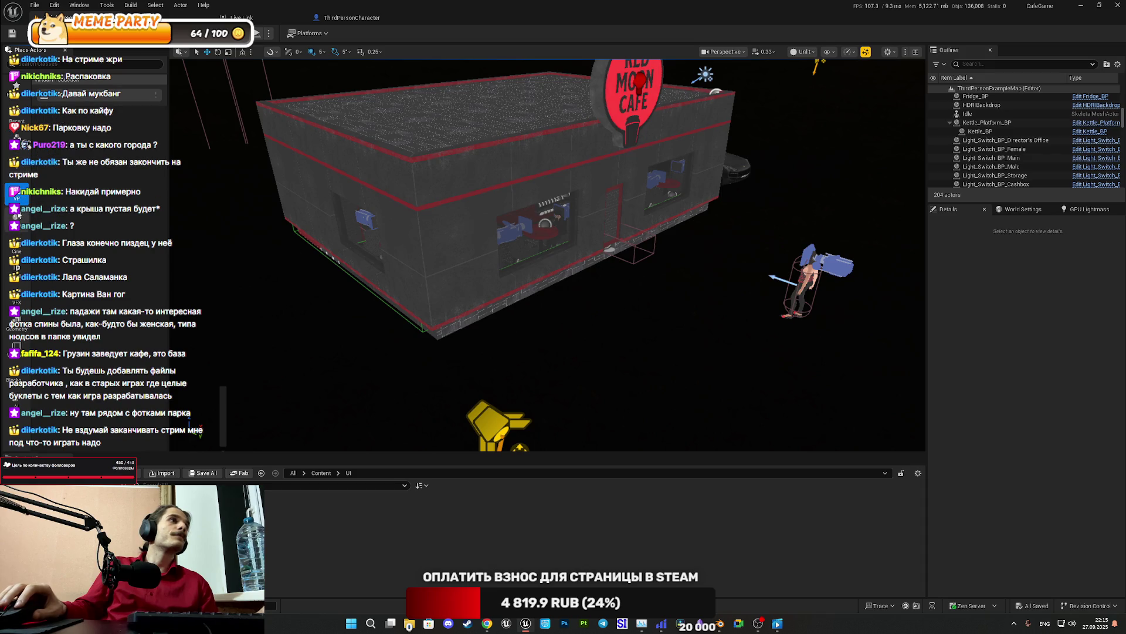
pyautogui.click(16, 218)
pyautogui.click(16, 243)
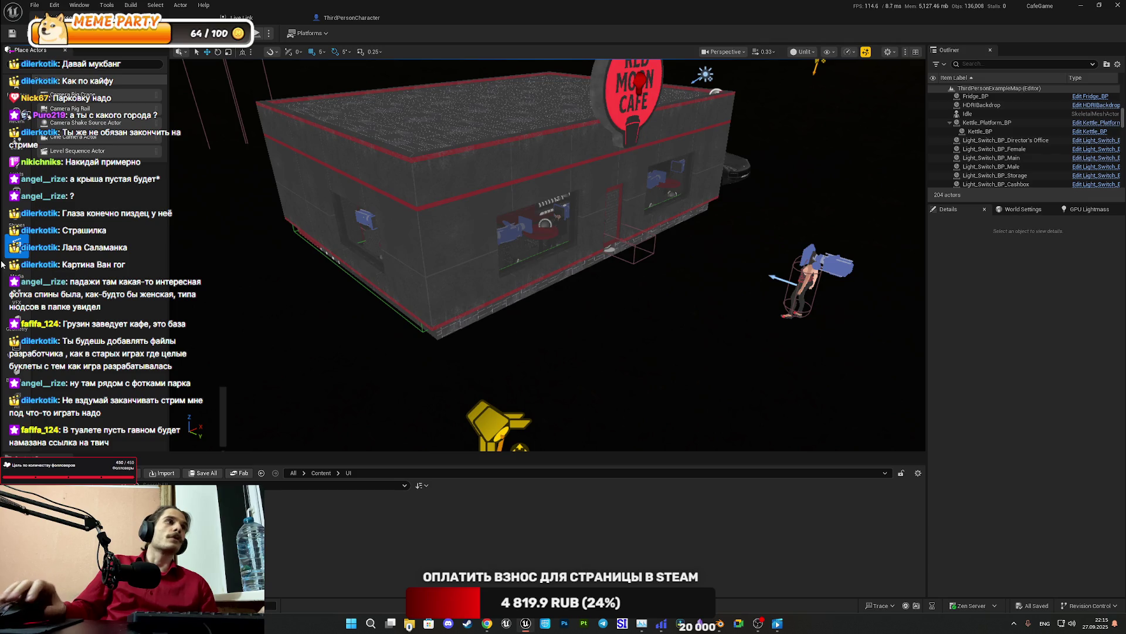
# Browse the Geometry, Visual Effects, Media, Cinematic, Volumes and Blockout actor categories
pyautogui.click(16, 324)
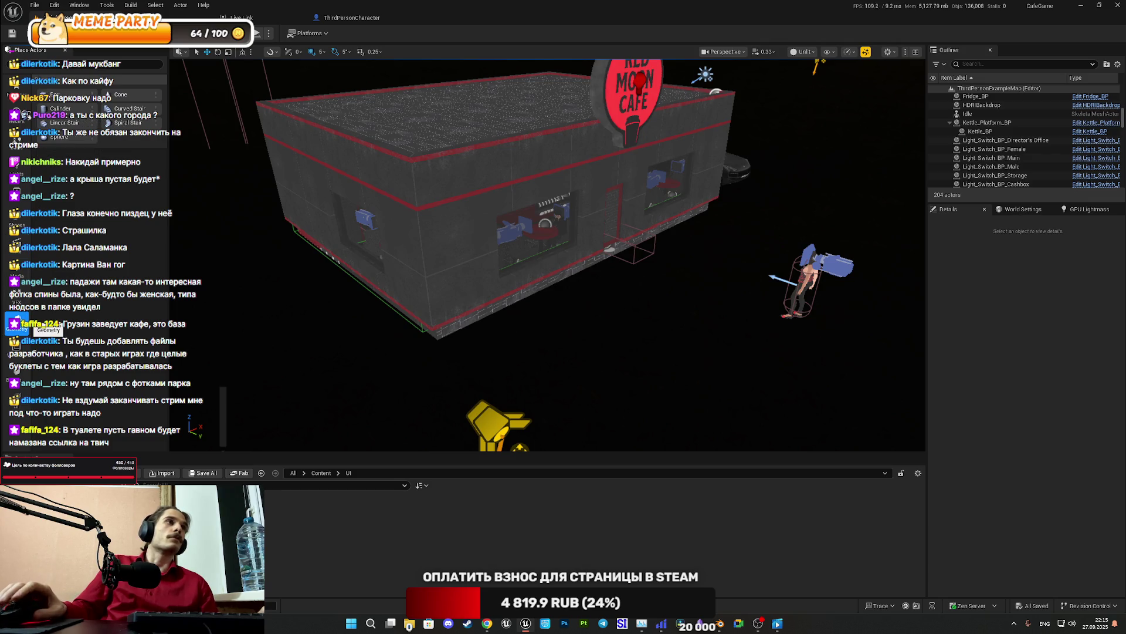
pyautogui.click(14, 300)
pyautogui.click(17, 275)
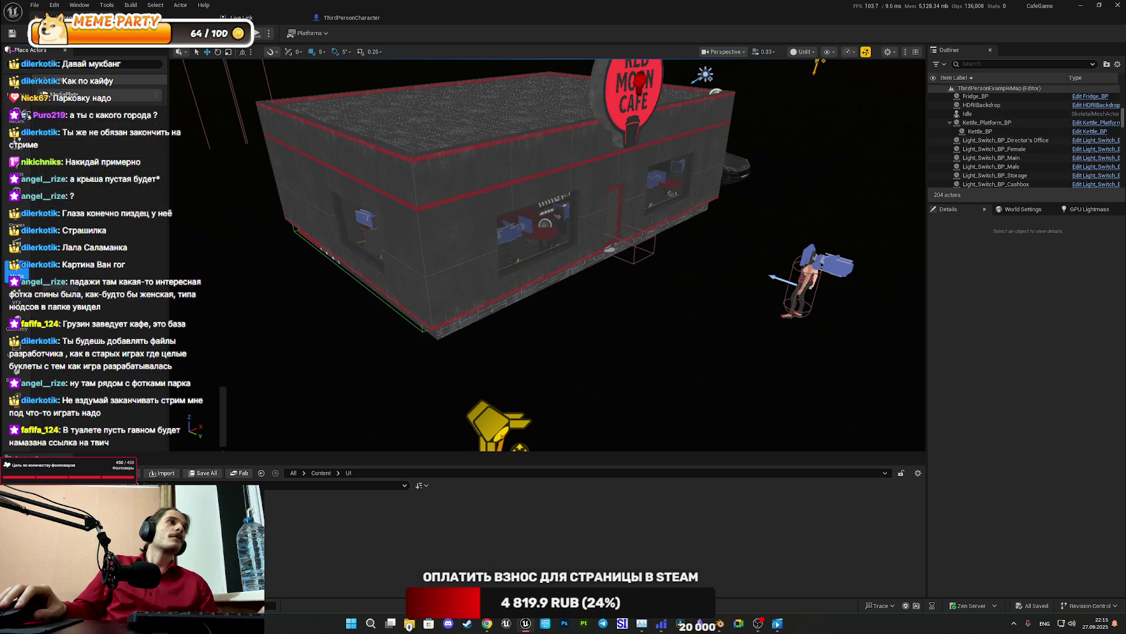
pyautogui.click(14, 249)
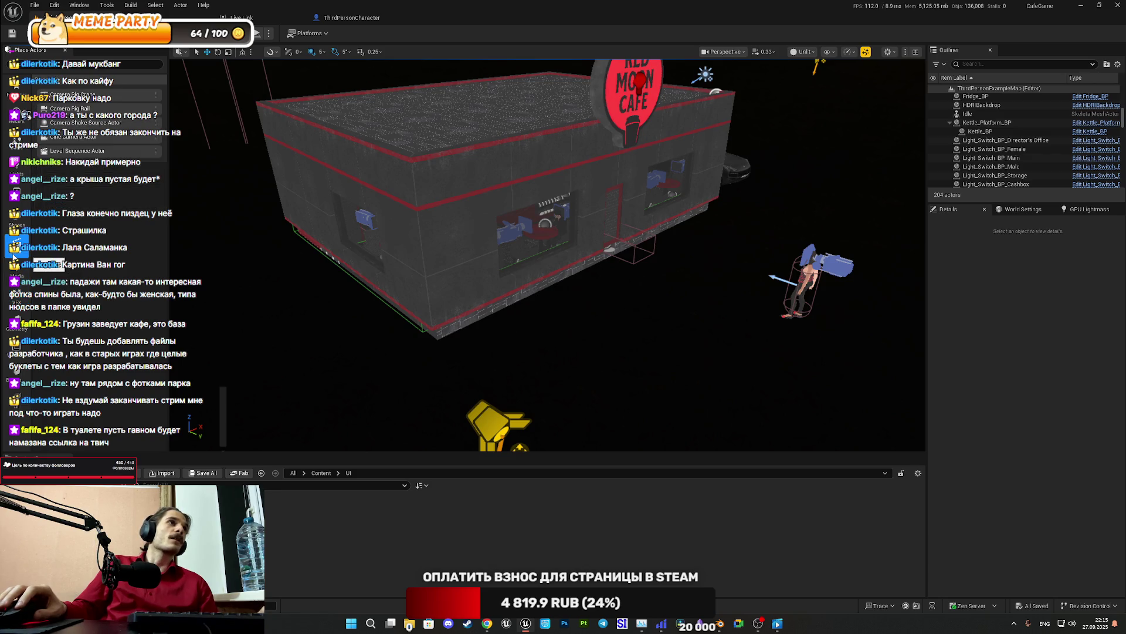
pyautogui.click(18, 347)
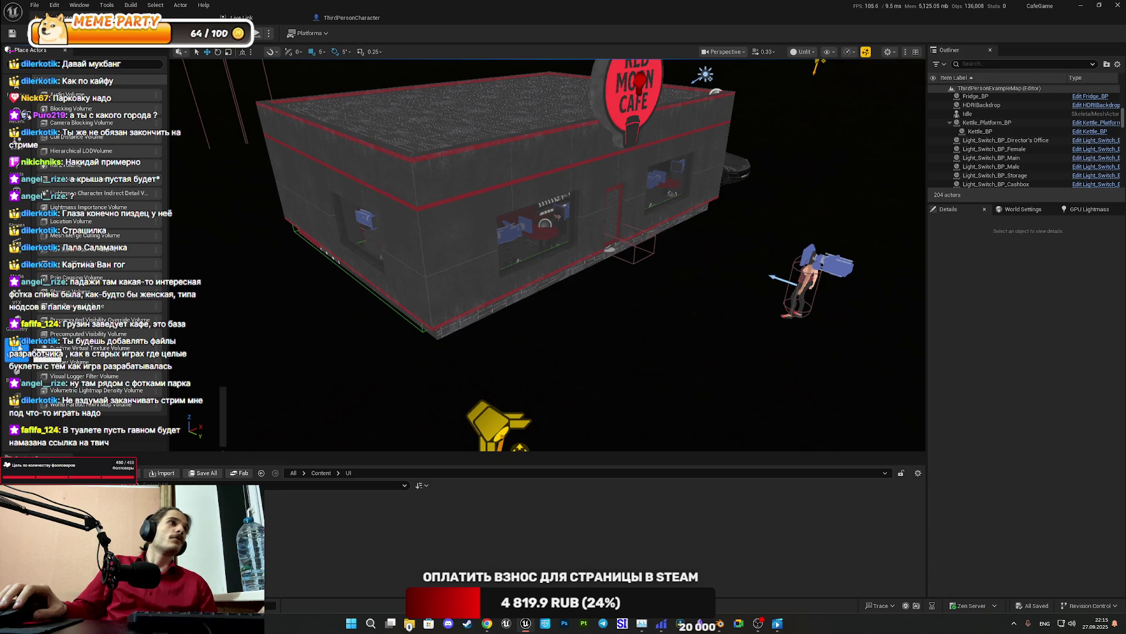
pyautogui.click(17, 373)
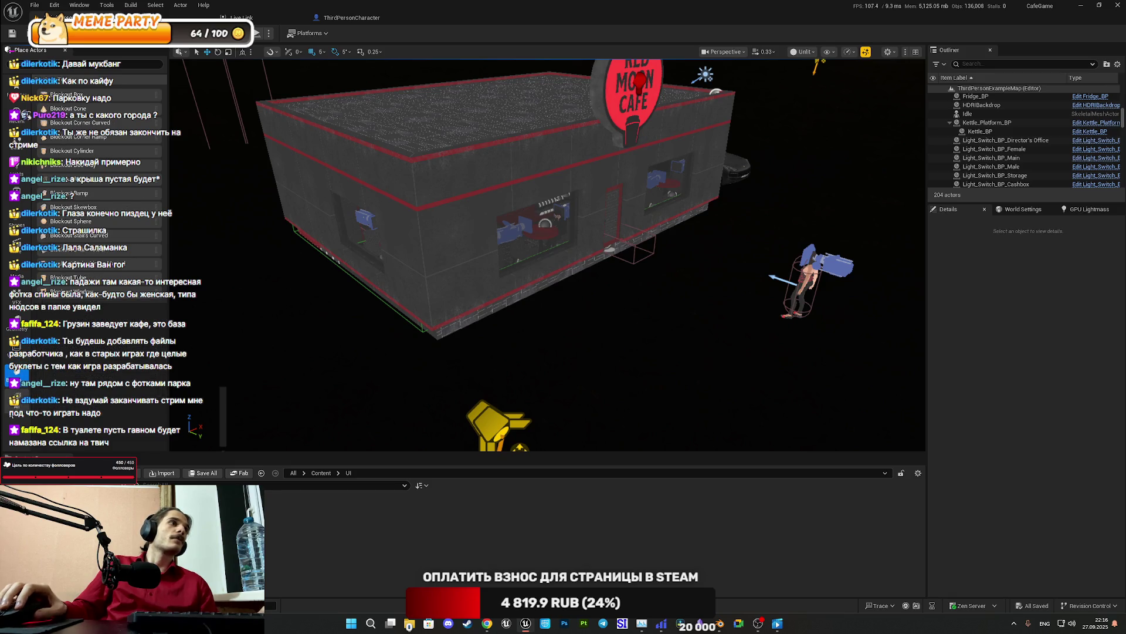
pyautogui.click(17, 402)
# Scroll through the full list of actor classes, then switch the editor to Landscape mode
pyautogui.scroll(-6, 95, 154)
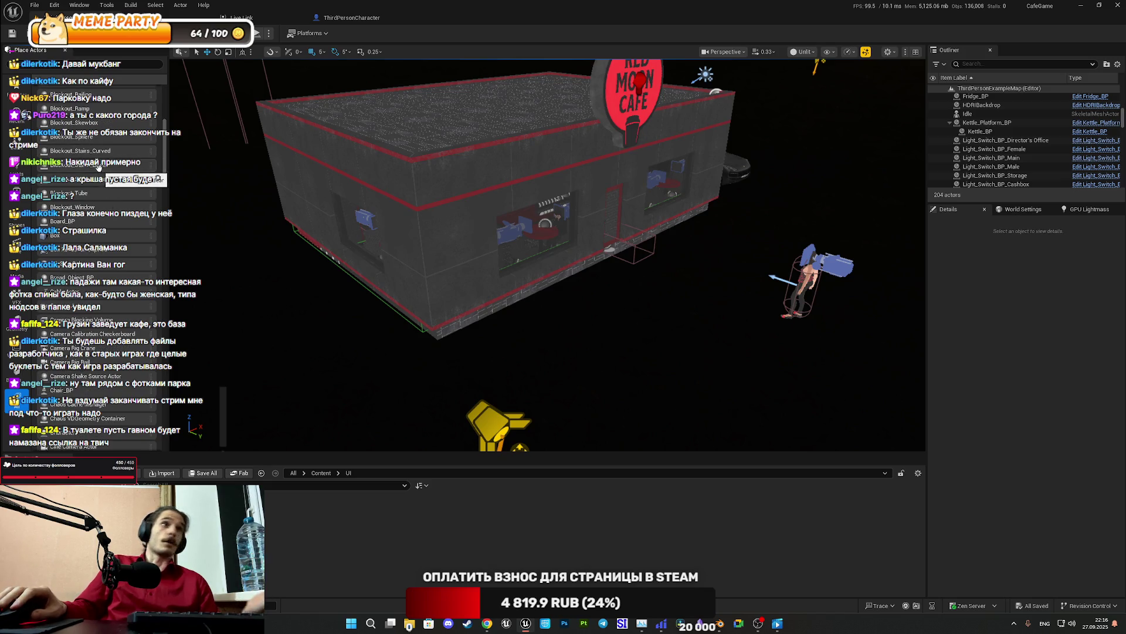
pyautogui.scroll(-2, 95, 166)
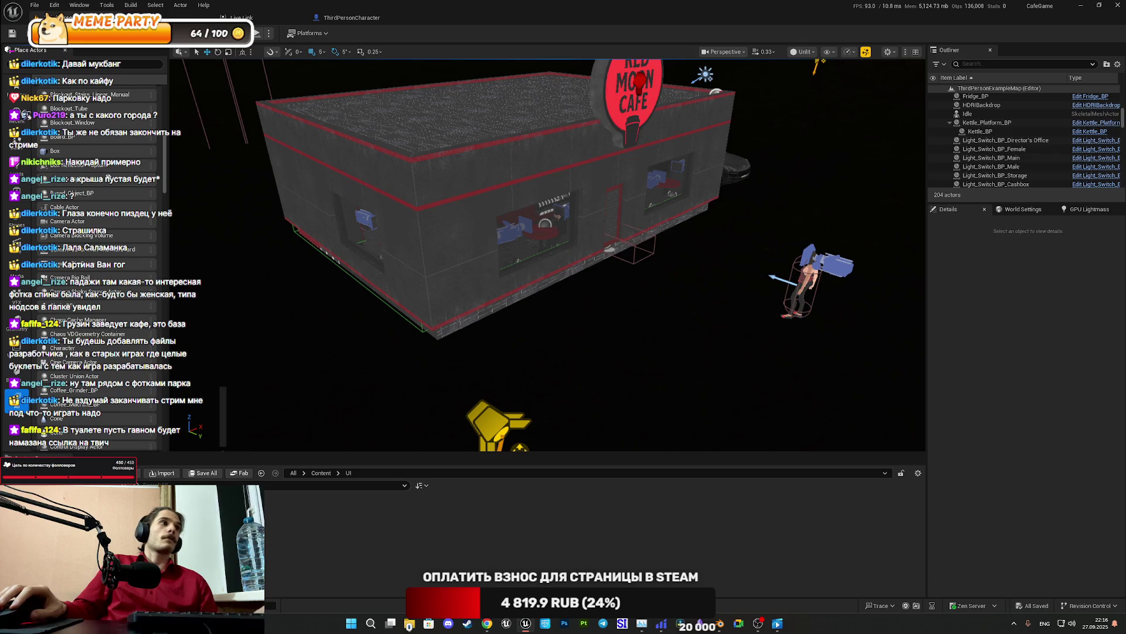
pyautogui.scroll(-4, 109, 178)
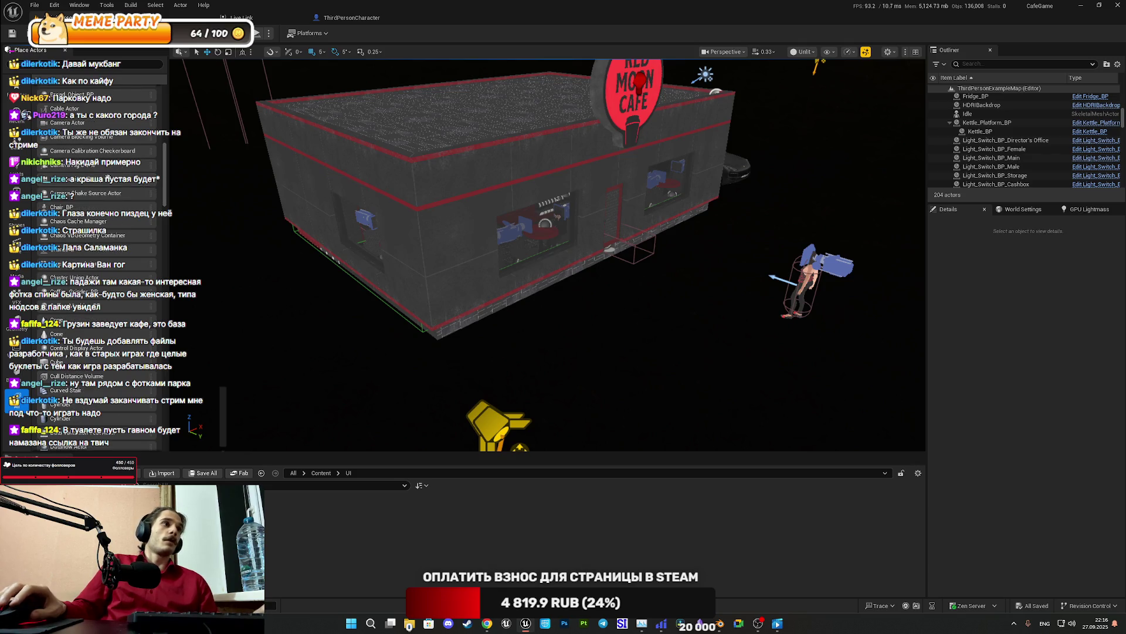
pyautogui.scroll(-6, 108, 178)
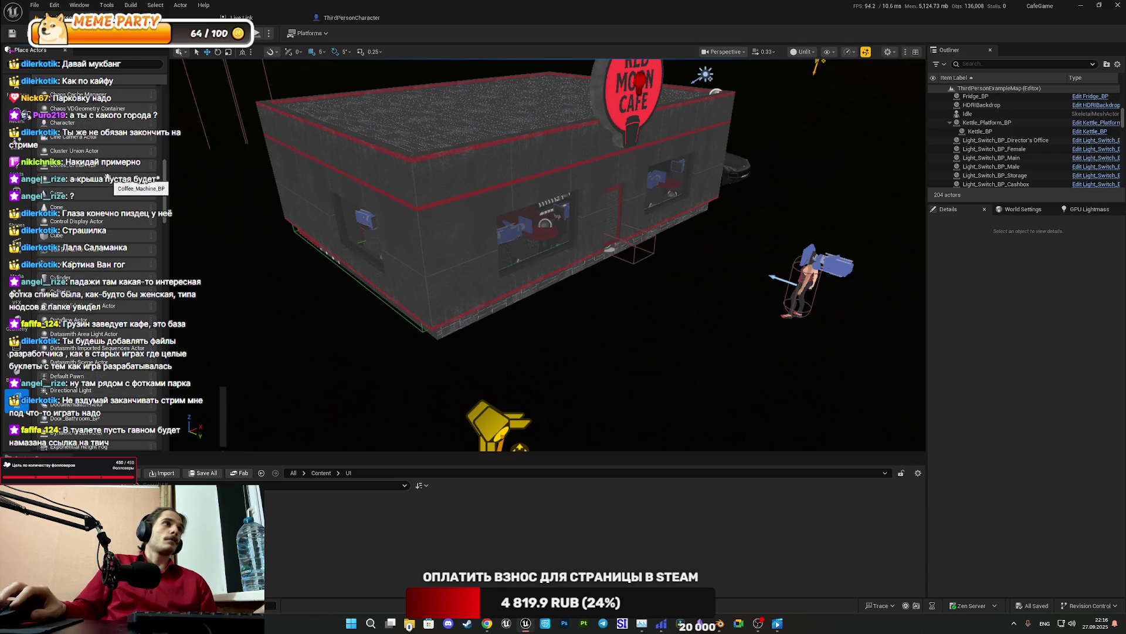
pyautogui.scroll(-6, 107, 177)
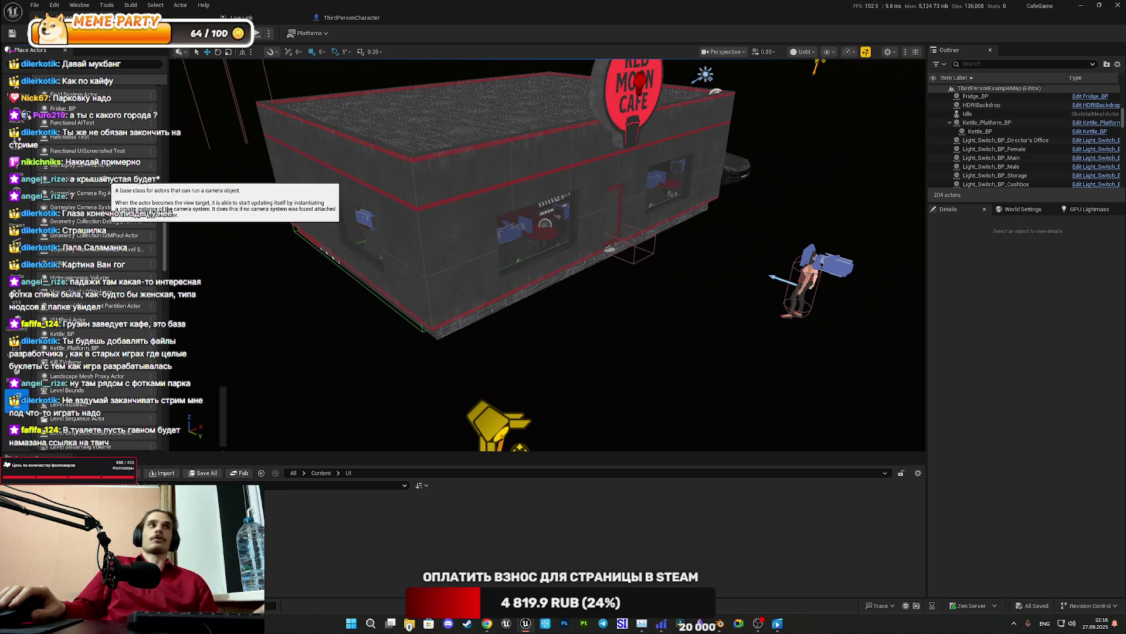
pyautogui.scroll(-2, 108, 177)
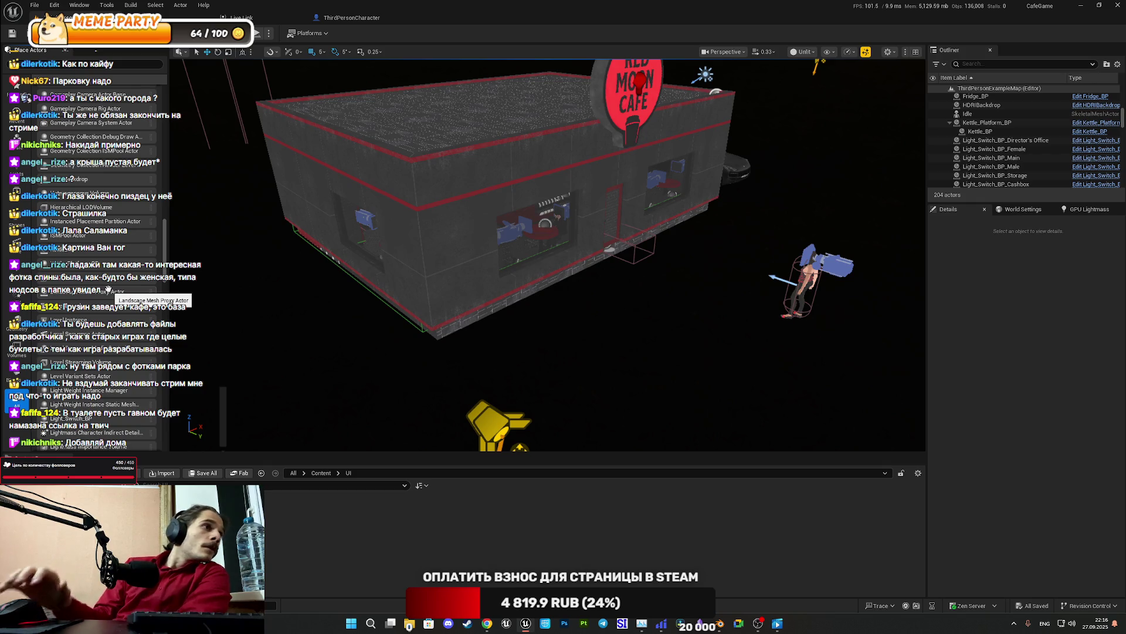
pyautogui.scroll(-3, 109, 289)
pyautogui.scroll(-3, 106, 289)
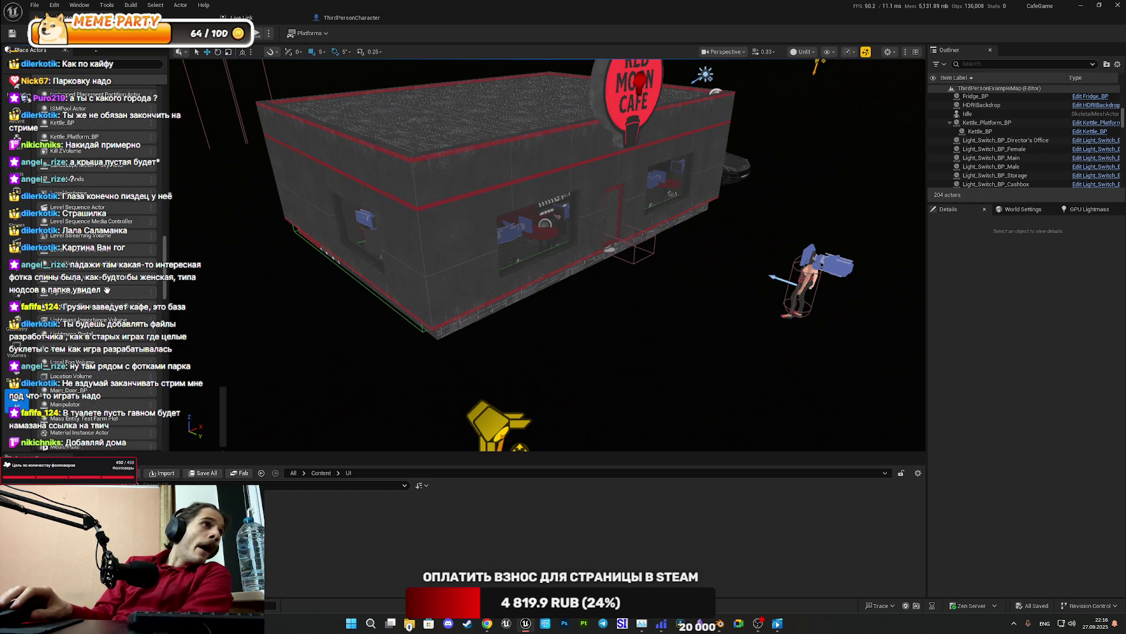
pyautogui.scroll(-6, 106, 289)
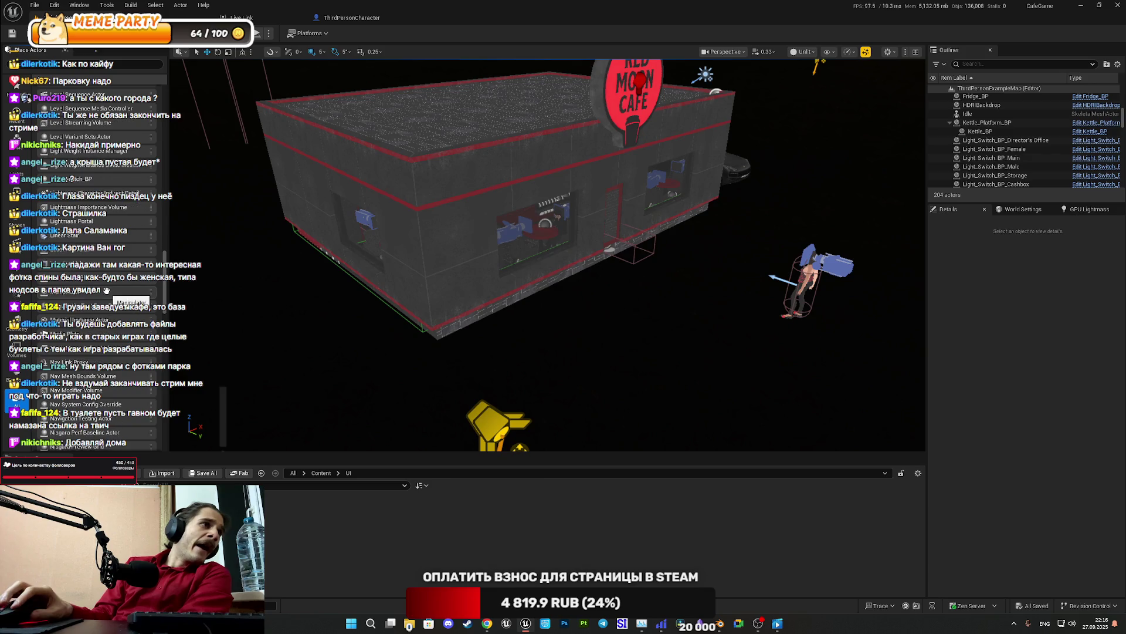
pyautogui.scroll(-6, 105, 296)
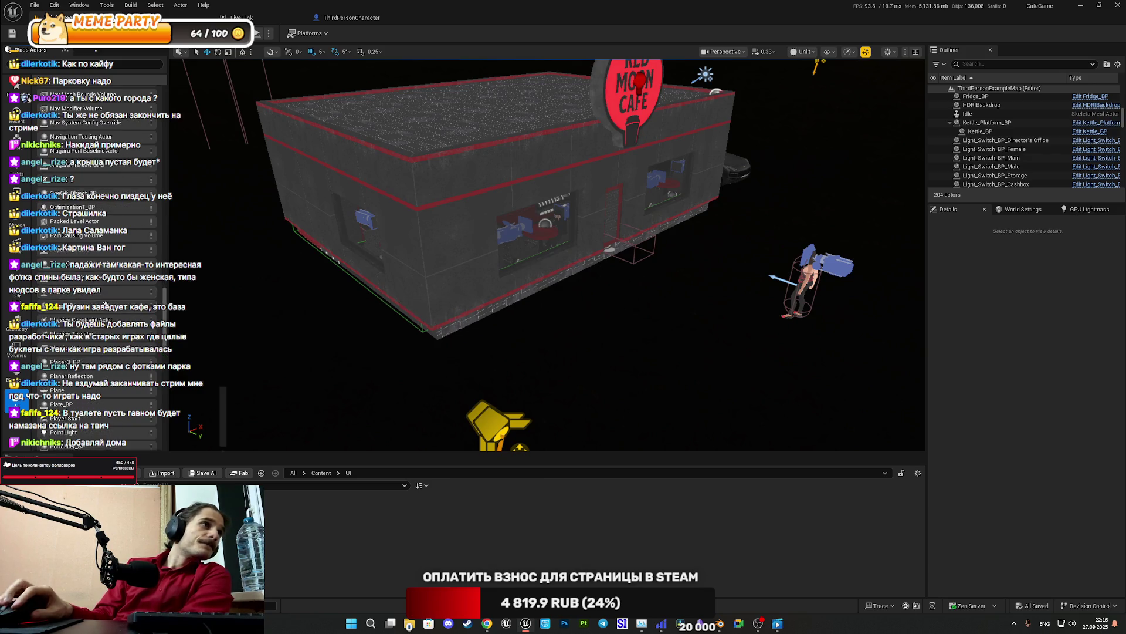
pyautogui.scroll(-7, 122, 308)
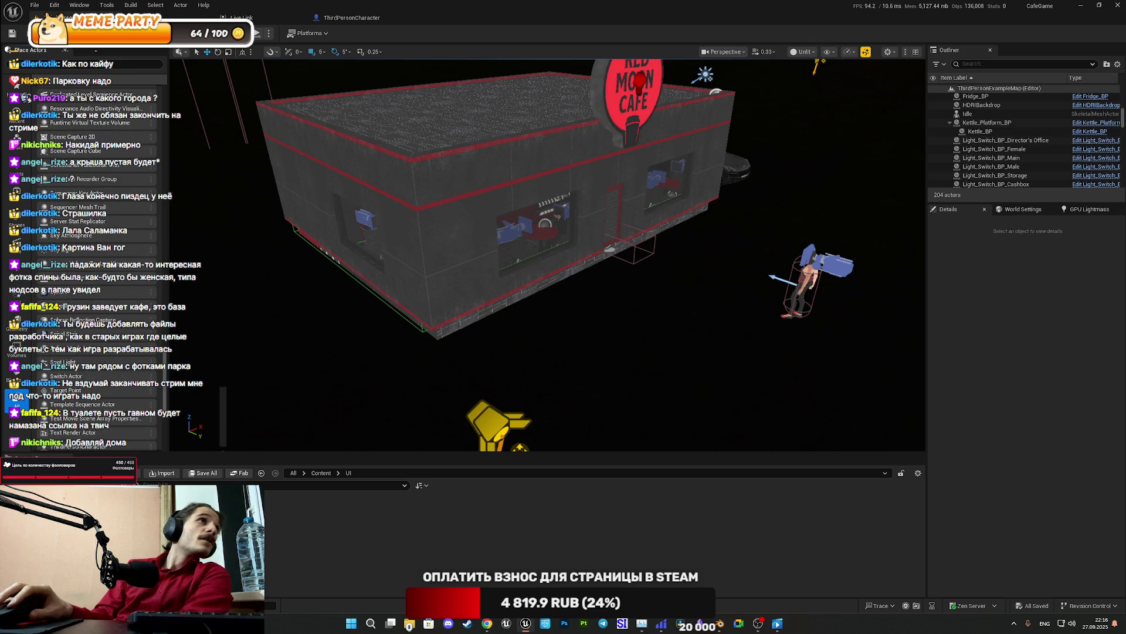
pyautogui.click(61, 33)
pyautogui.click(86, 58)
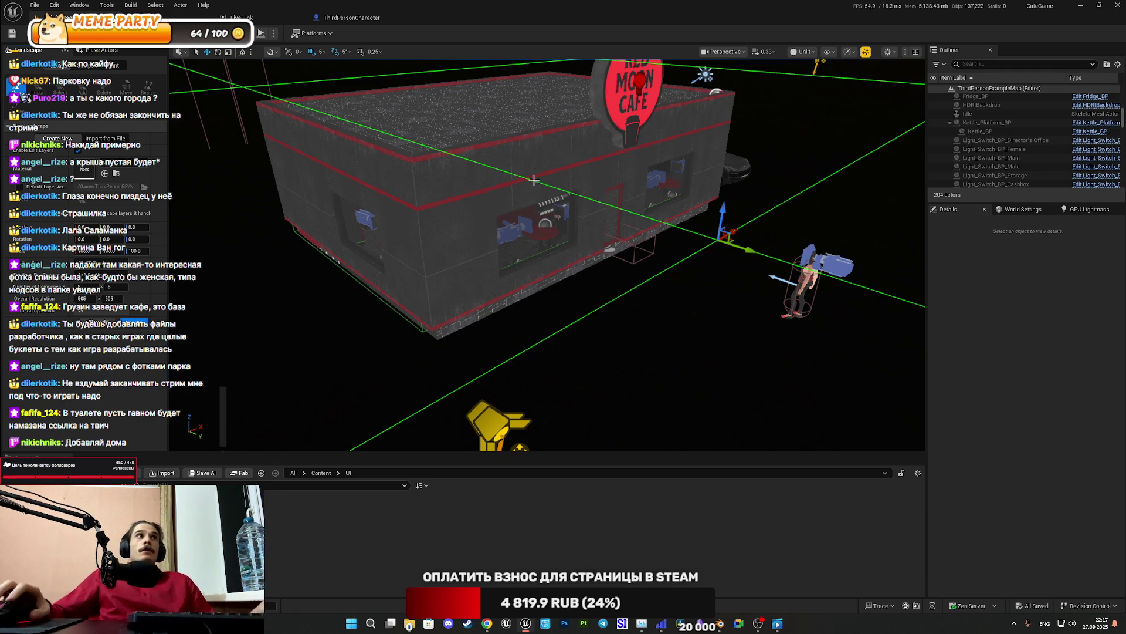
# Lift the new landscape preview's Location Z from 183 to about 149, level with the cafe's base
pyautogui.moveTo(591, 220); pyautogui.dragTo(604, 136)
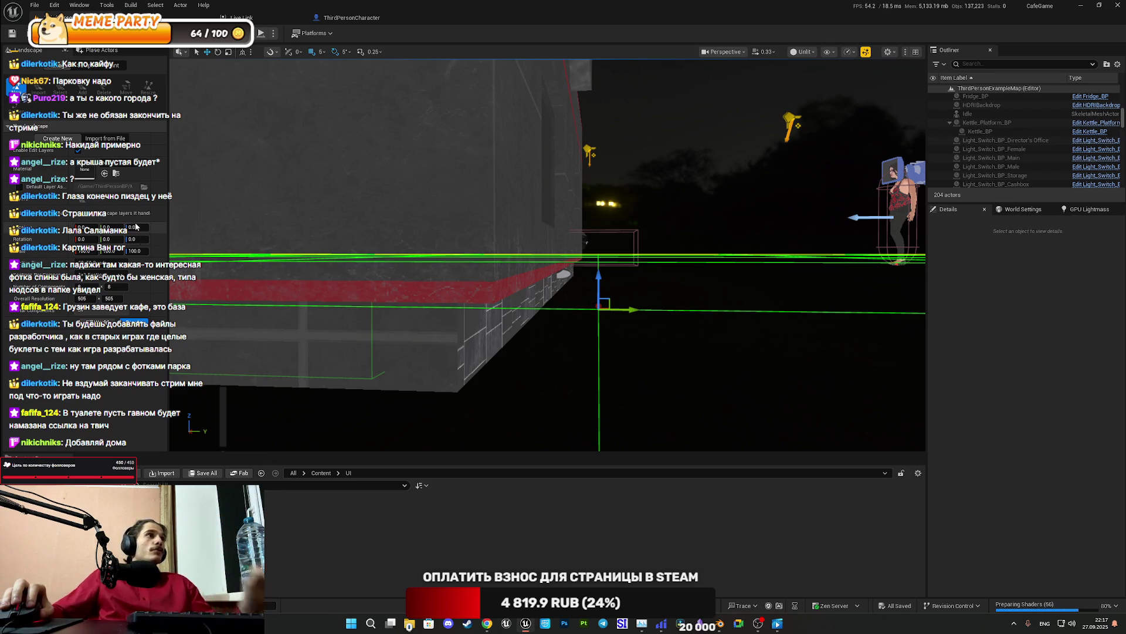
pyautogui.moveTo(135, 229)
pyautogui.mouseDown()
pyautogui.moveTo(178, 233)
pyautogui.moveTo(129, 204)
pyautogui.moveTo(256, 264)
pyautogui.mouseUp()
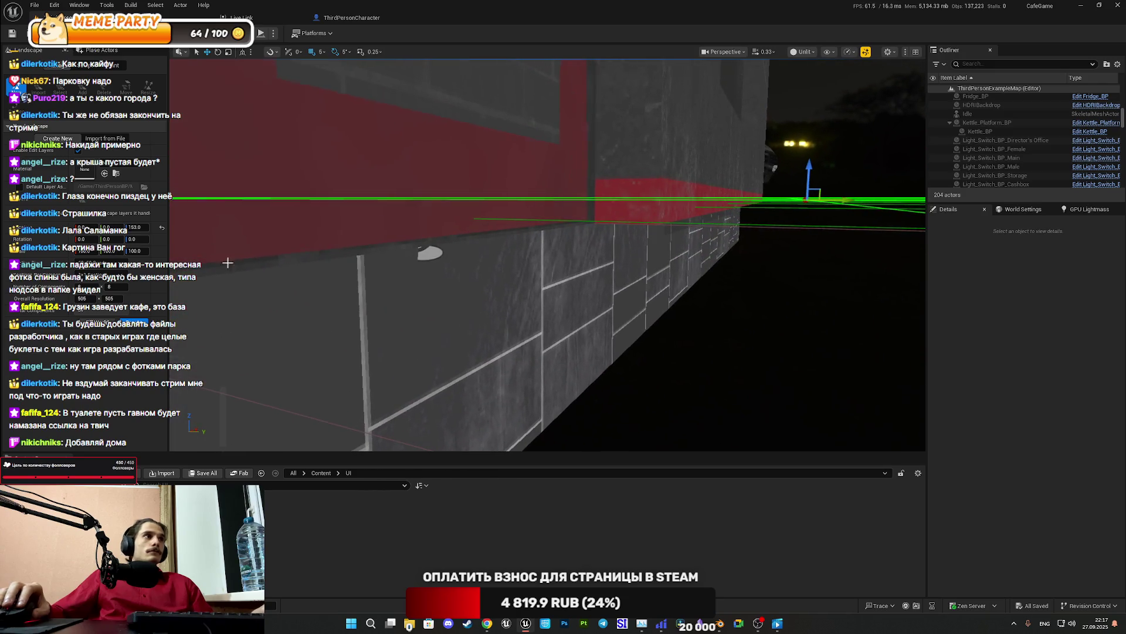
pyautogui.moveTo(136, 228); pyautogui.dragTo(133, 228)
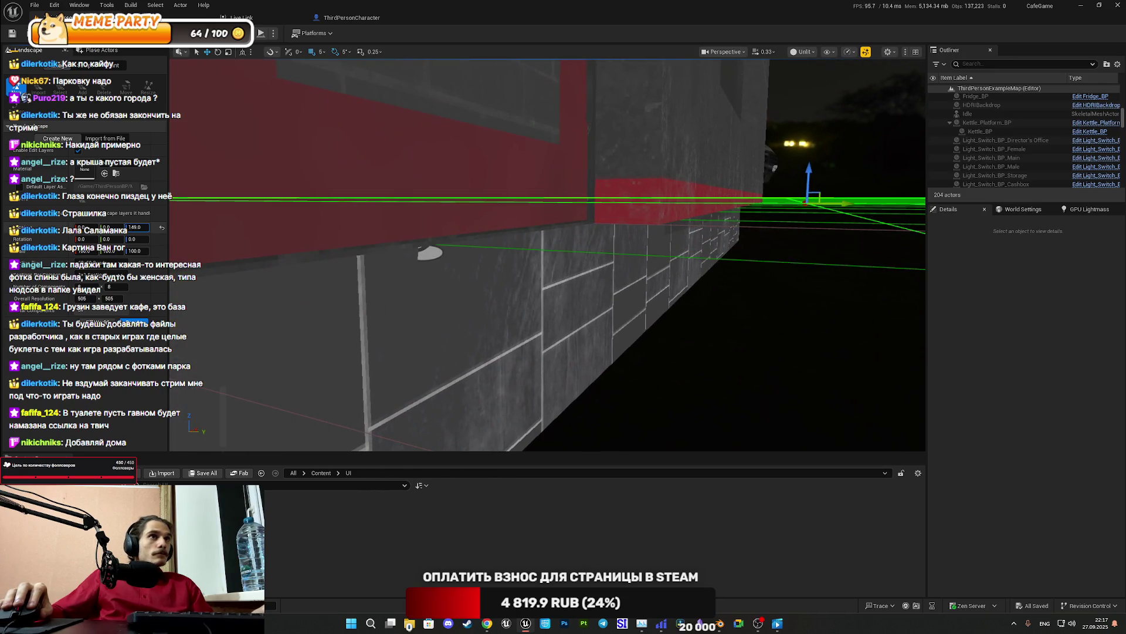
pyautogui.moveTo(528, 264)
pyautogui.mouseDown()
pyautogui.moveTo(504, 240)
pyautogui.moveTo(381, 207)
pyautogui.mouseUp()
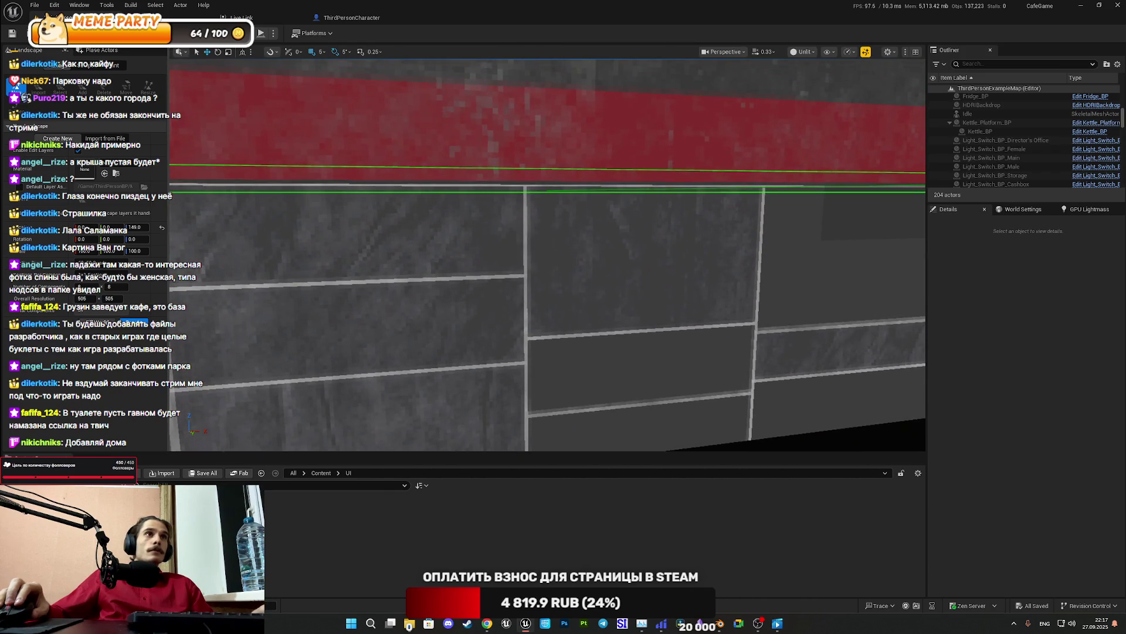
# Fine-tune the new landscape's Location Z through 150, 148 and 149 to 149.9
pyautogui.write('0')
pyautogui.press('Return')
pyautogui.moveTo(482, 262); pyautogui.dragTo(482, 261)
pyautogui.moveTo(342, 257); pyautogui.dragTo(342, 257)
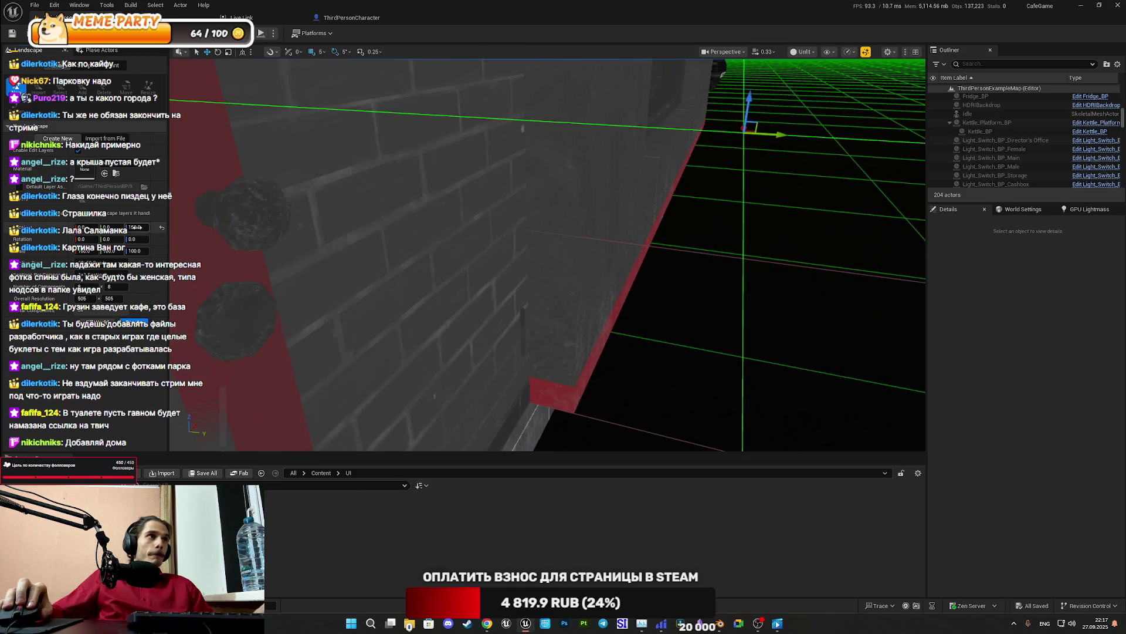
pyautogui.moveTo(135, 227); pyautogui.dragTo(133, 227)
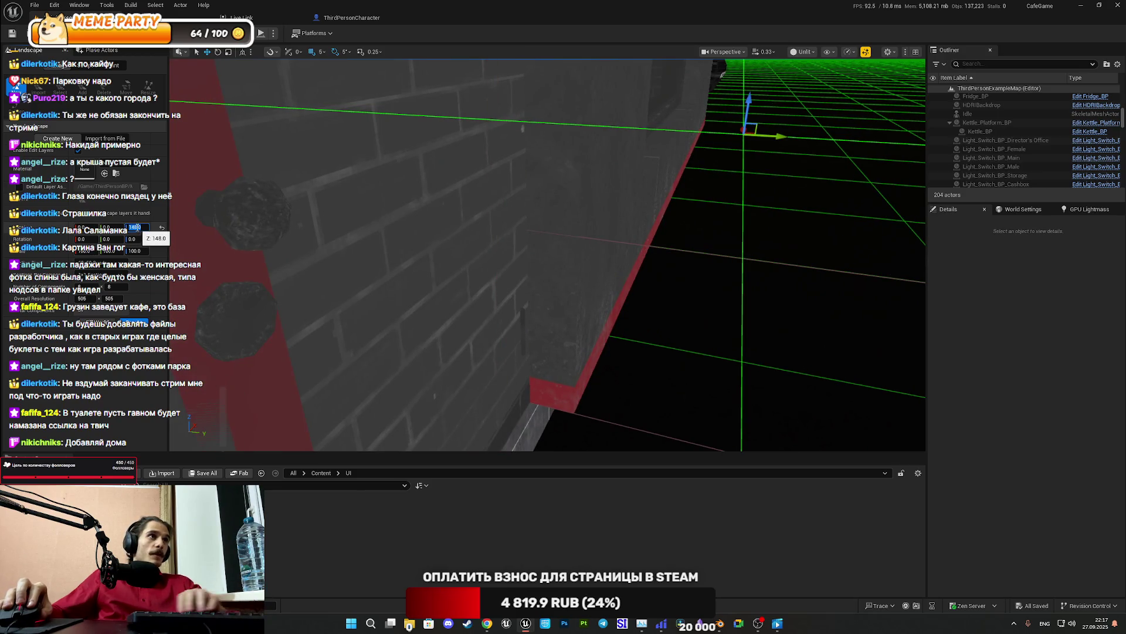
pyautogui.write('14')
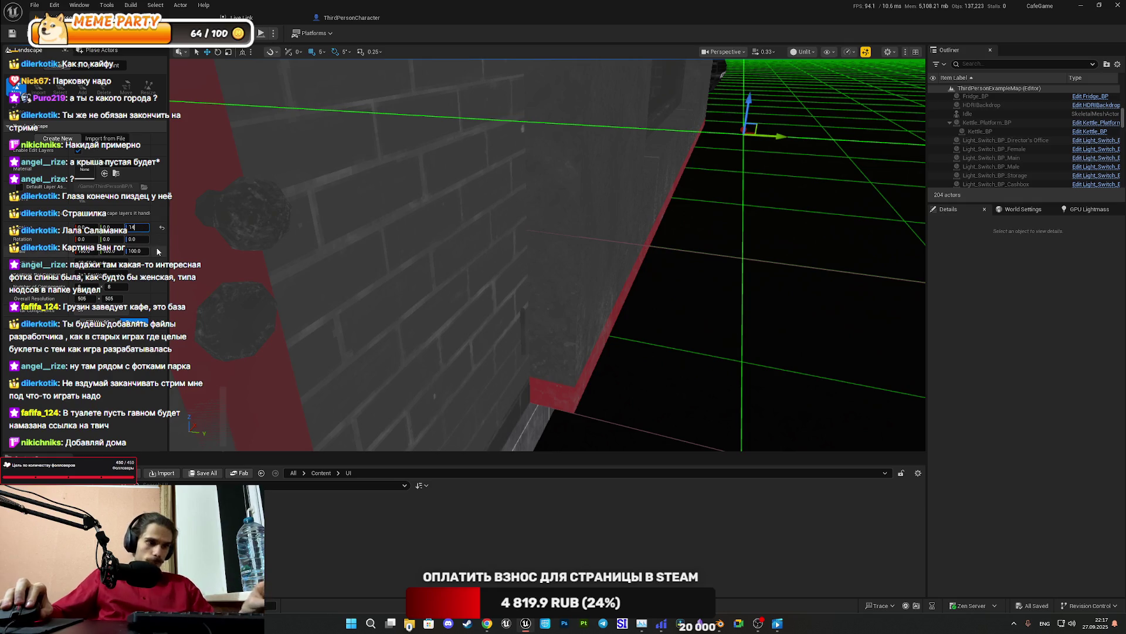
pyautogui.write('9')
pyautogui.press('Return')
pyautogui.write('149.9')
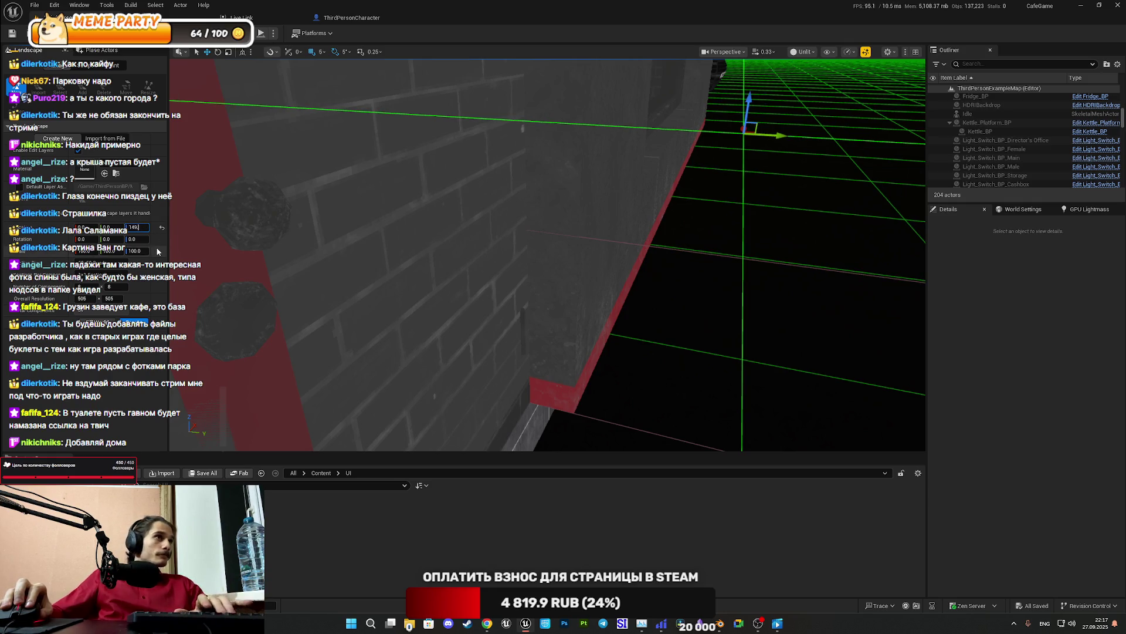
pyautogui.press('Return')
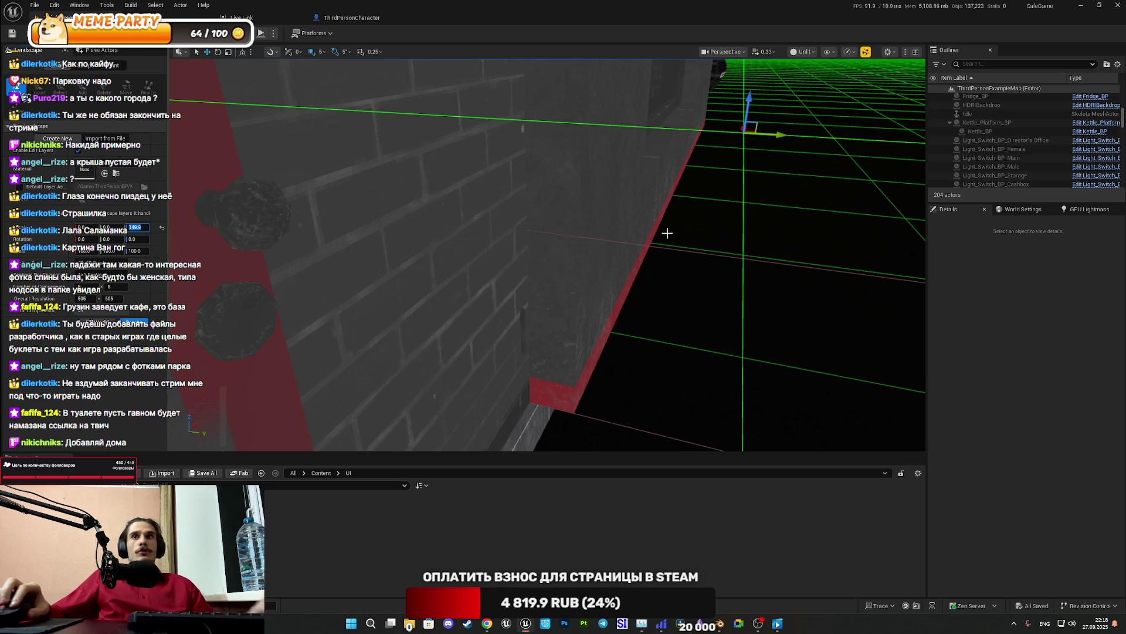
pyautogui.scroll(5, 547, 255)
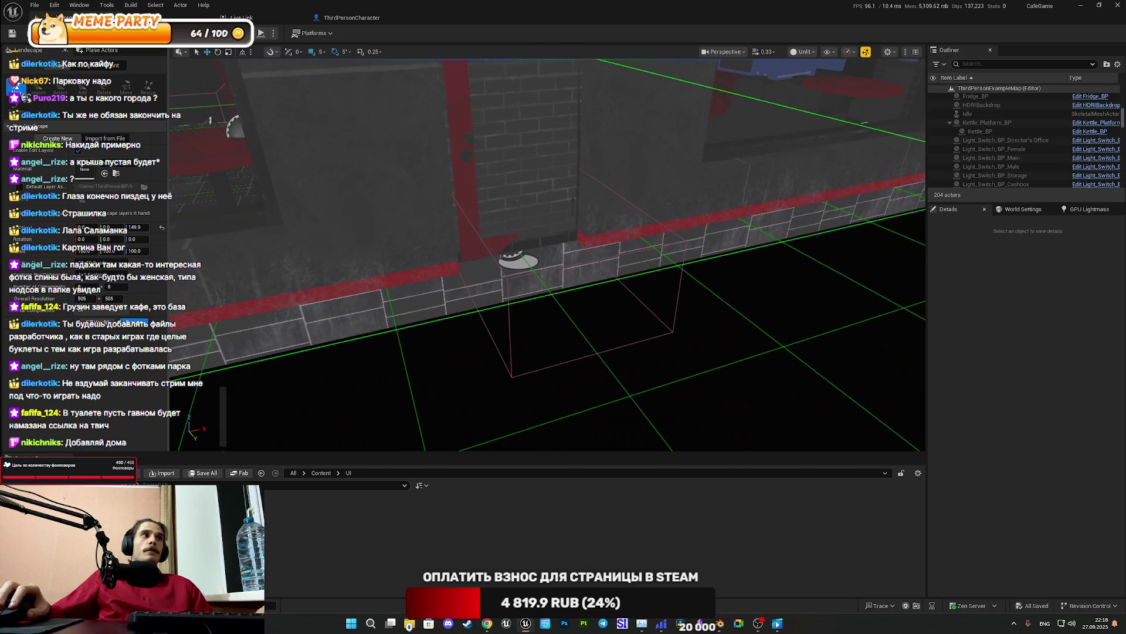
pyautogui.scroll(-10, 547, 255)
pyautogui.scroll(10, 547, 255)
pyautogui.scroll(-10, 546, 255)
pyautogui.scroll(10, 547, 255)
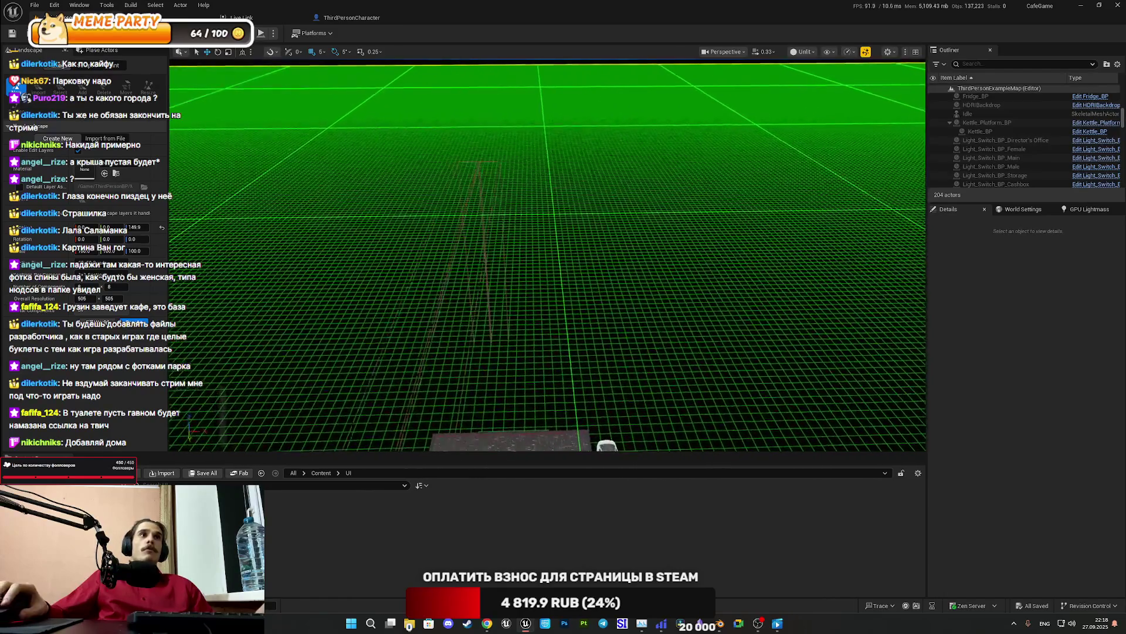
pyautogui.scroll(-10, 546, 254)
pyautogui.scroll(-5, 547, 254)
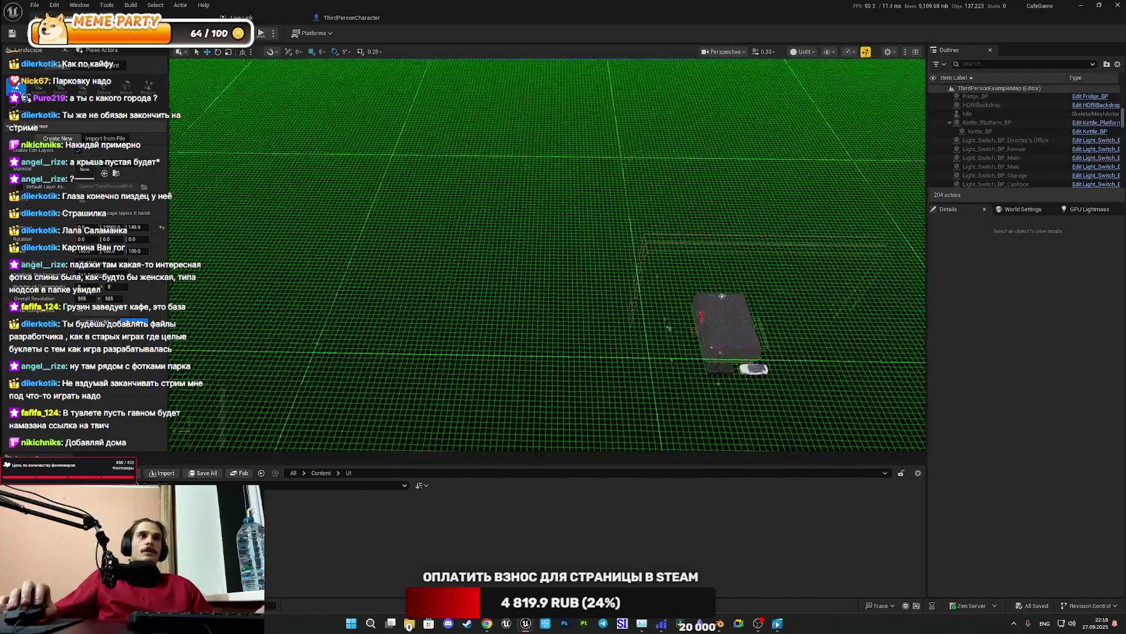
pyautogui.moveTo(546, 253); pyautogui.dragTo(580, 252)
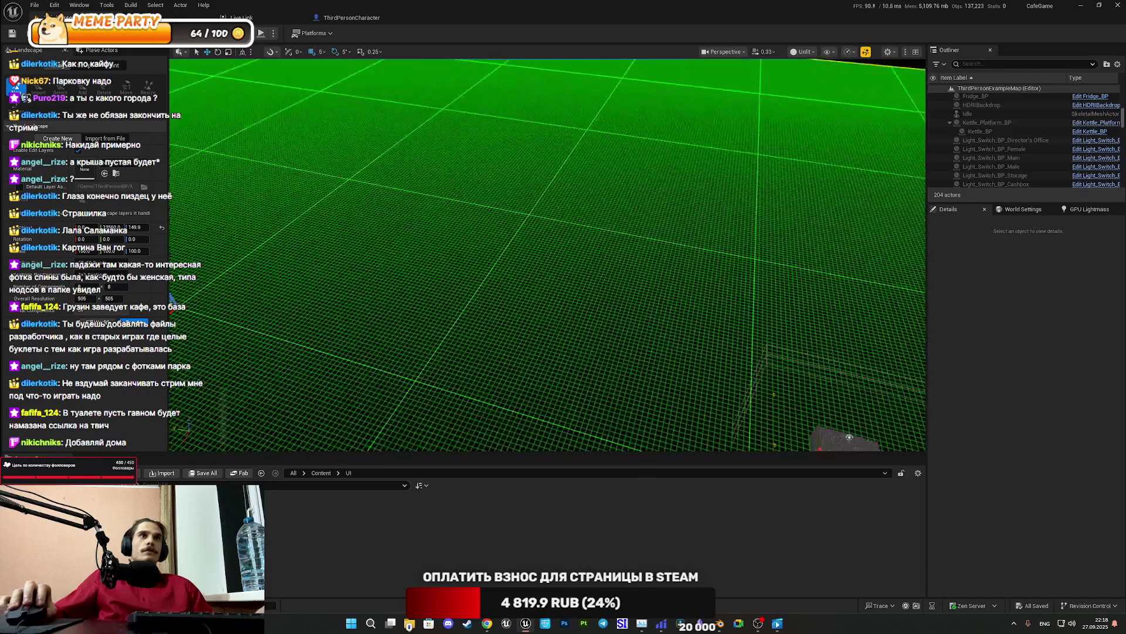
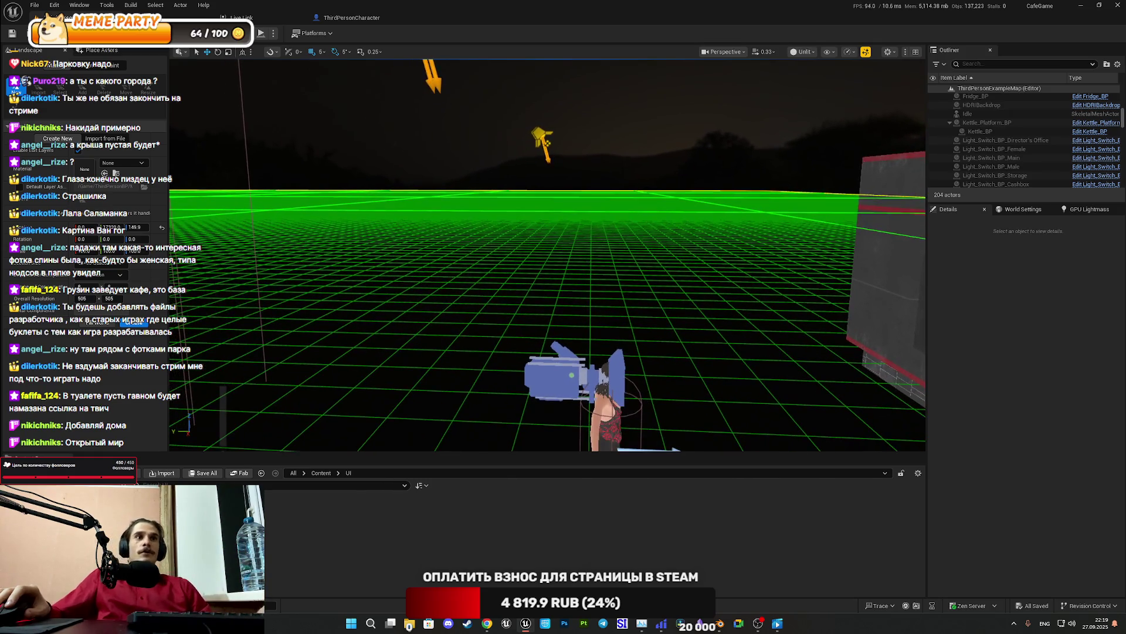
# Search 'танаис воронеж' in a new Chrome tab and open the results on the map
pyautogui.moveTo(503, 631)
pyautogui.click(494, 569)
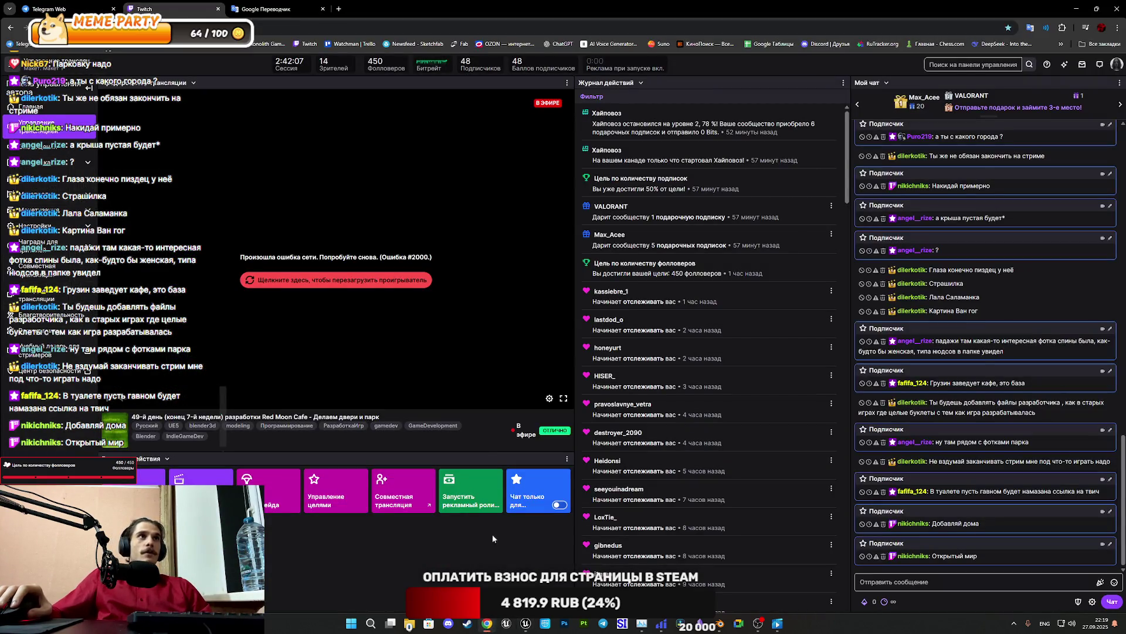
pyautogui.click(336, 8)
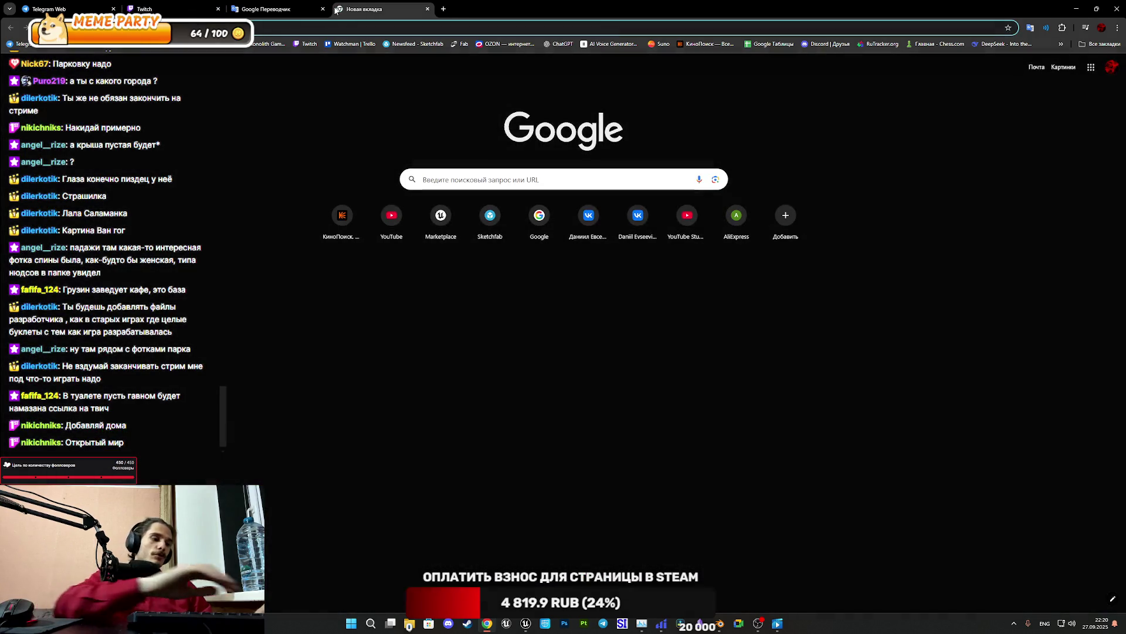
pyautogui.write('танаис')
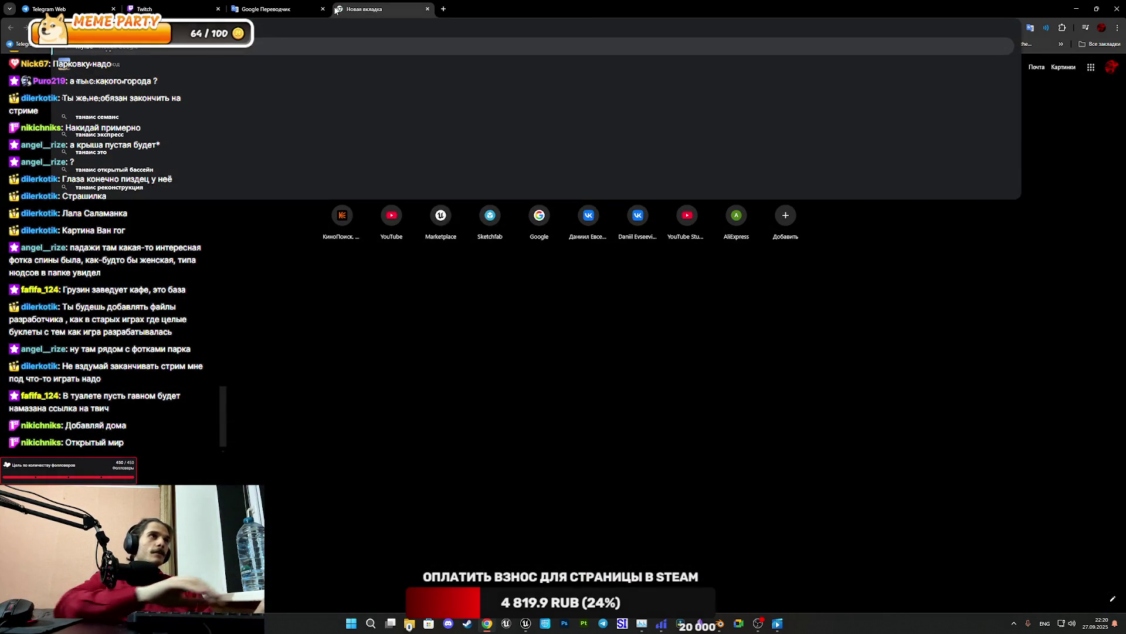
pyautogui.write(' воронеж')
pyautogui.press('Return')
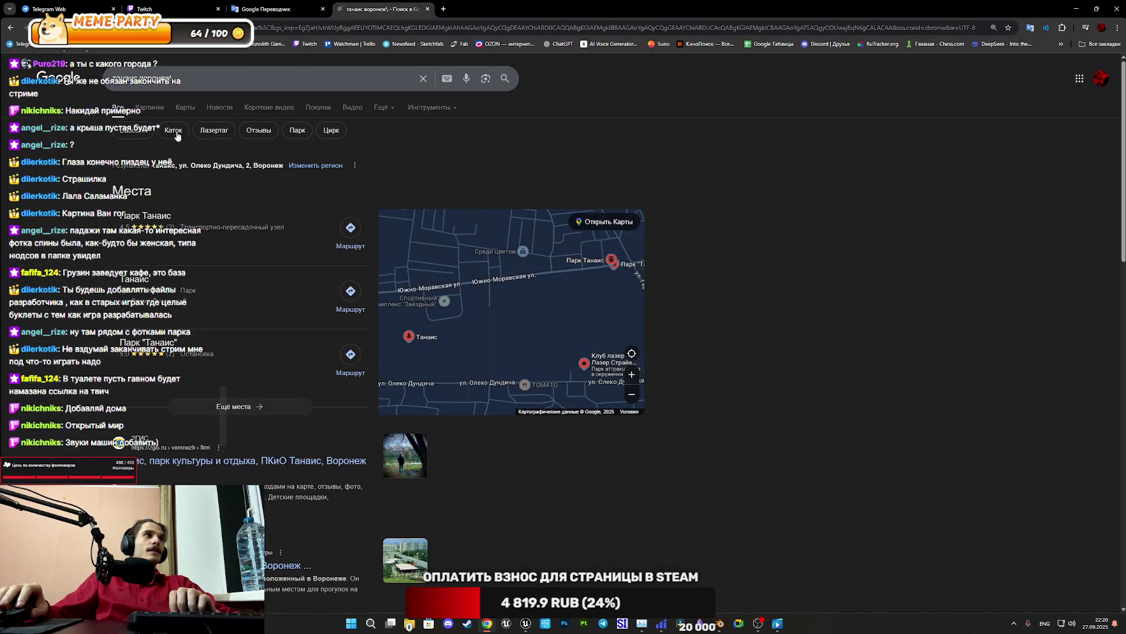
pyautogui.moveTo(523, 292)
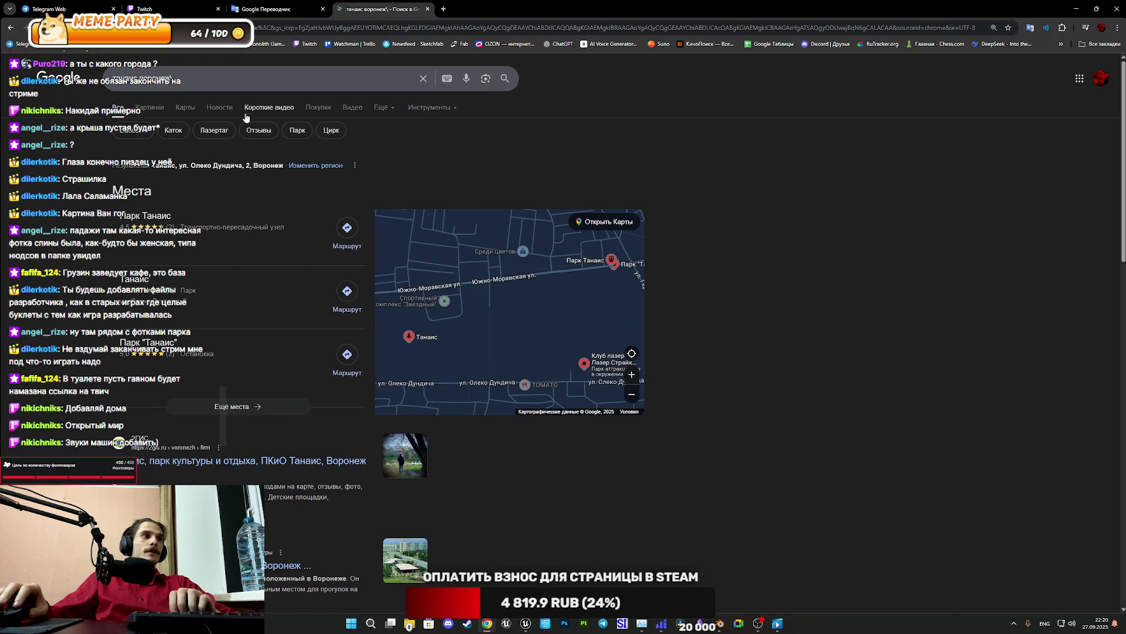
pyautogui.click(185, 110)
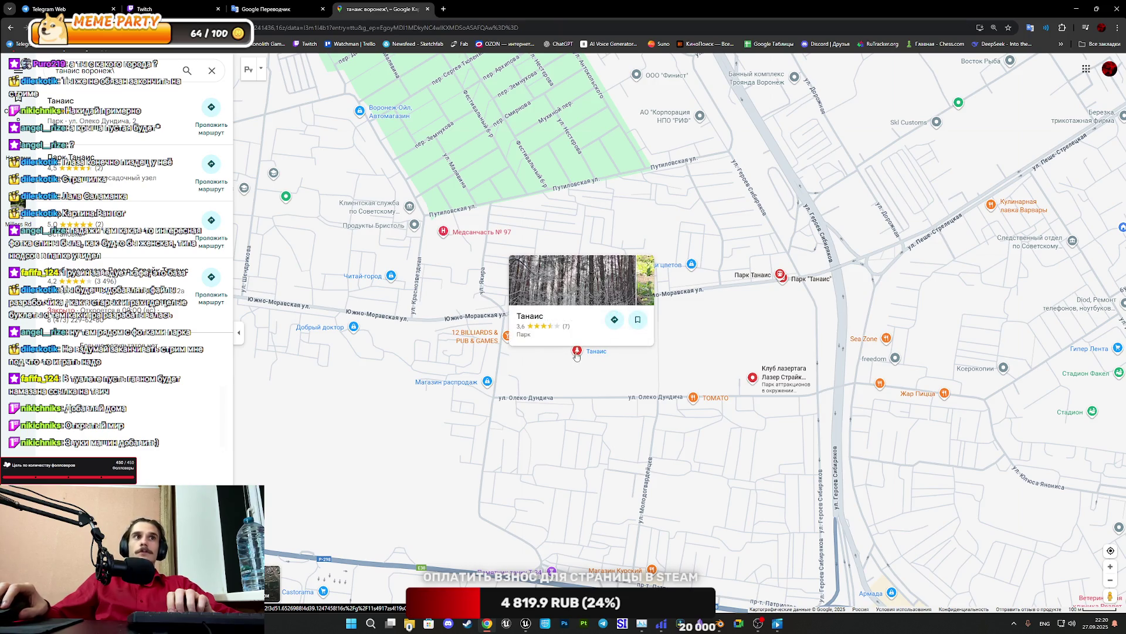
# Show Street View coverage and drop into a panorama beside the apartment blocks near Tanais
pyautogui.moveTo(1109, 593); pyautogui.dragTo(946, 505)
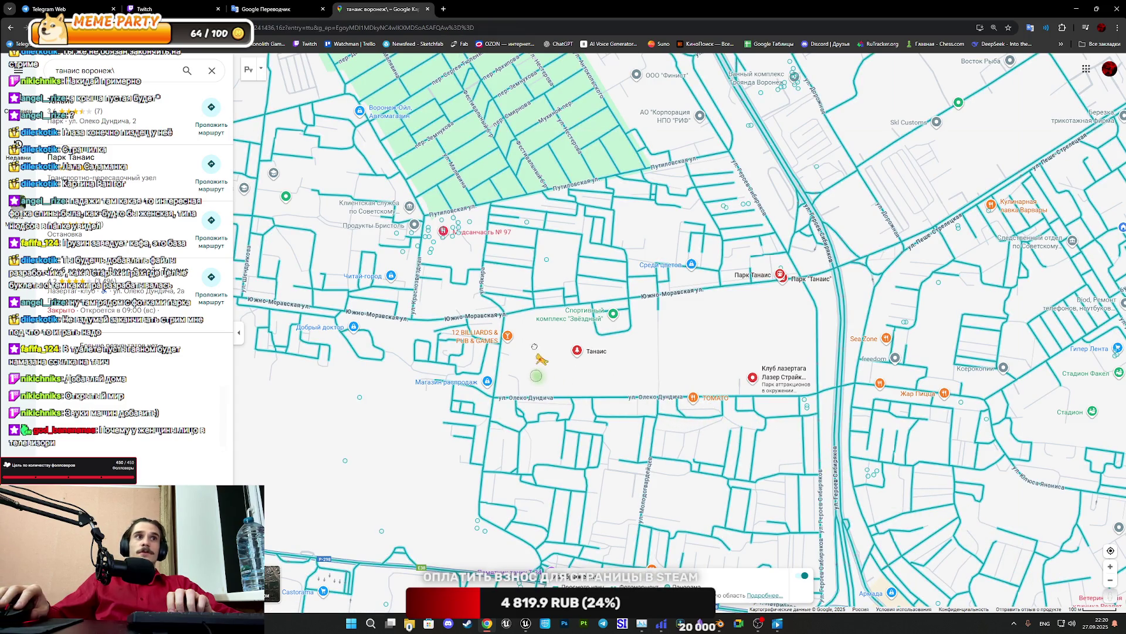
pyautogui.moveTo(496, 329); pyautogui.dragTo(496, 332)
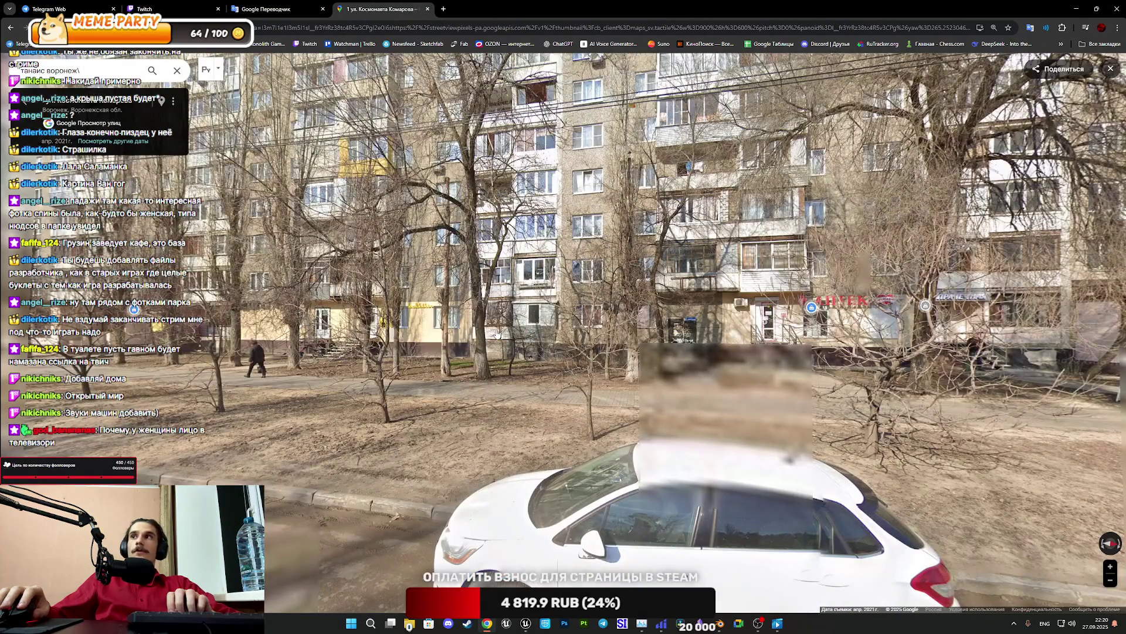
# Look around, then walk along Южно-Моравская street toward number 20
pyautogui.moveTo(629, 375)
pyautogui.mouseDown()
pyautogui.moveTo(393, 348)
pyautogui.moveTo(774, 350)
pyautogui.mouseUp()
pyautogui.moveTo(474, 341)
pyautogui.mouseDown()
pyautogui.moveTo(511, 343)
pyautogui.moveTo(328, 347)
pyautogui.moveTo(503, 358)
pyautogui.moveTo(270, 352)
pyautogui.moveTo(746, 370)
pyautogui.mouseUp()
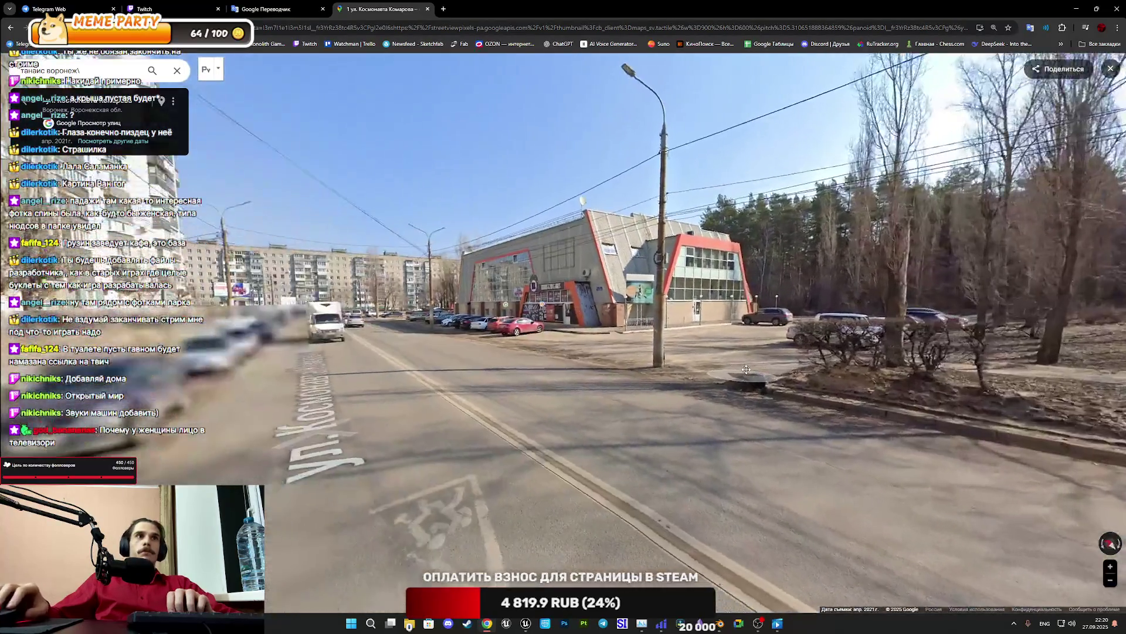
pyautogui.click(527, 348)
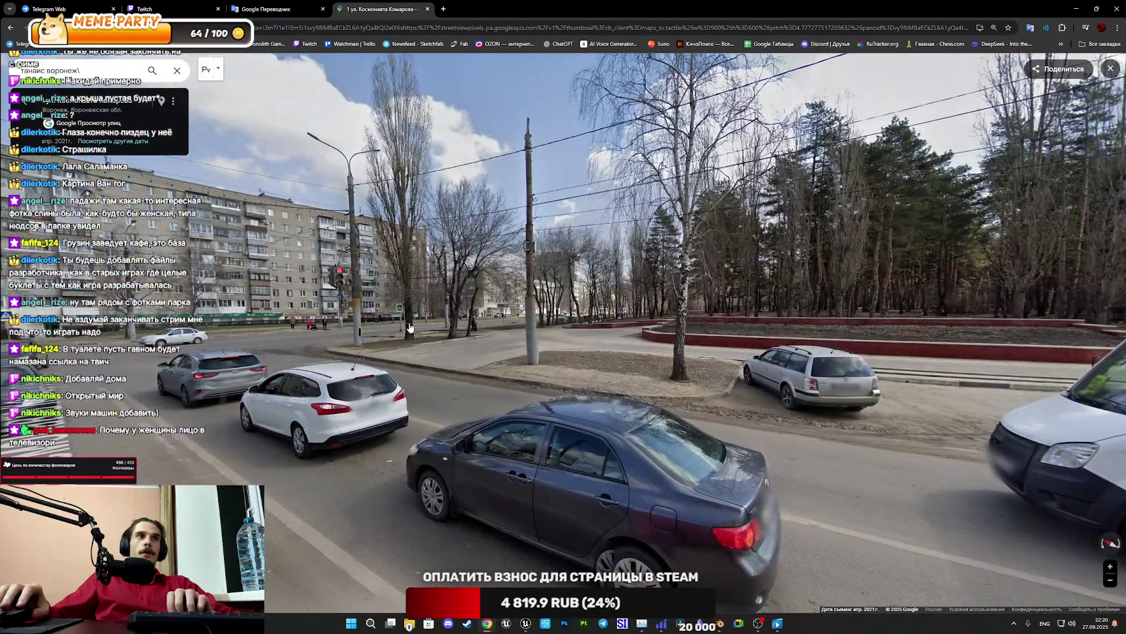
pyautogui.click(557, 350)
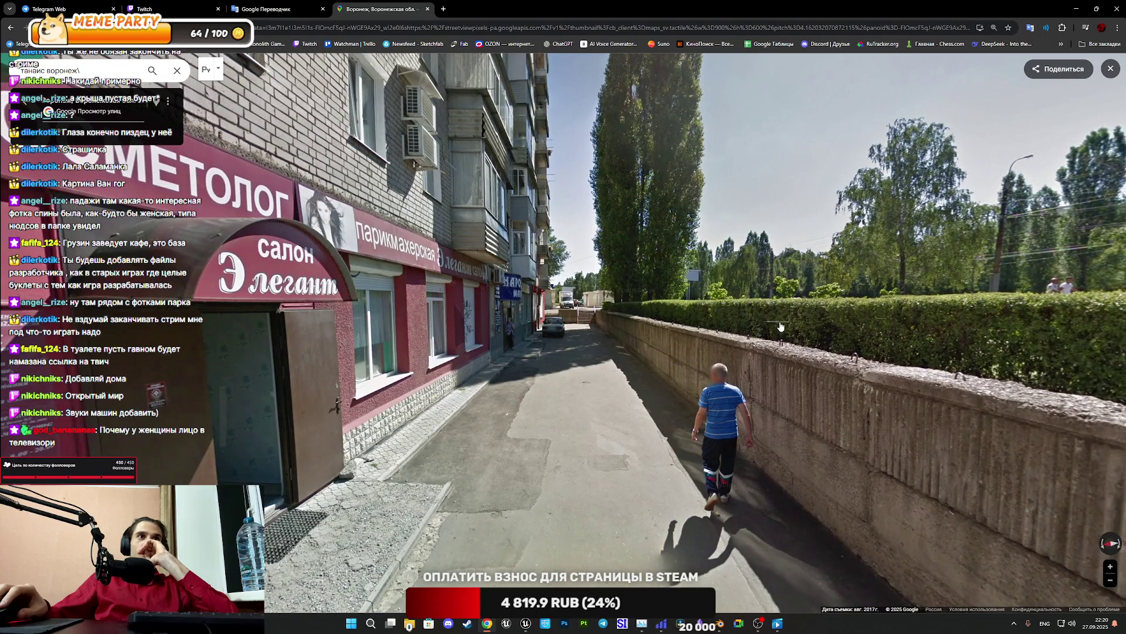
pyautogui.click(781, 327)
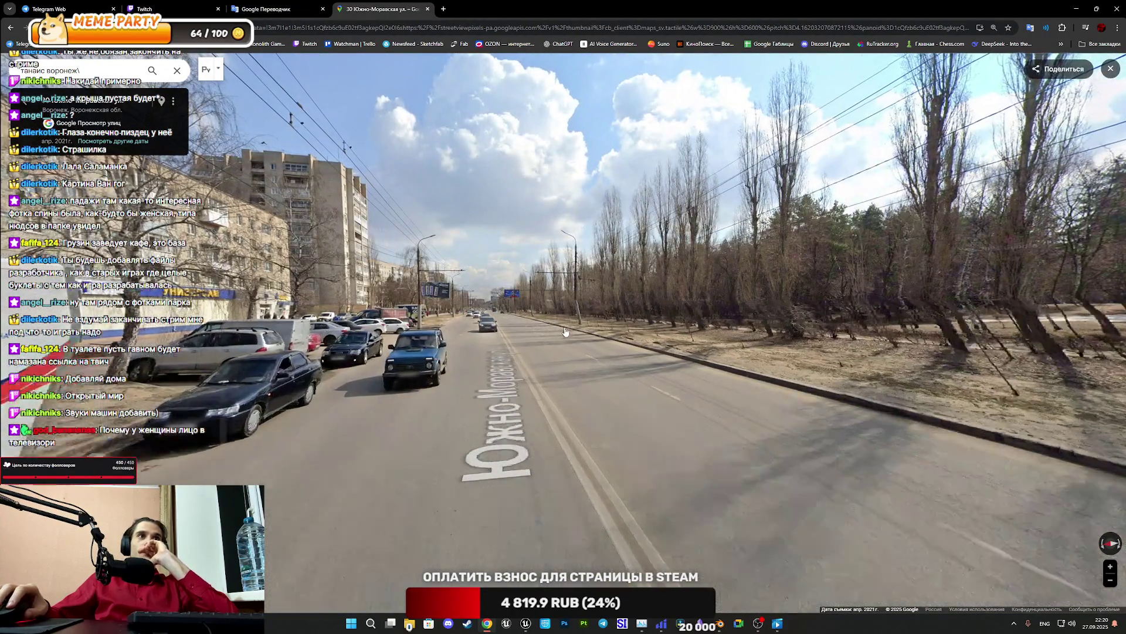
pyautogui.click(620, 340)
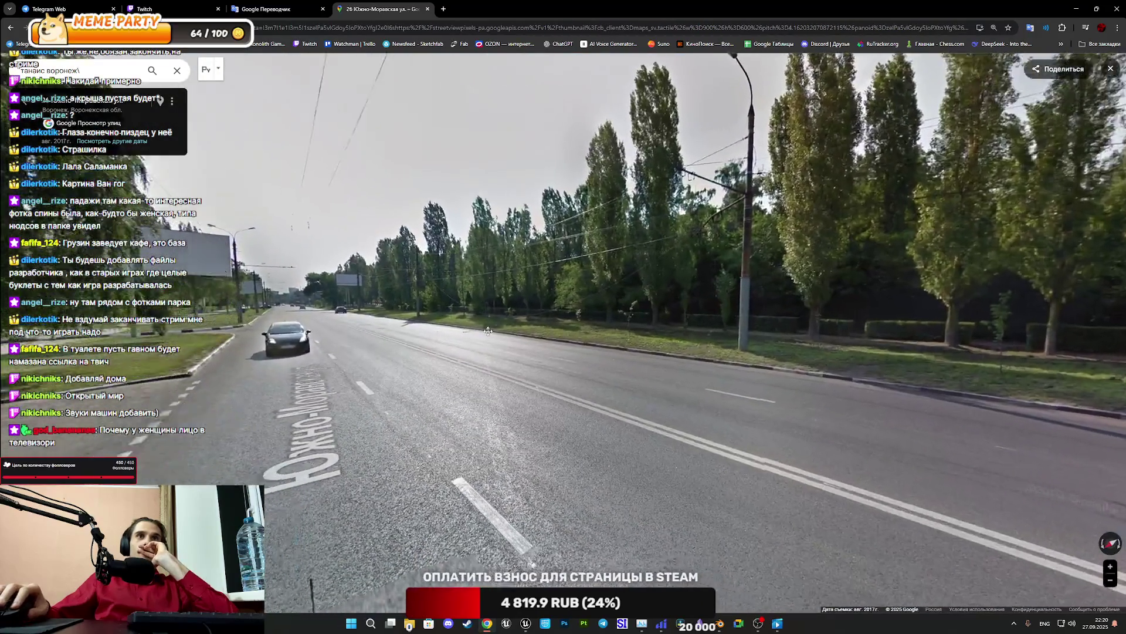
pyautogui.click(450, 303)
pyautogui.click(450, 303)
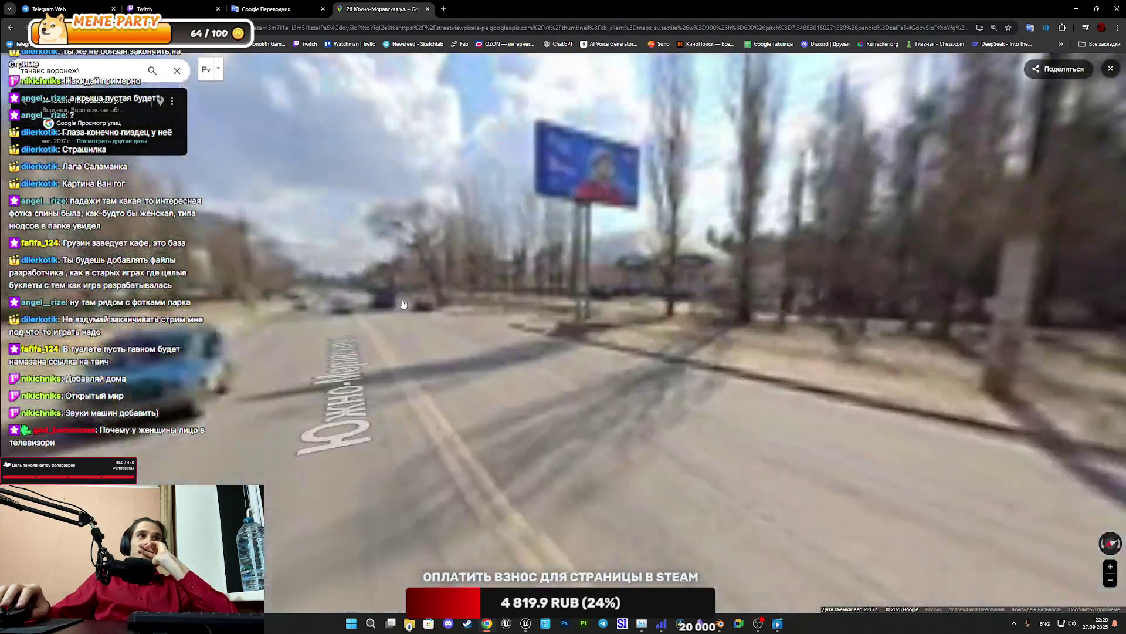
pyautogui.click(397, 304)
pyautogui.click(314, 316)
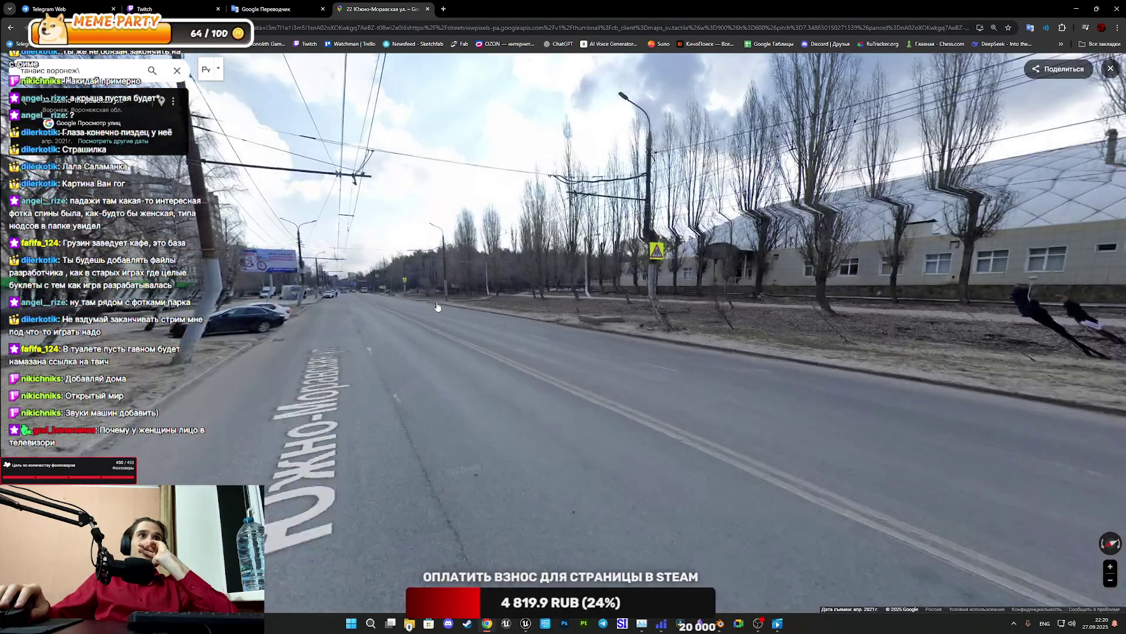
pyautogui.click(314, 317)
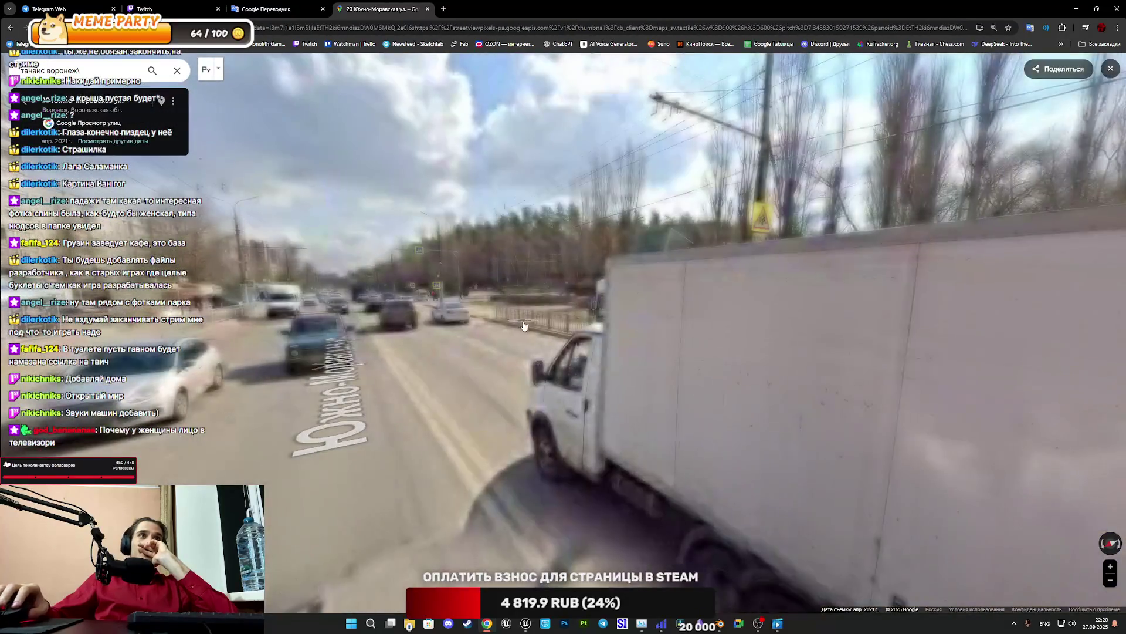
pyautogui.click(574, 342)
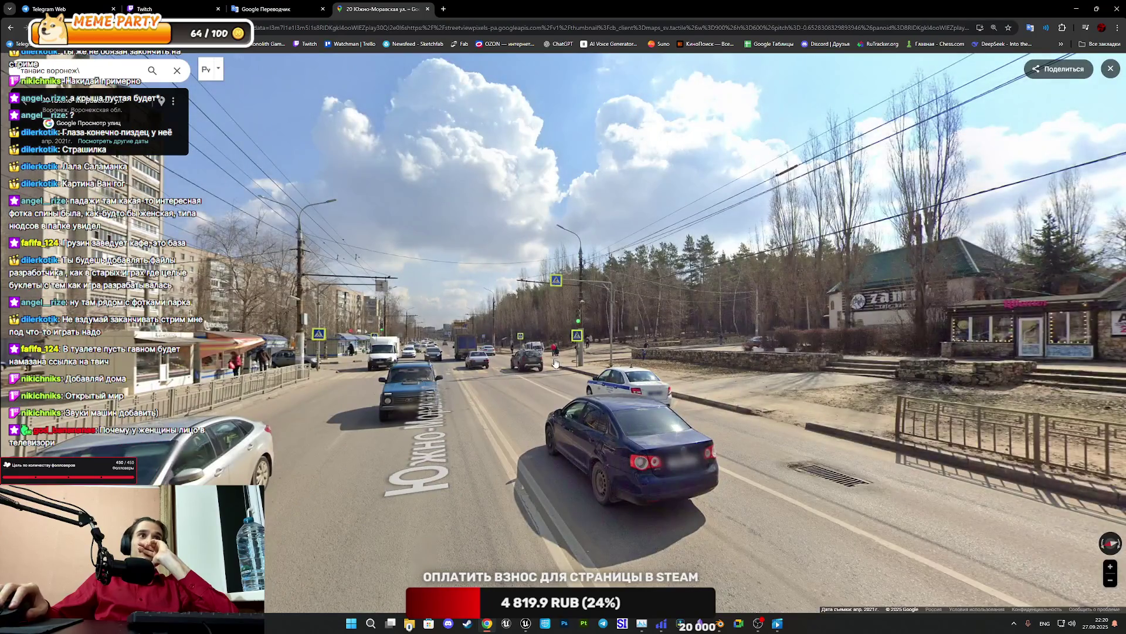
# Turn onto ул. Молодогвардейцев and advance toward the far park gate
pyautogui.click(558, 364)
pyautogui.click(674, 360)
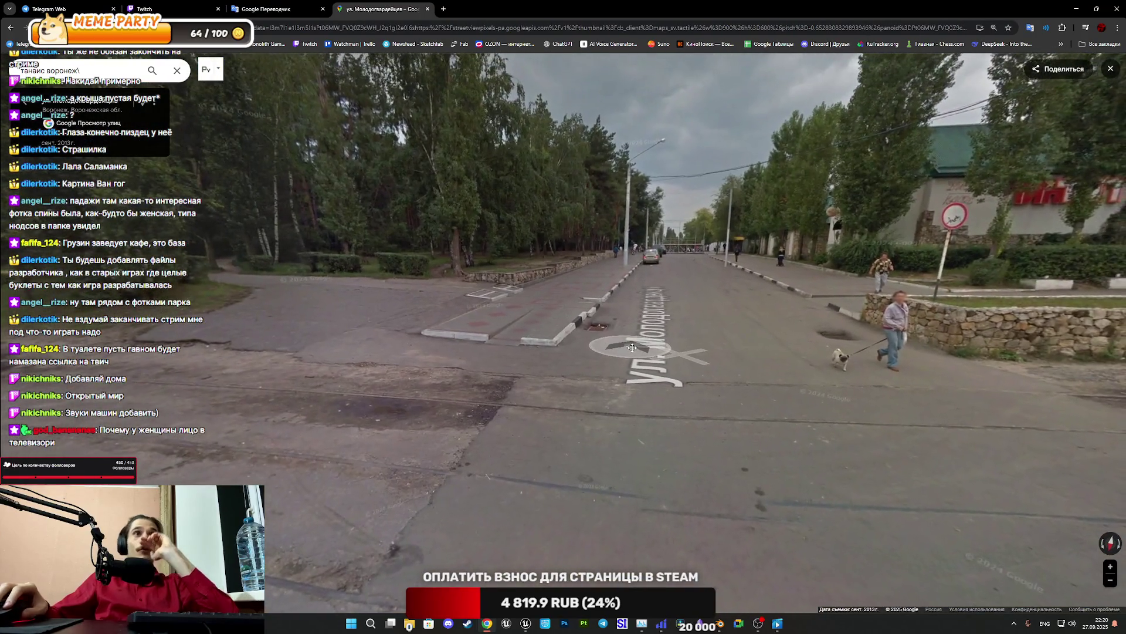
pyautogui.click(622, 350)
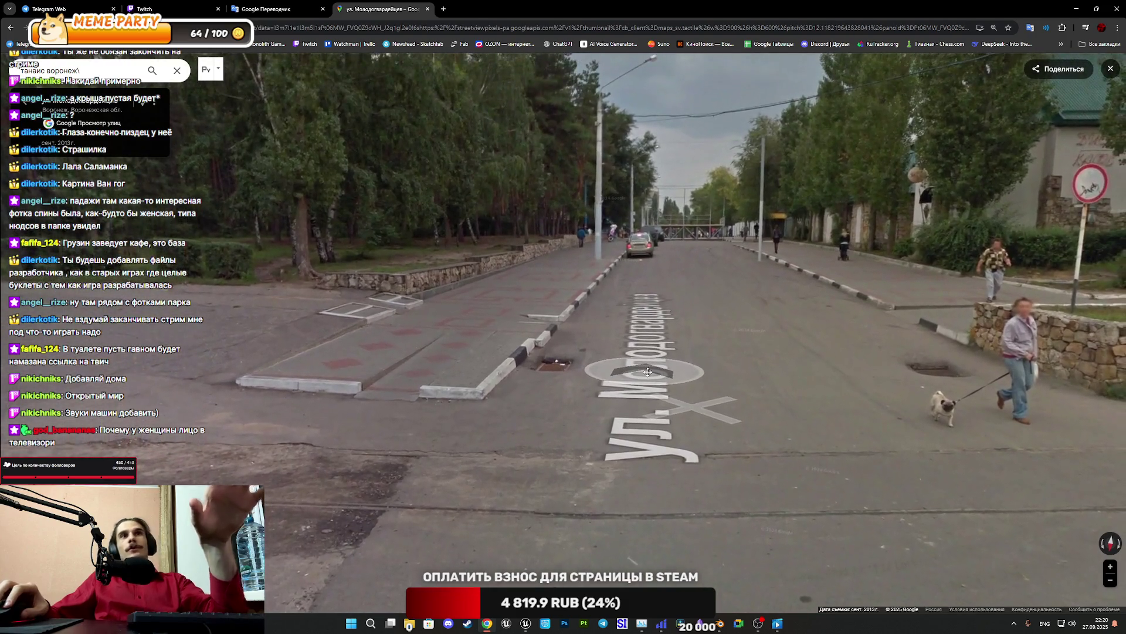
pyautogui.click(648, 371)
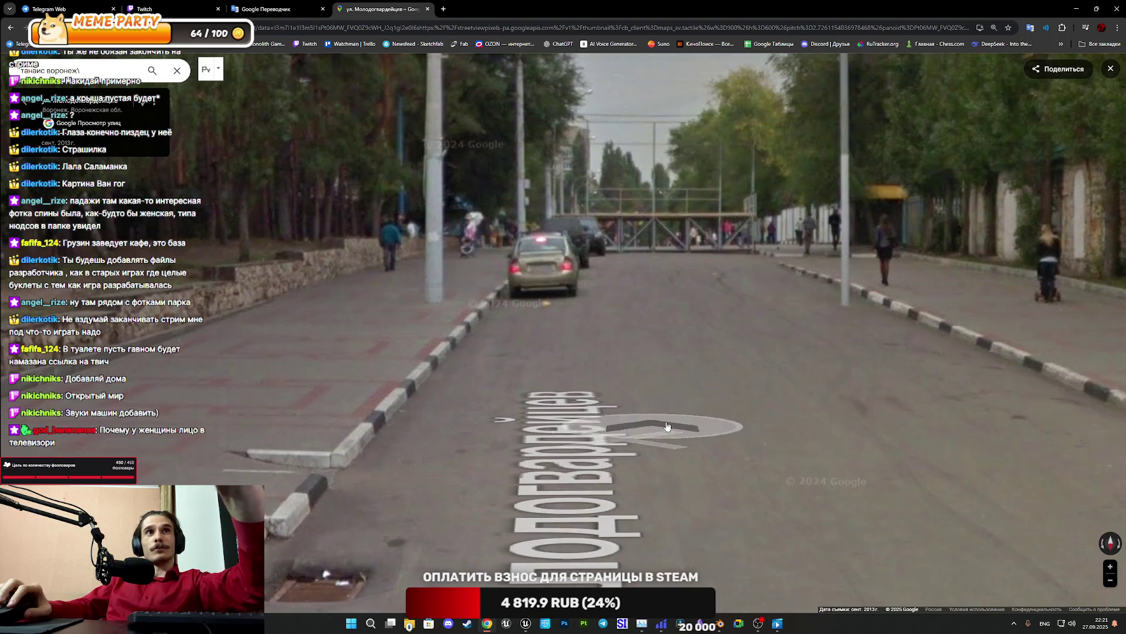
pyautogui.click(668, 350)
pyautogui.click(668, 351)
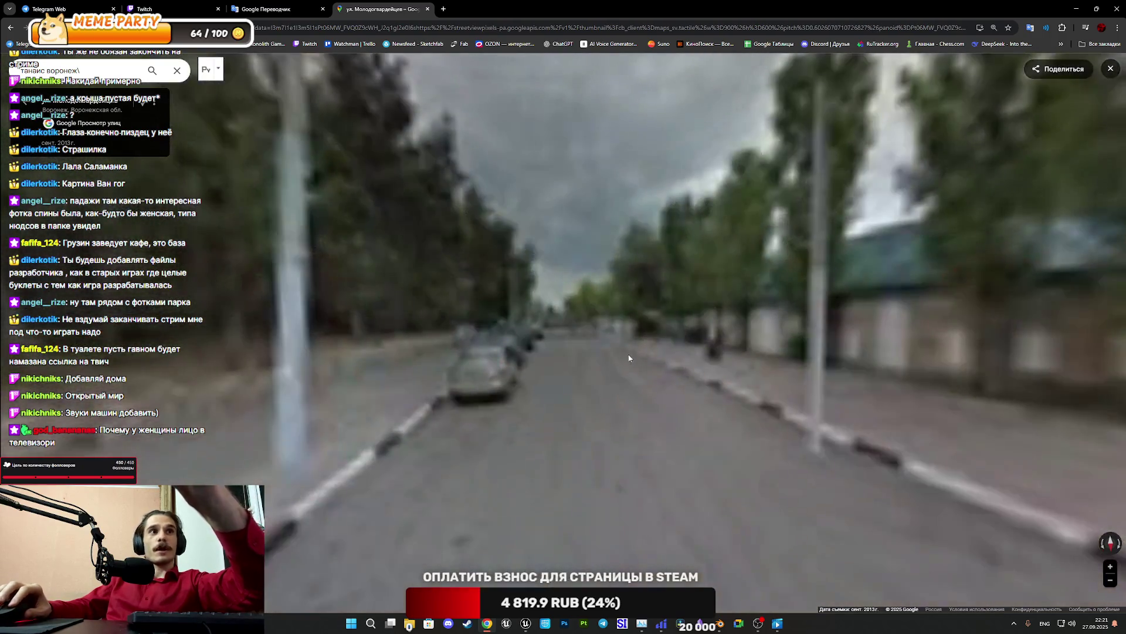
pyautogui.moveTo(568, 353); pyautogui.dragTo(562, 351)
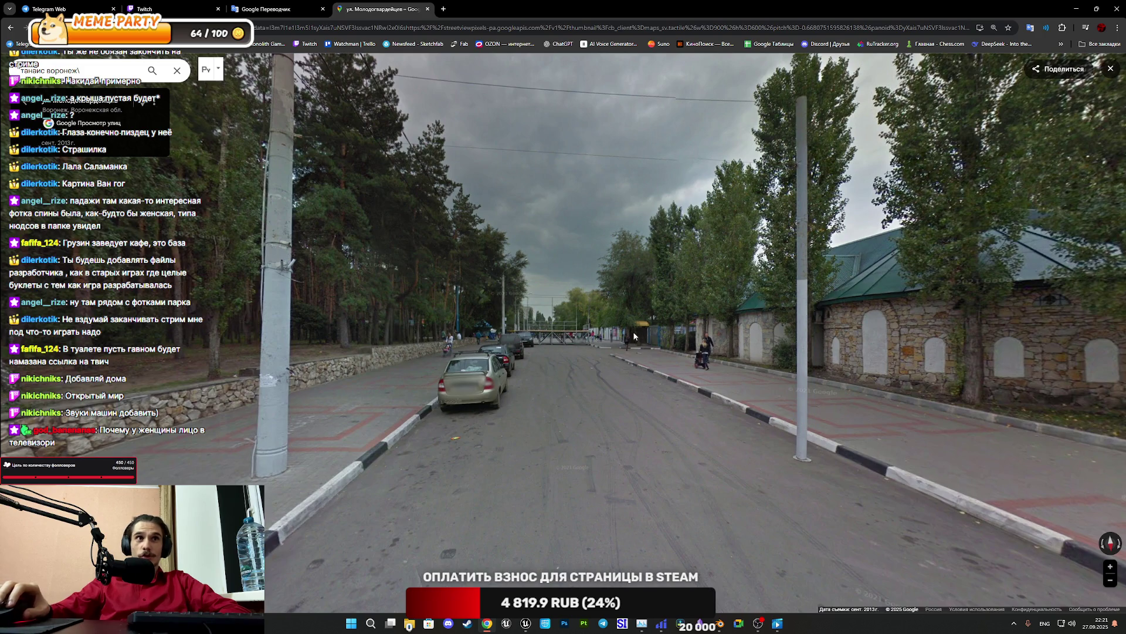
# Face the round white building, reach the intersection and jump along ул. Молодогвардейцев
pyautogui.moveTo(731, 351); pyautogui.dragTo(346, 342)
pyautogui.click(524, 359)
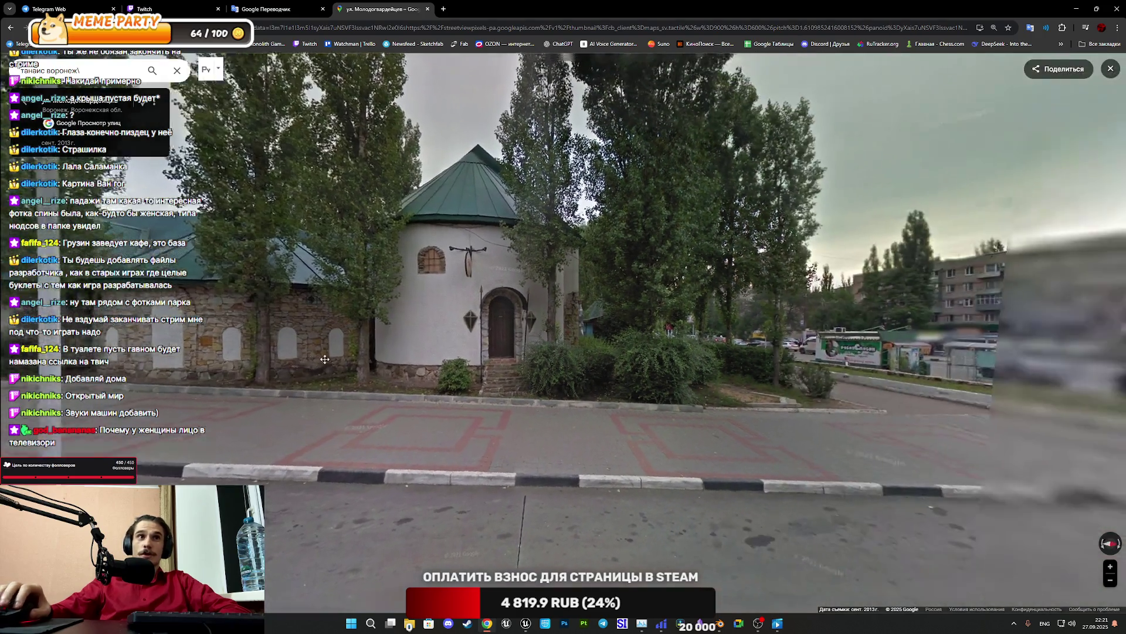
pyautogui.click(516, 361)
pyautogui.moveTo(516, 361); pyautogui.dragTo(462, 354)
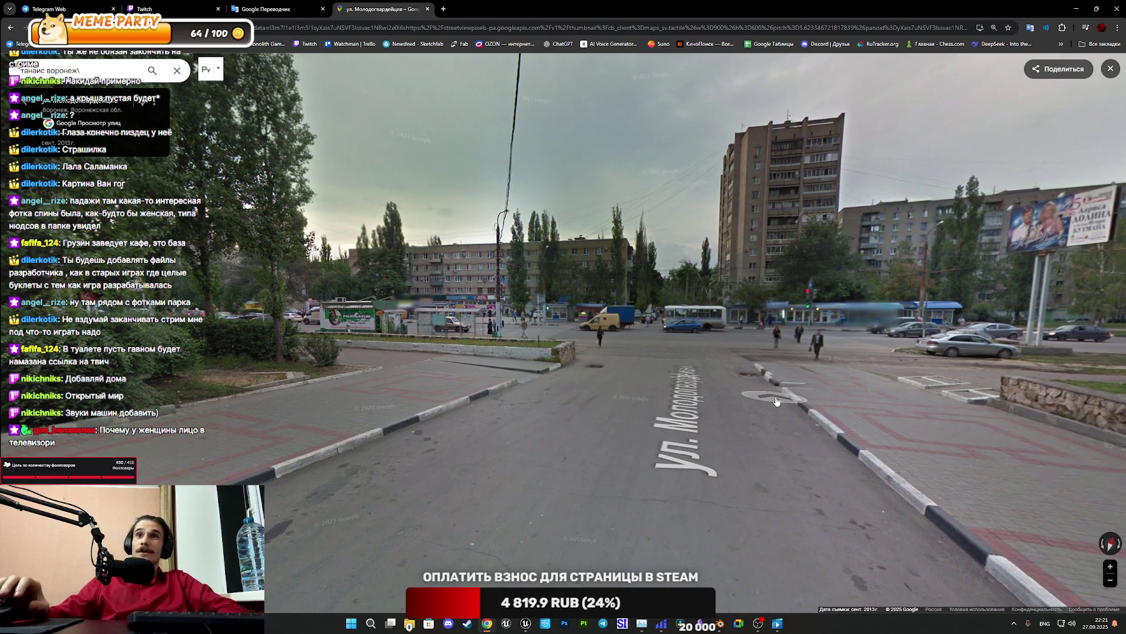
pyautogui.click(742, 382)
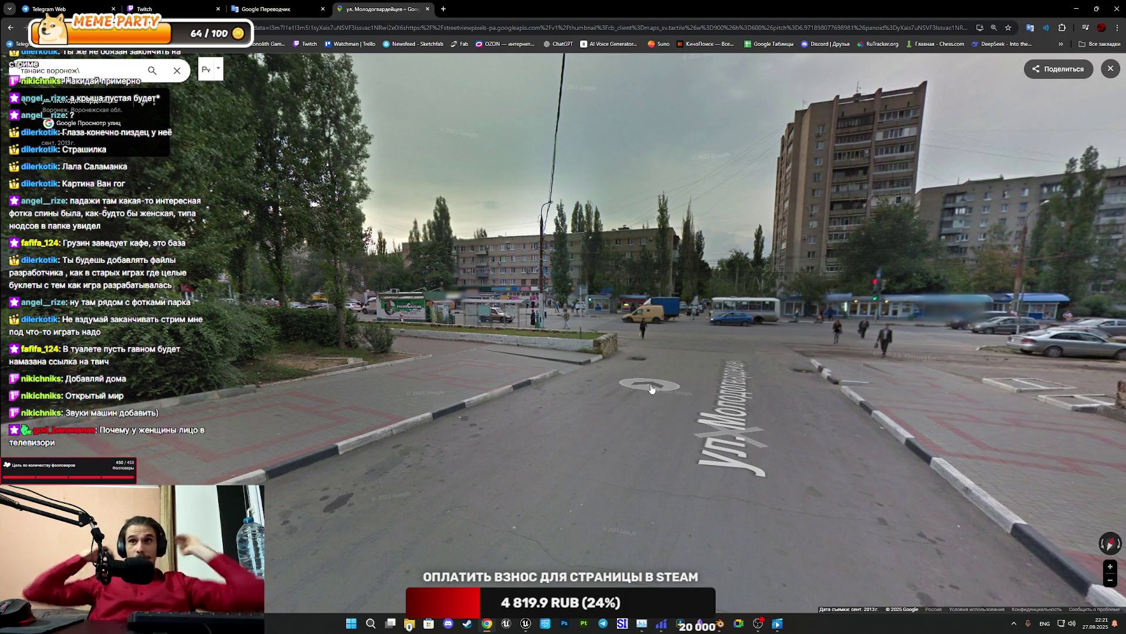
# Approach the park gate on the tree-lined road, step back, then move onto ул. Олеко Дундича
pyautogui.click(544, 368)
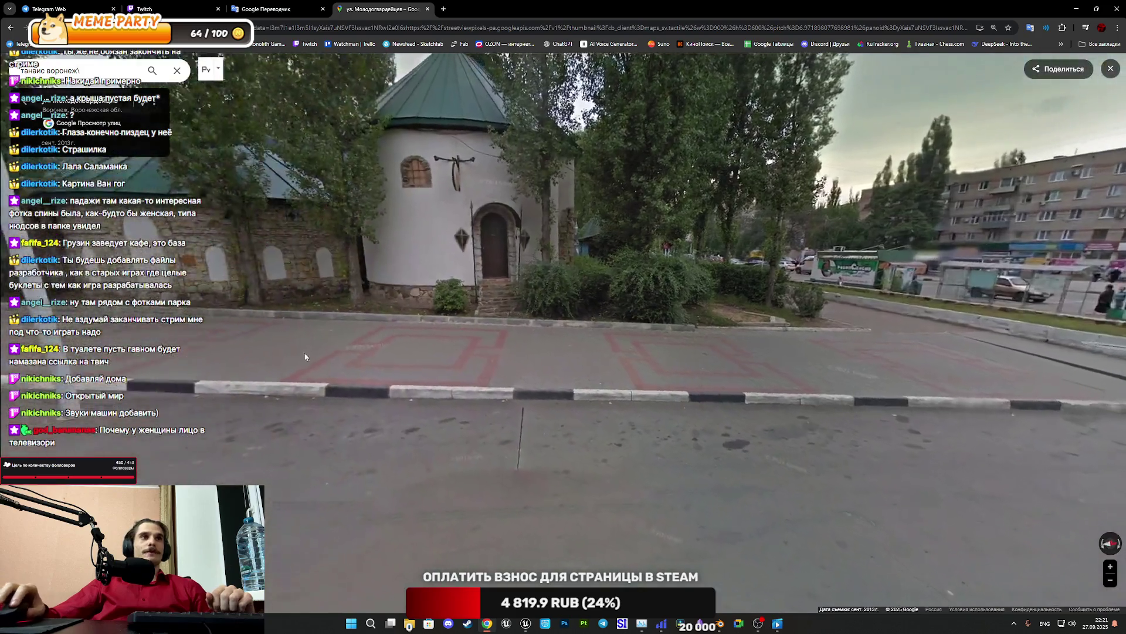
pyautogui.click(591, 385)
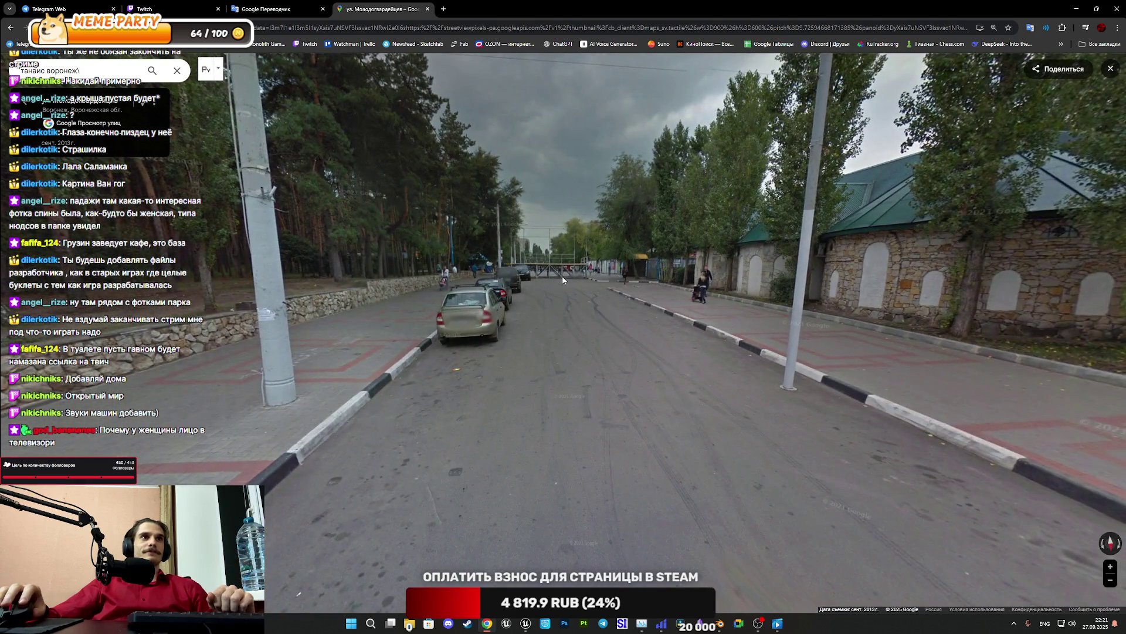
pyautogui.click(558, 278)
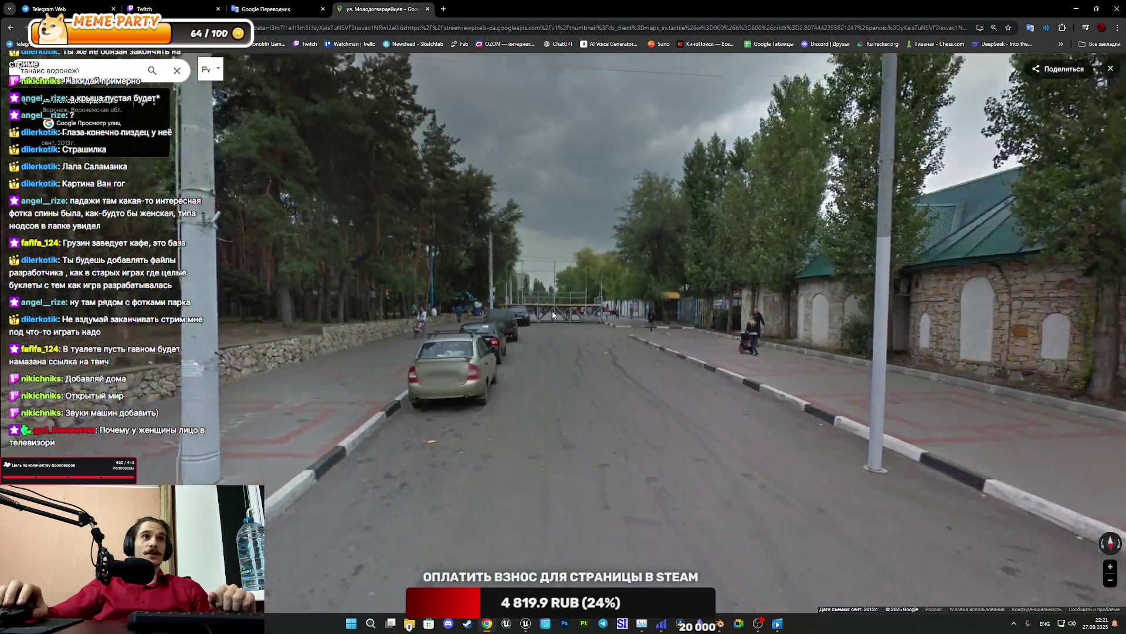
pyautogui.click(551, 314)
pyautogui.press('Down')
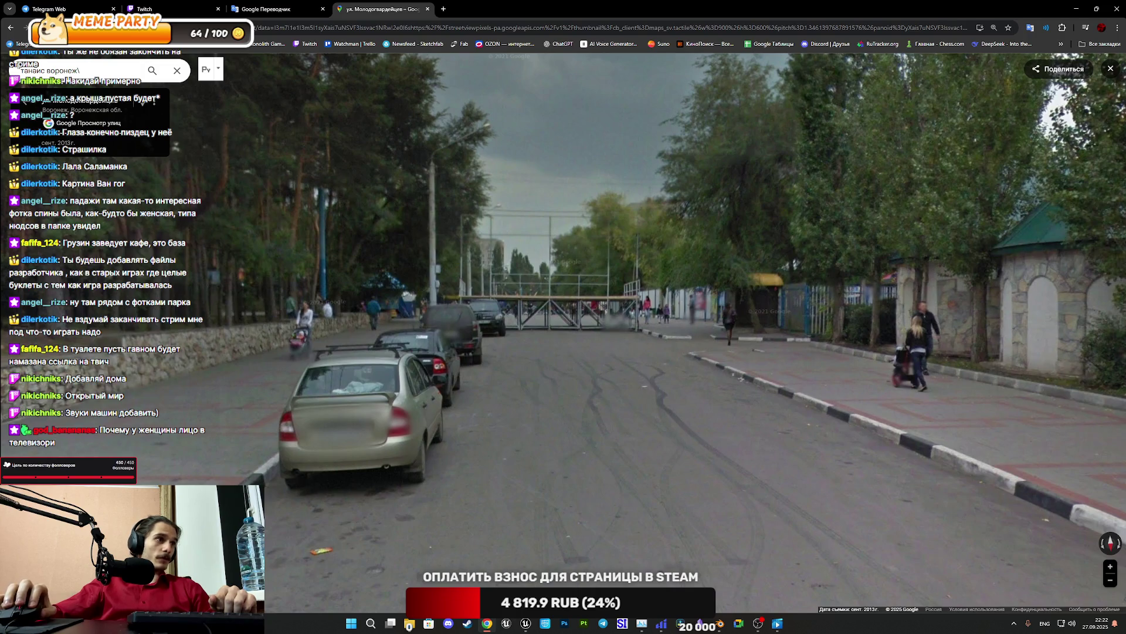
pyautogui.click(614, 435)
pyautogui.click(614, 434)
# Continue along ул. Олеко Дундича and down the avenue beside the stone-walled woods
pyautogui.click(614, 435)
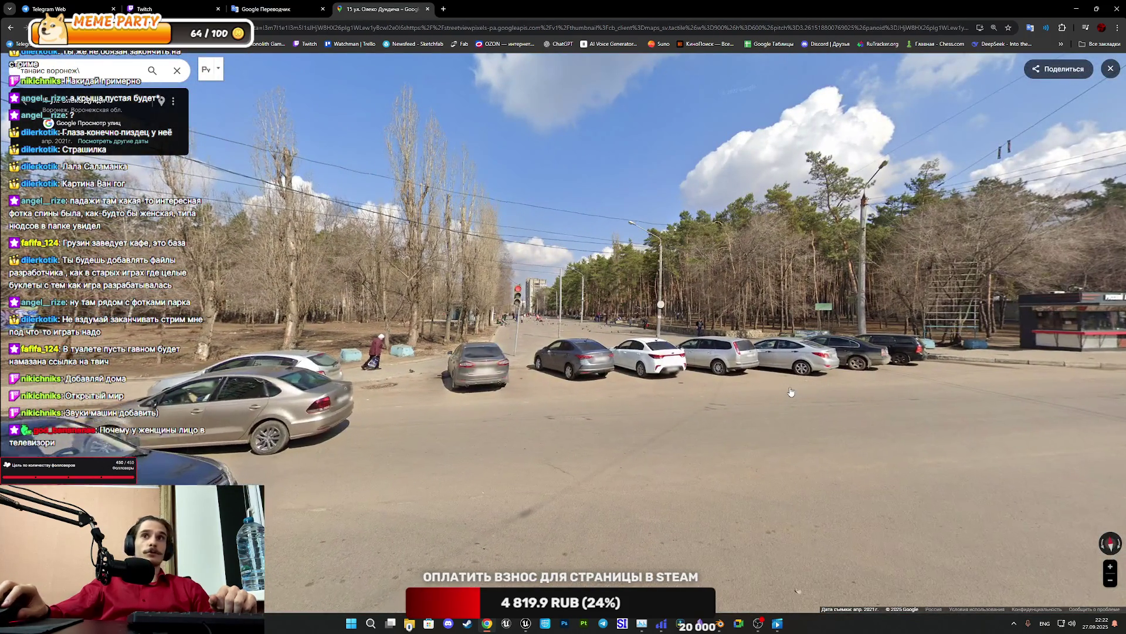
pyautogui.click(791, 392)
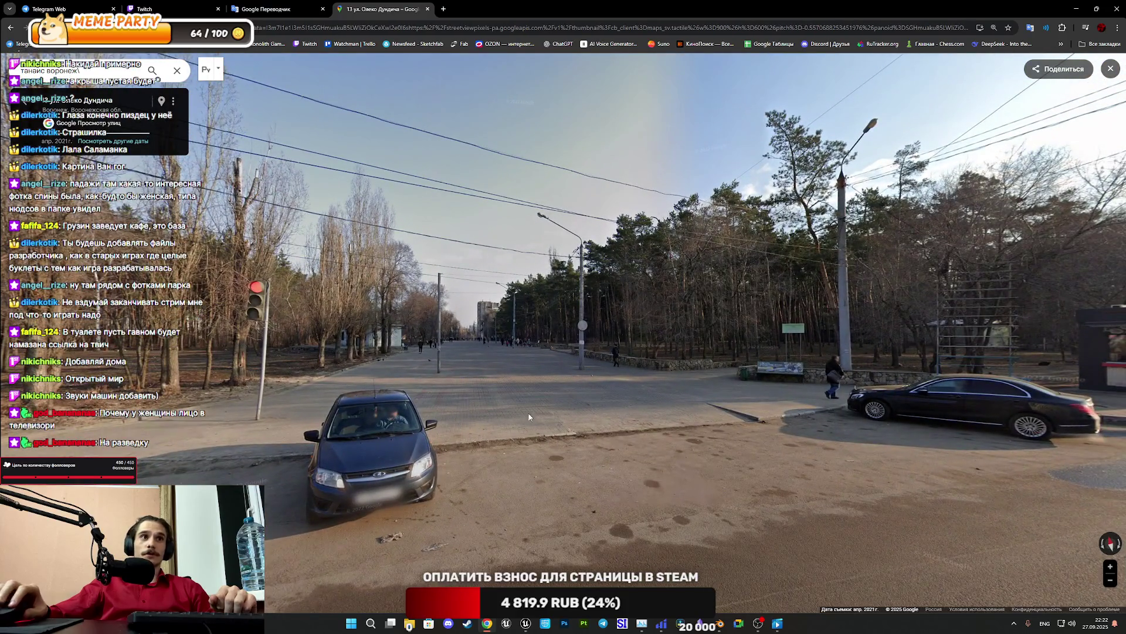
pyautogui.moveTo(767, 476)
pyautogui.mouseDown()
pyautogui.moveTo(615, 463)
pyautogui.moveTo(821, 451)
pyautogui.mouseUp()
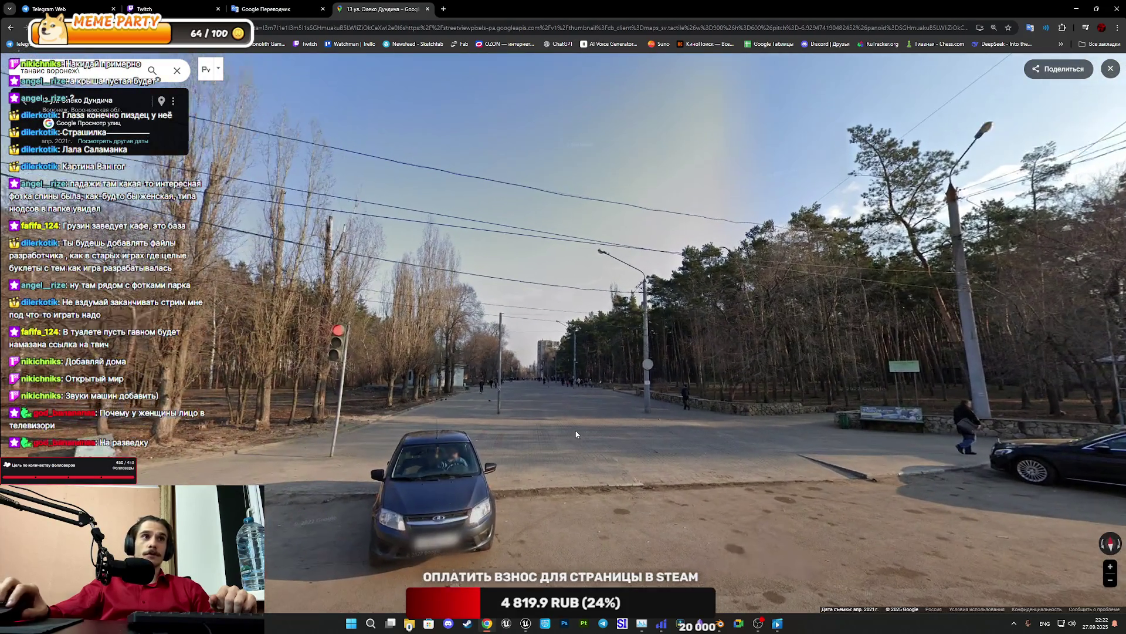
pyautogui.click(575, 430)
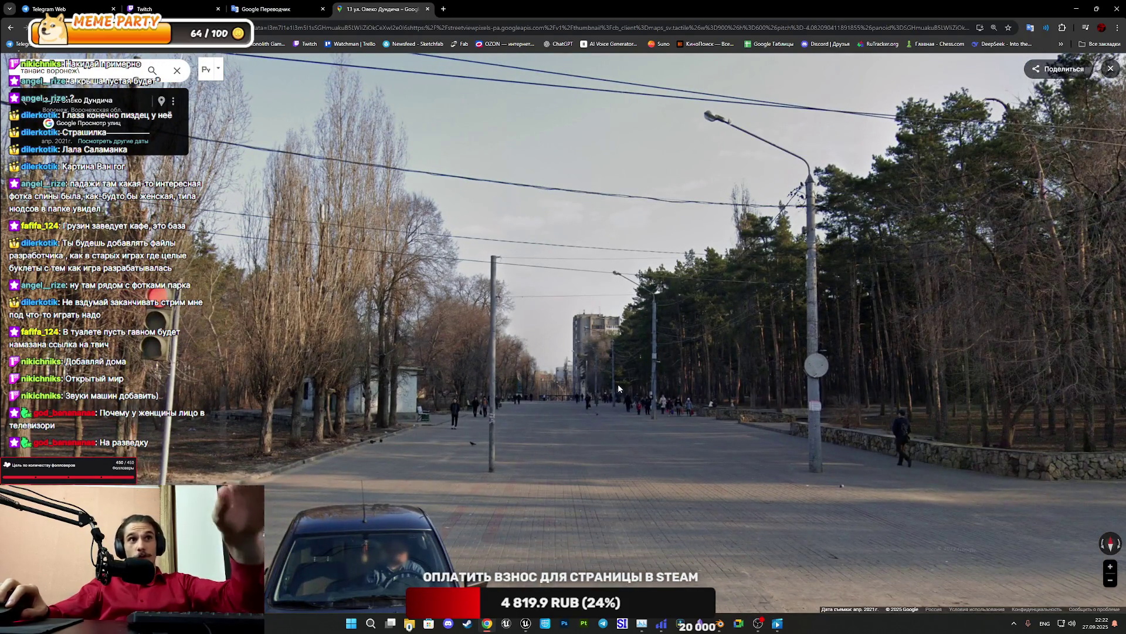
pyautogui.moveTo(618, 384); pyautogui.dragTo(636, 402)
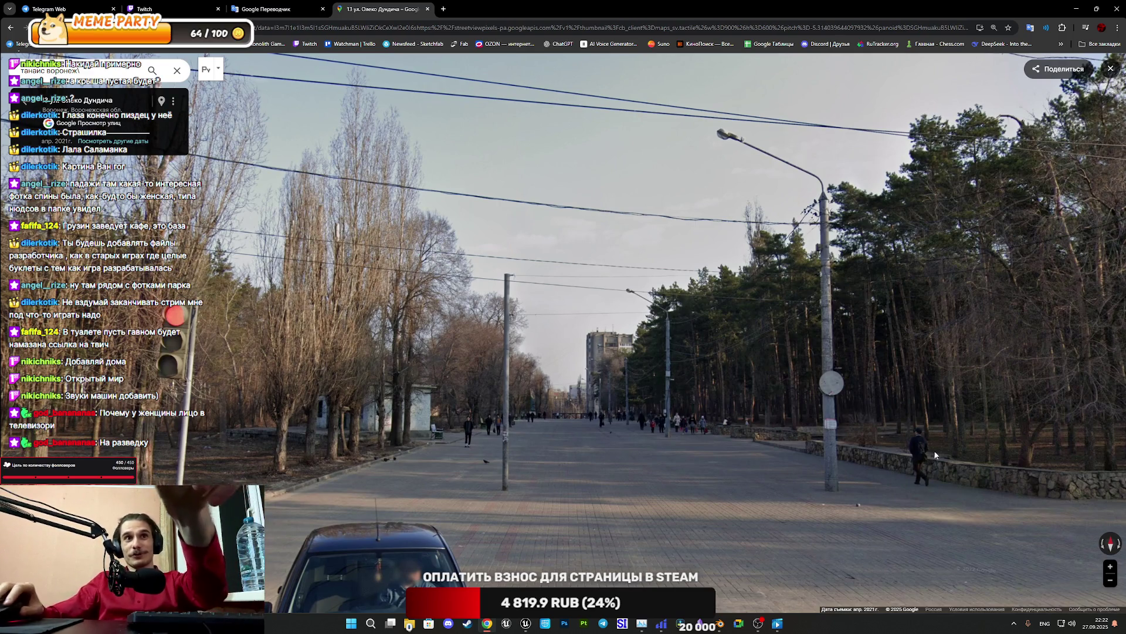
pyautogui.scroll(3, 930, 451)
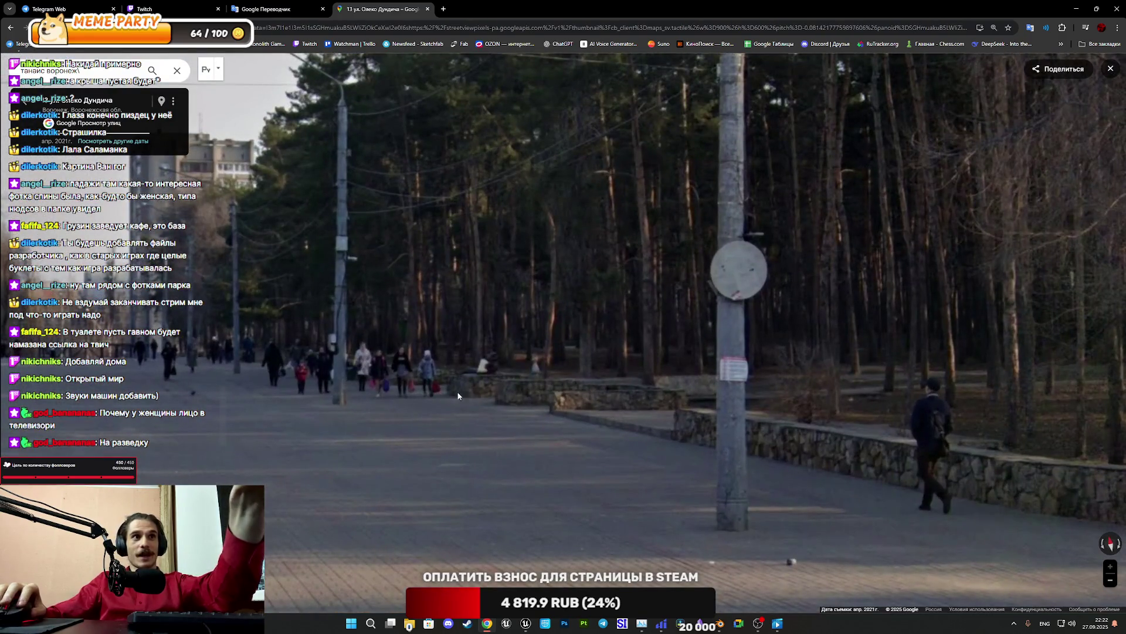
pyautogui.moveTo(458, 396)
pyautogui.mouseDown()
pyautogui.moveTo(471, 395)
pyautogui.moveTo(388, 390)
pyautogui.mouseUp()
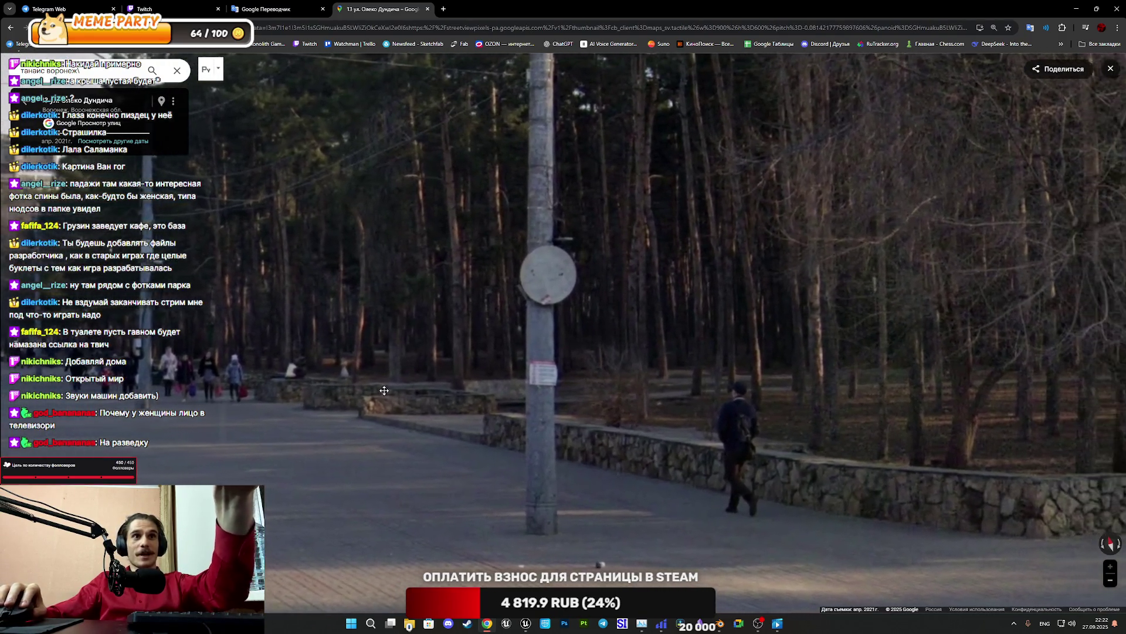
pyautogui.moveTo(844, 387); pyautogui.dragTo(702, 384)
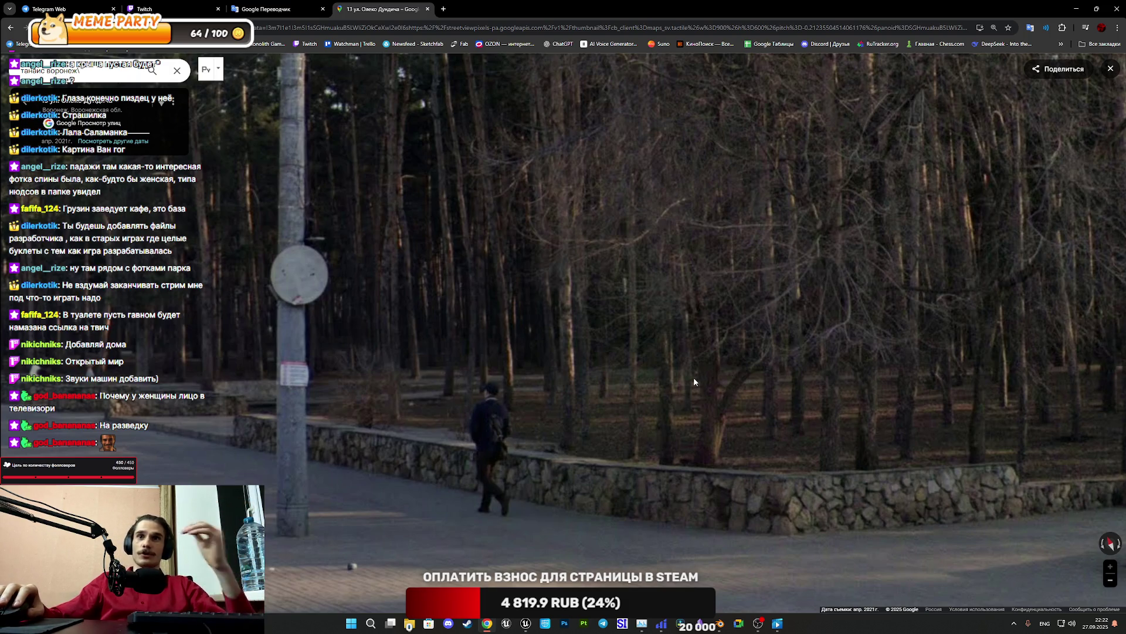
pyautogui.click(691, 379)
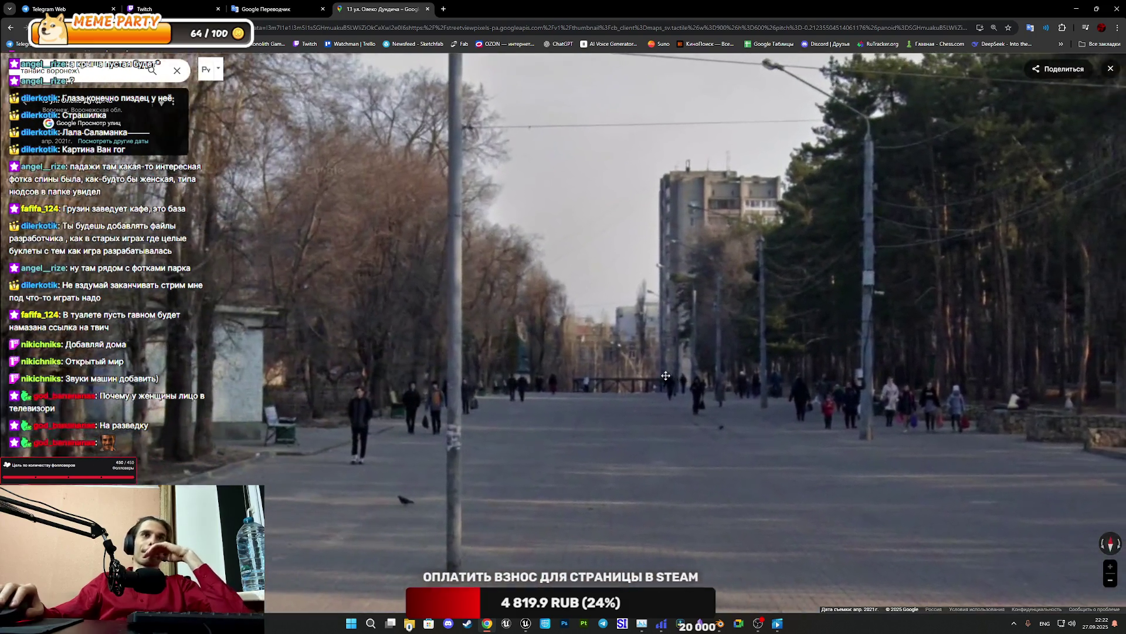
pyautogui.moveTo(666, 375); pyautogui.dragTo(613, 374)
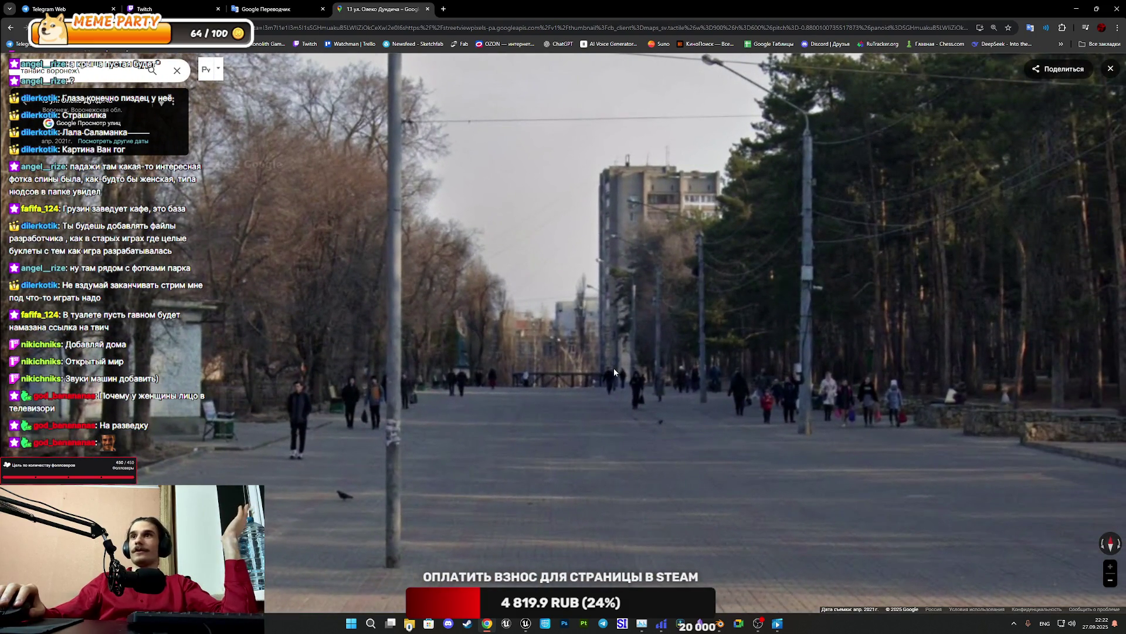
pyautogui.moveTo(770, 372); pyautogui.dragTo(680, 357)
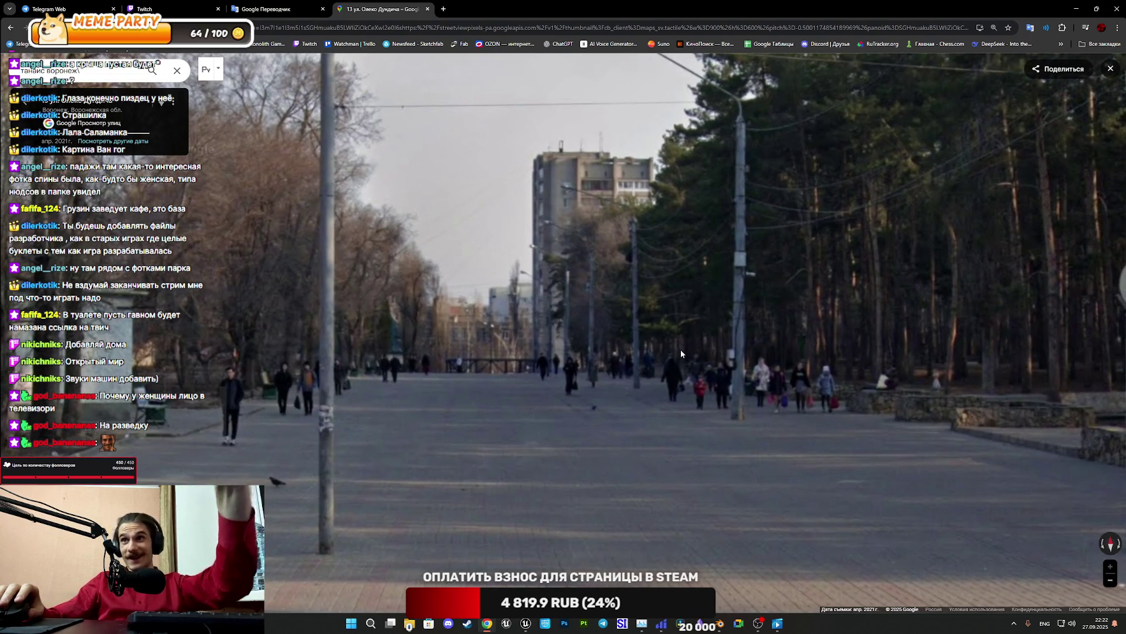
# Explore the shops, side-street crosswalk and the intersection facing the tall building
pyautogui.click(608, 262)
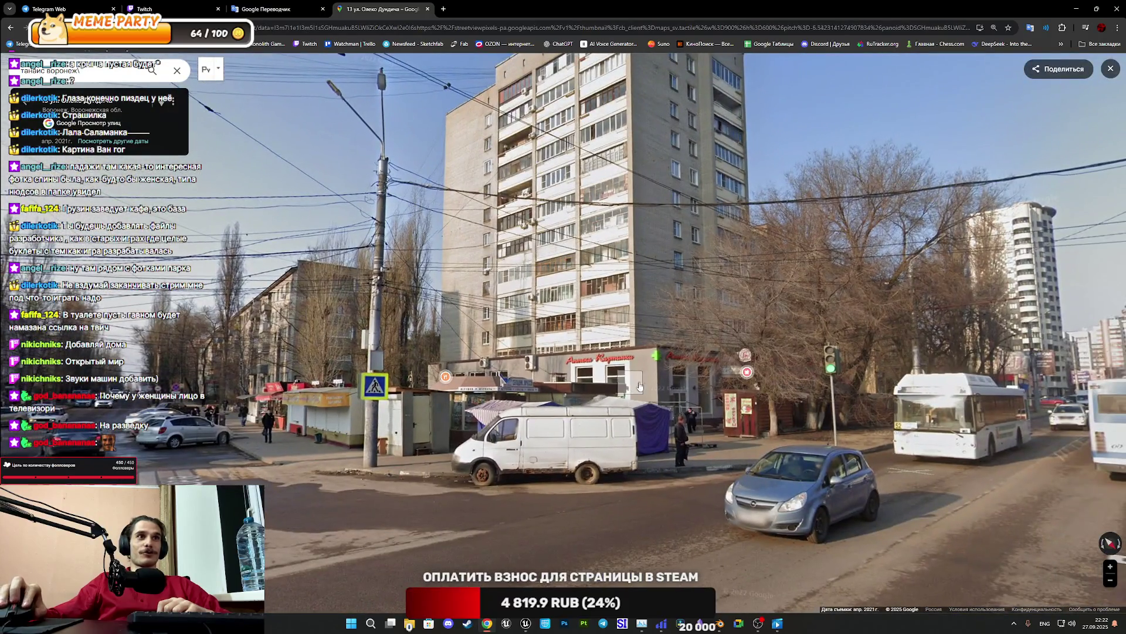
pyautogui.moveTo(639, 385); pyautogui.dragTo(968, 381)
pyautogui.click(769, 363)
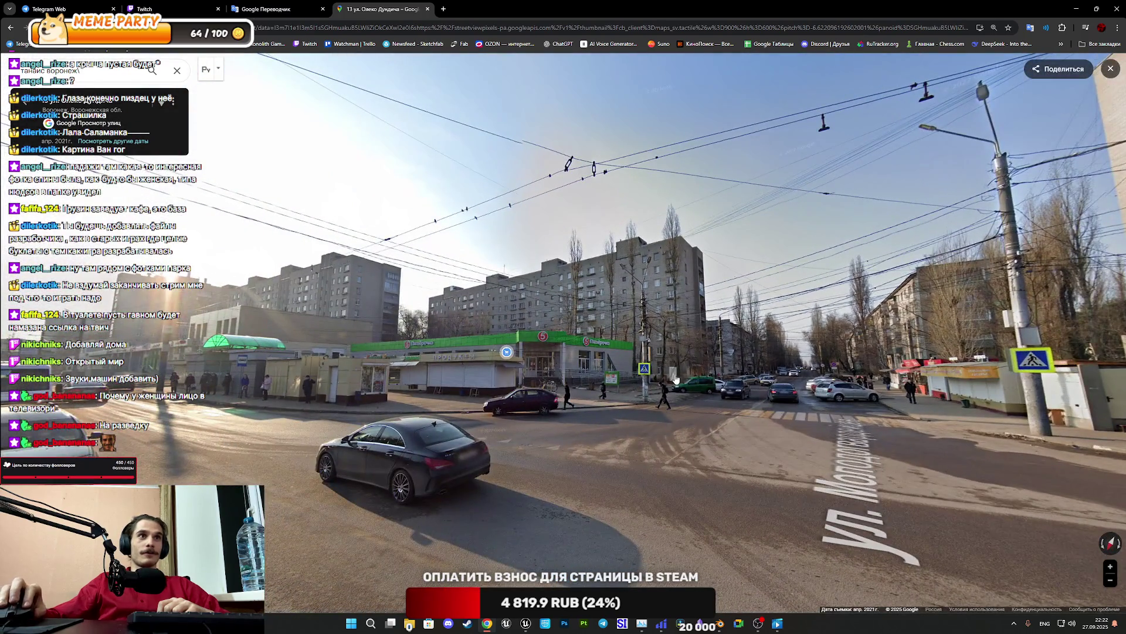
pyautogui.click(744, 390)
pyautogui.click(828, 391)
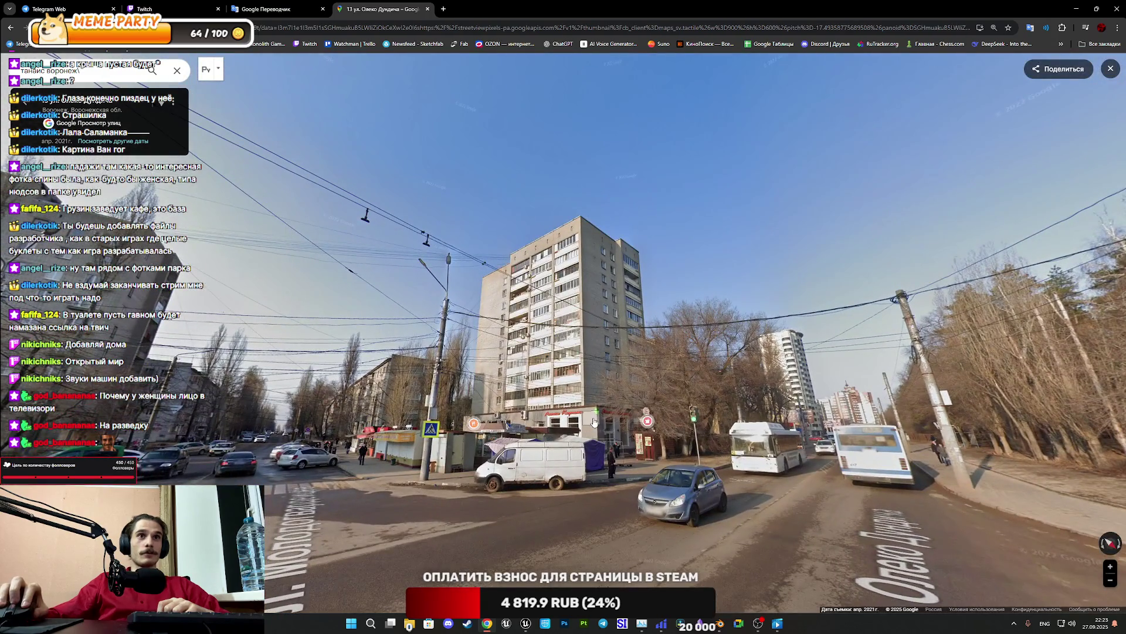
pyautogui.click(594, 421)
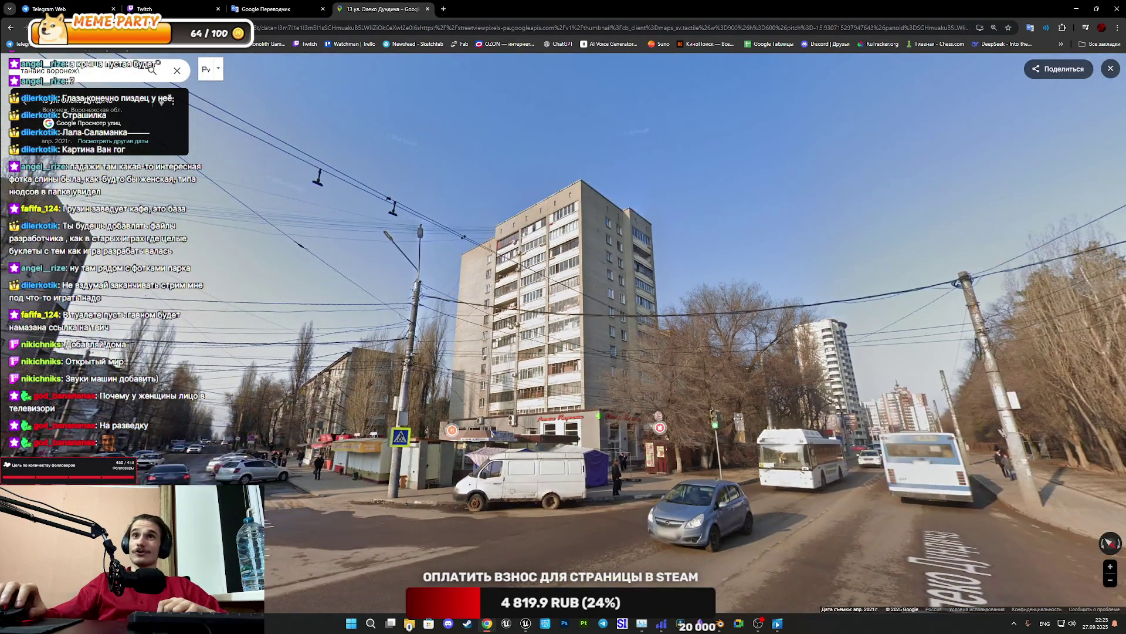
pyautogui.moveTo(997, 329); pyautogui.dragTo(586, 324)
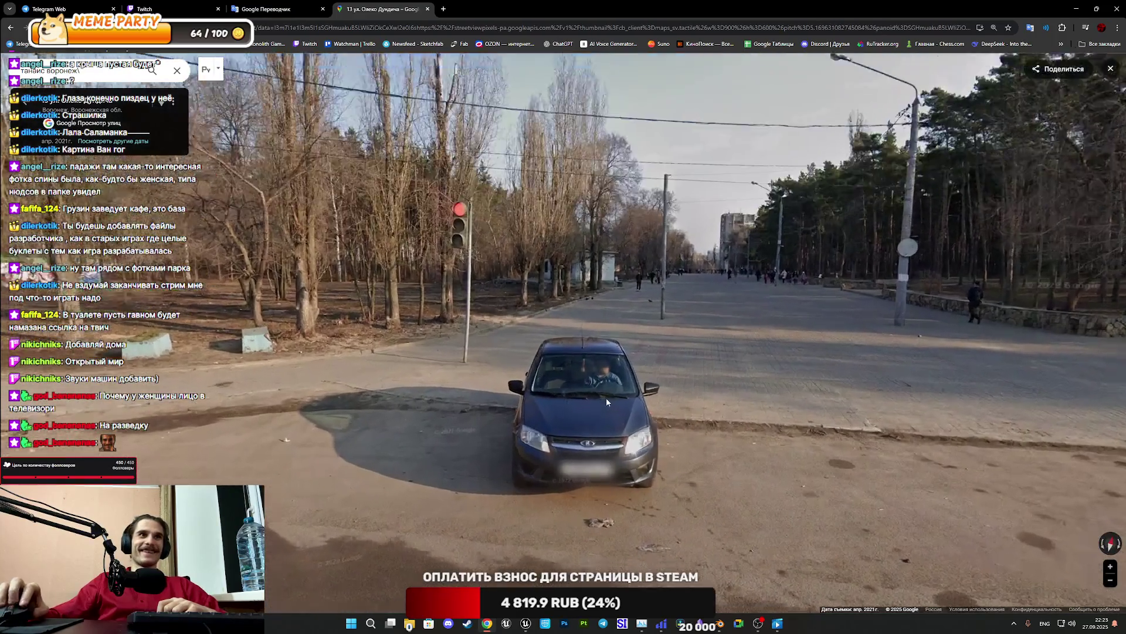
pyautogui.scroll(5, 607, 398)
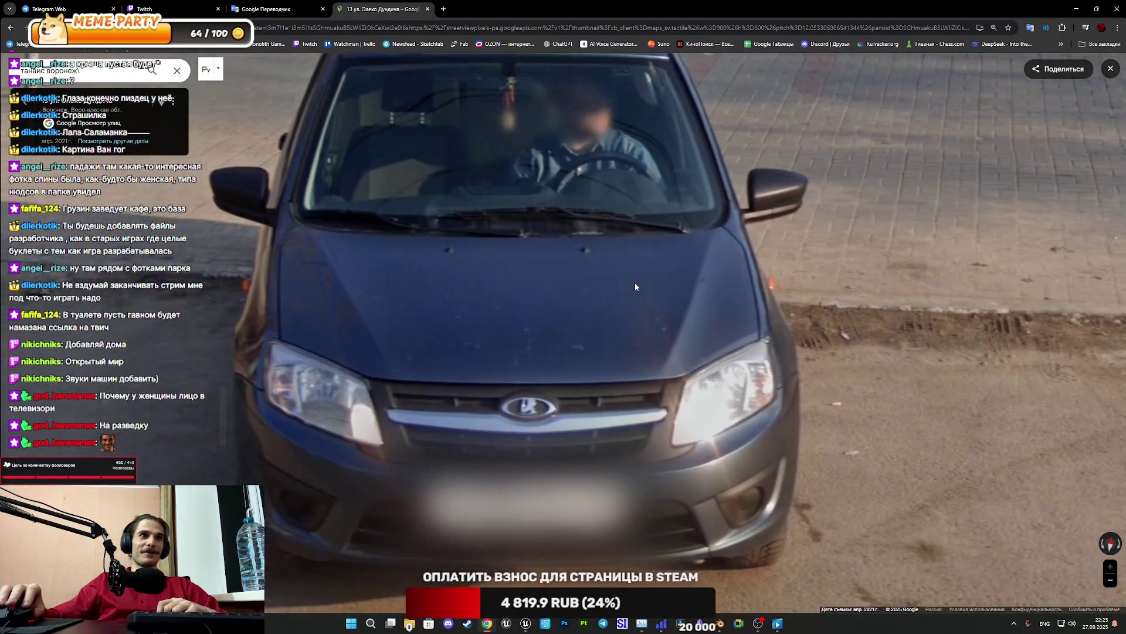
pyautogui.scroll(-5, 635, 287)
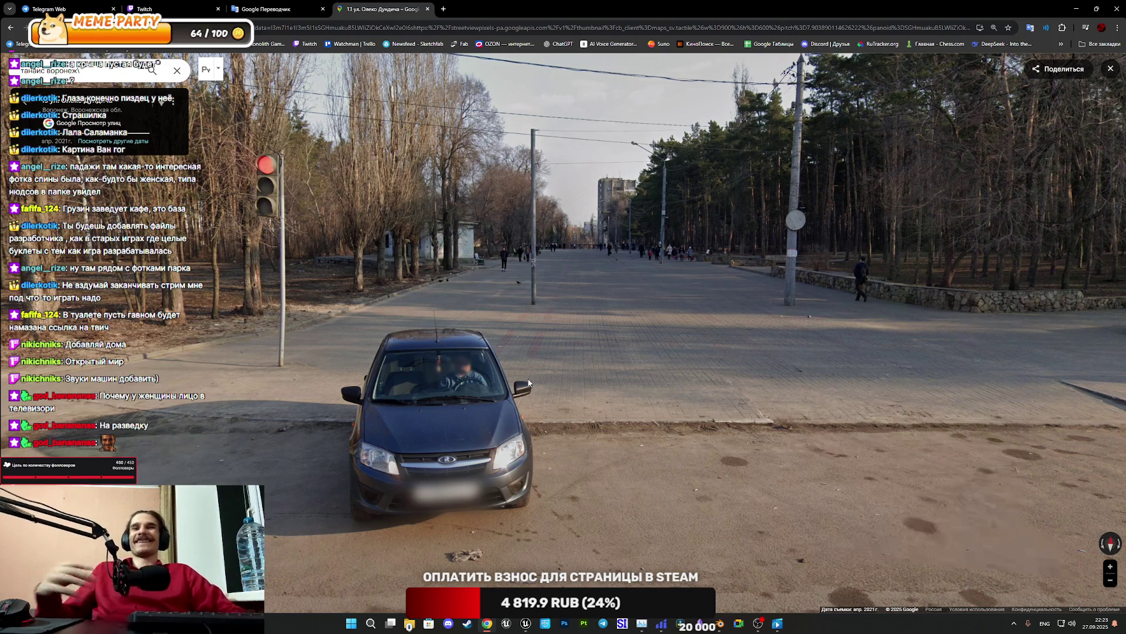
# Head into the park avenue and along the tree-lined path
pyautogui.moveTo(680, 297)
pyautogui.mouseDown()
pyautogui.moveTo(678, 326)
pyautogui.moveTo(782, 387)
pyautogui.moveTo(684, 365)
pyautogui.mouseUp()
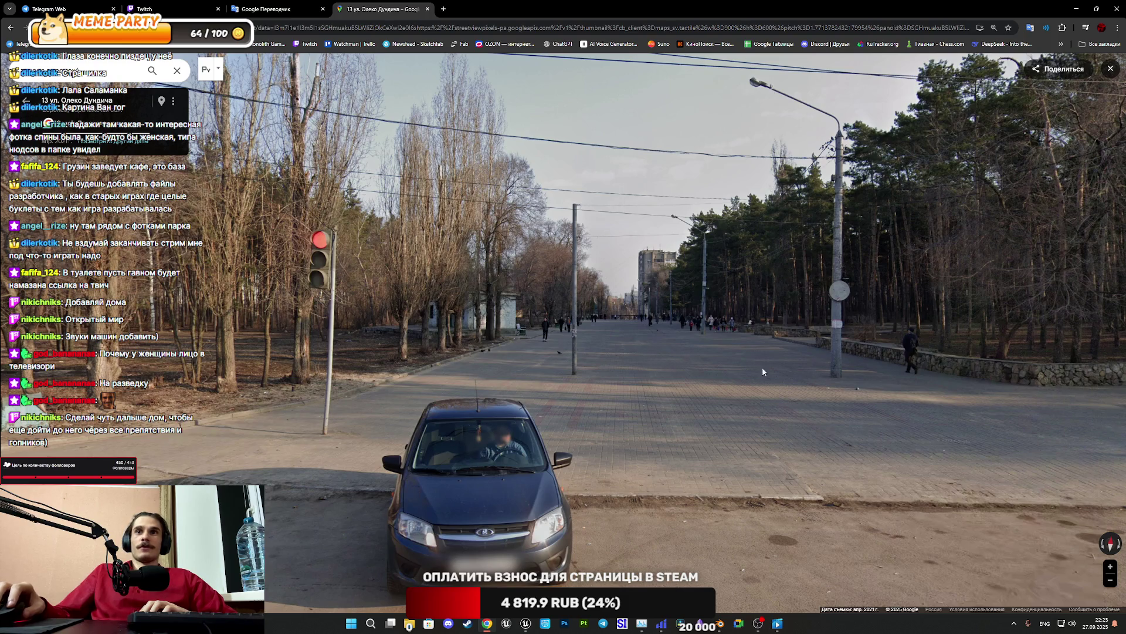
pyautogui.click(733, 347)
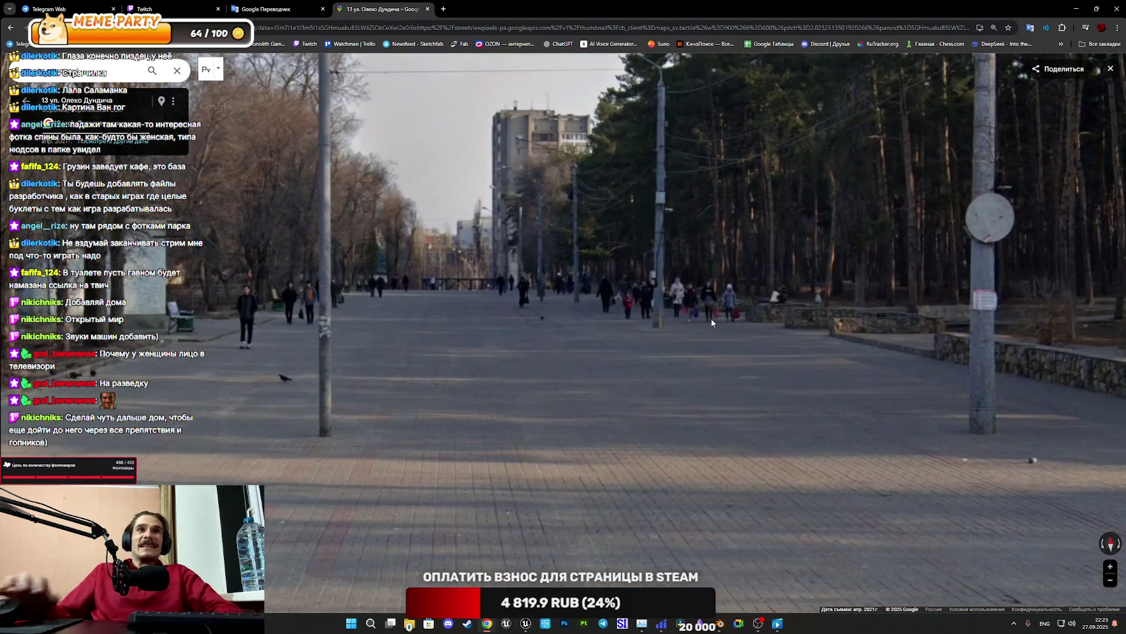
pyautogui.moveTo(711, 318); pyautogui.dragTo(547, 453)
pyautogui.click(547, 453)
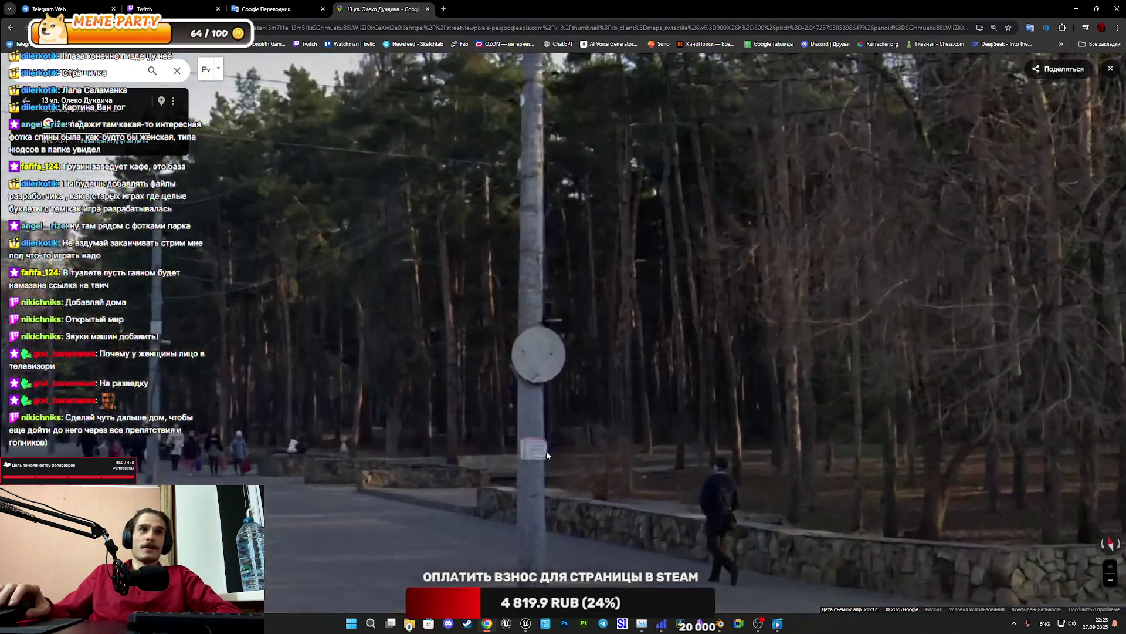
# Find IMG_0347.MOV in the Downloads folder and play it
pyautogui.click(409, 623)
pyautogui.scroll(5, 683, 397)
pyautogui.scroll(-4, 681, 392)
pyautogui.scroll(5, 679, 392)
pyautogui.scroll(-2, 679, 392)
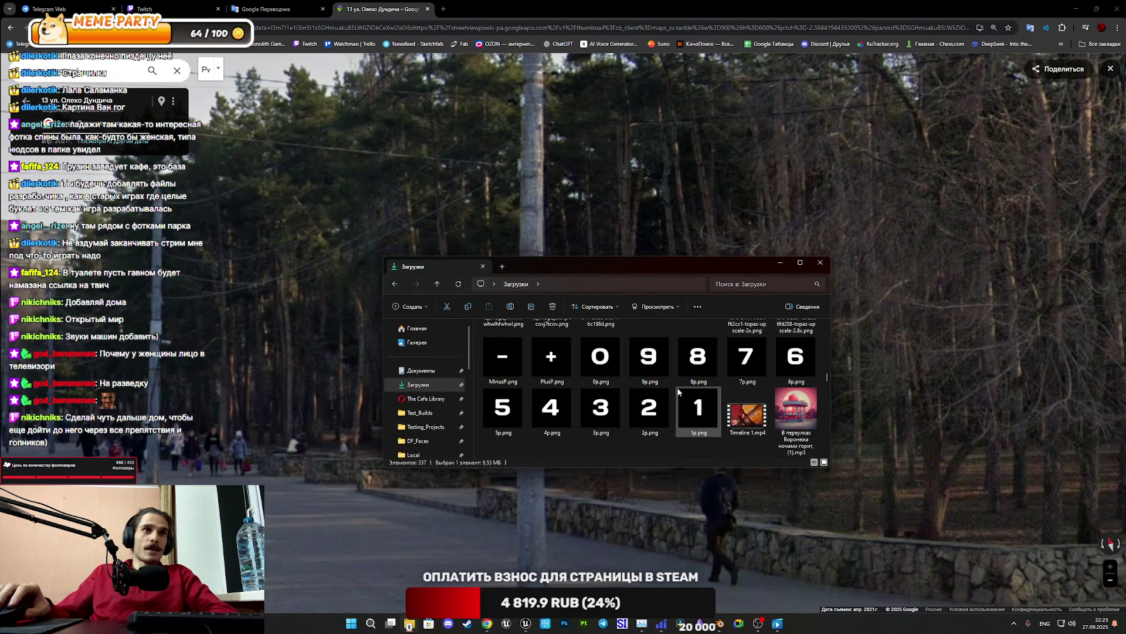
pyautogui.scroll(-2, 678, 392)
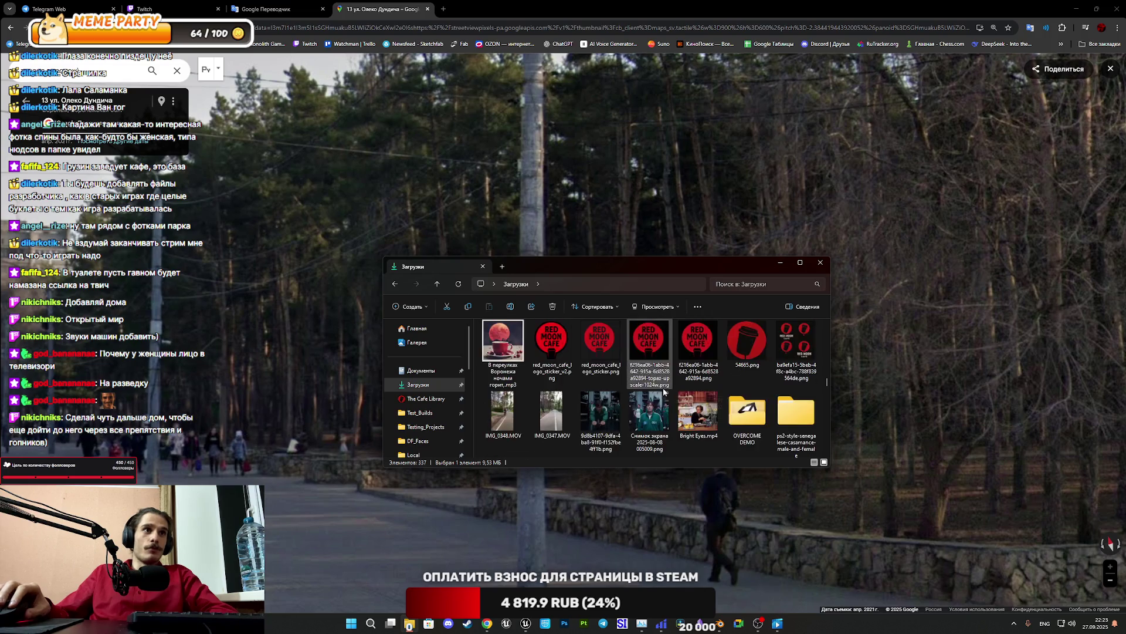
pyautogui.doubleClick(543, 419)
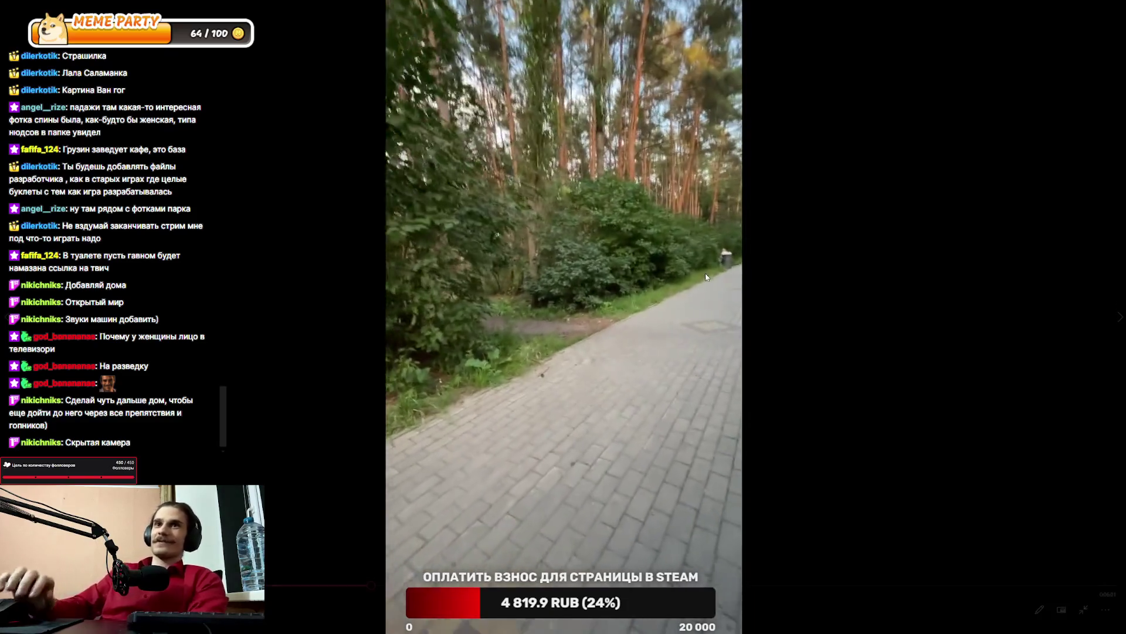
# Watch the IMG_0347.MOV park walkway video full screen in Media Player
pyautogui.moveTo(706, 270)
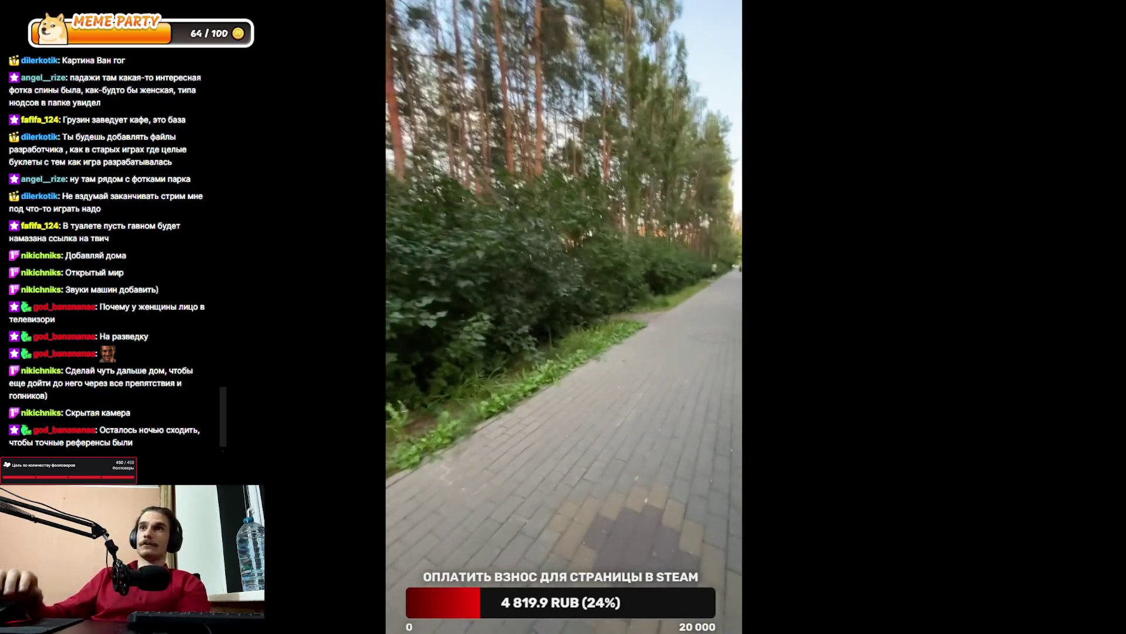
pyautogui.moveTo(519, 308)
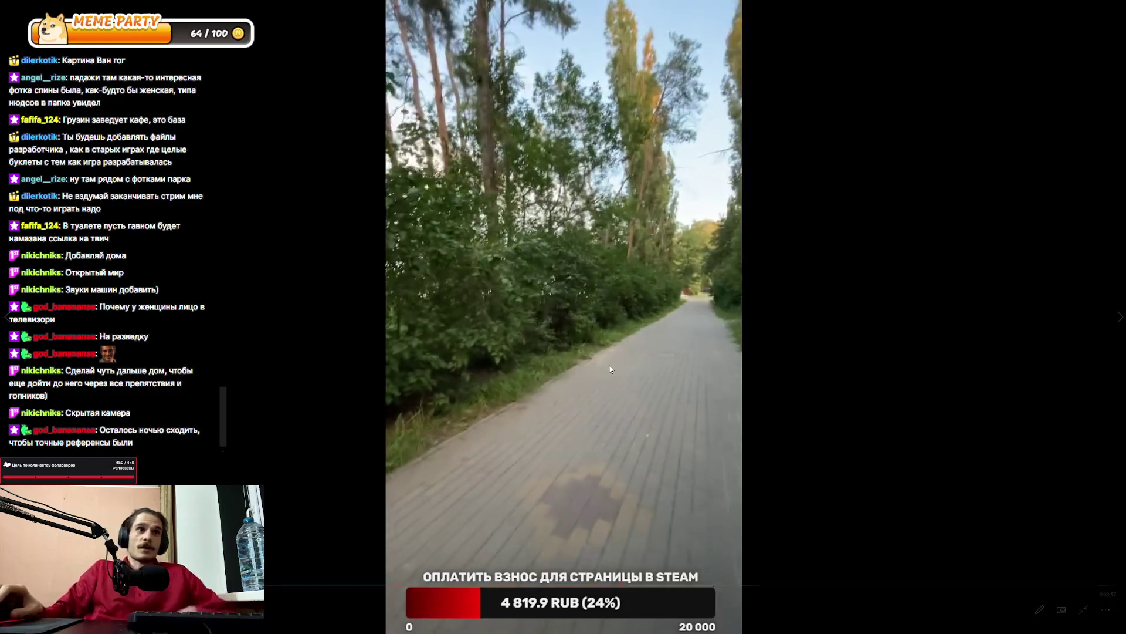
# Exit full screen so the park video plays in a window
pyautogui.doubleClick(609, 364)
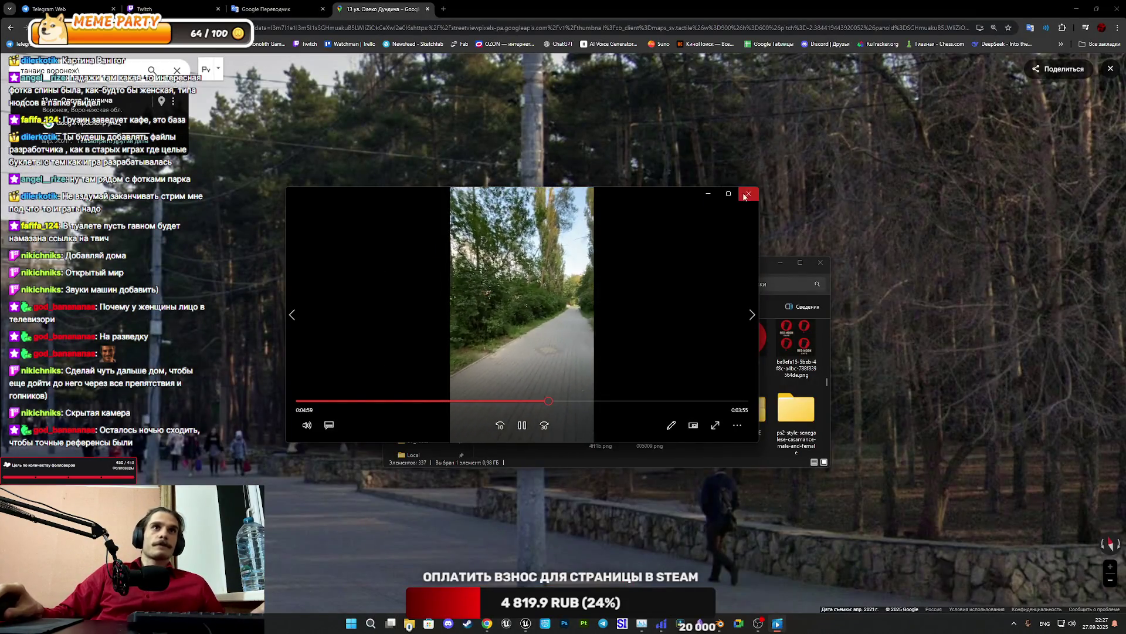
# Close the video and Downloads window, walk further along the park walkway, then return to Unreal
pyautogui.hotkey('alt', 'F4')
pyautogui.click(781, 267)
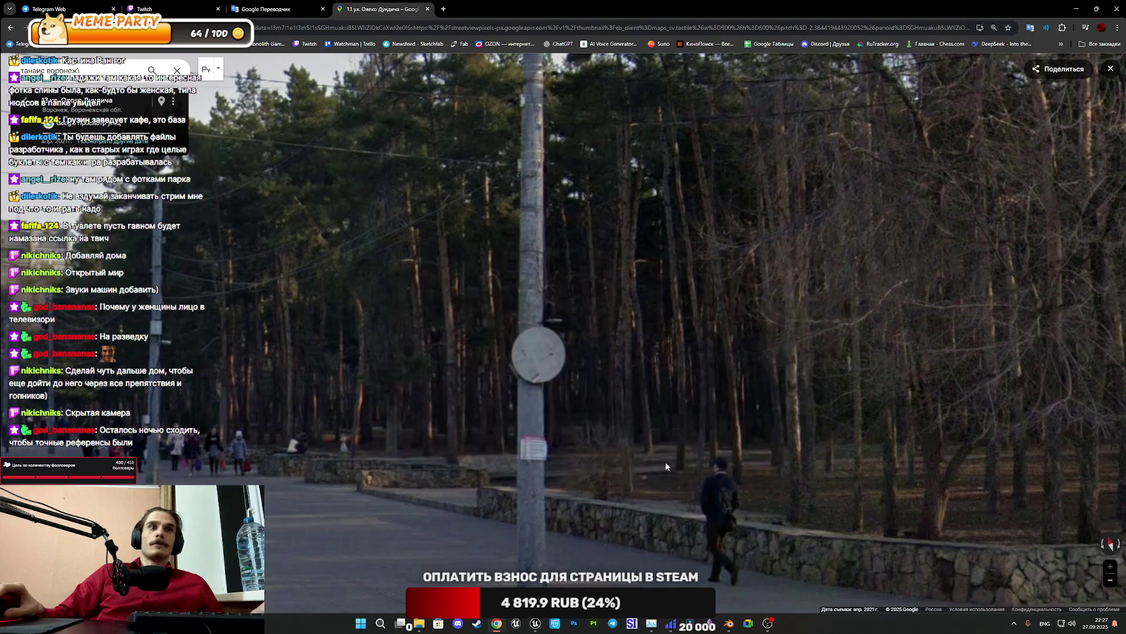
pyautogui.click(676, 458)
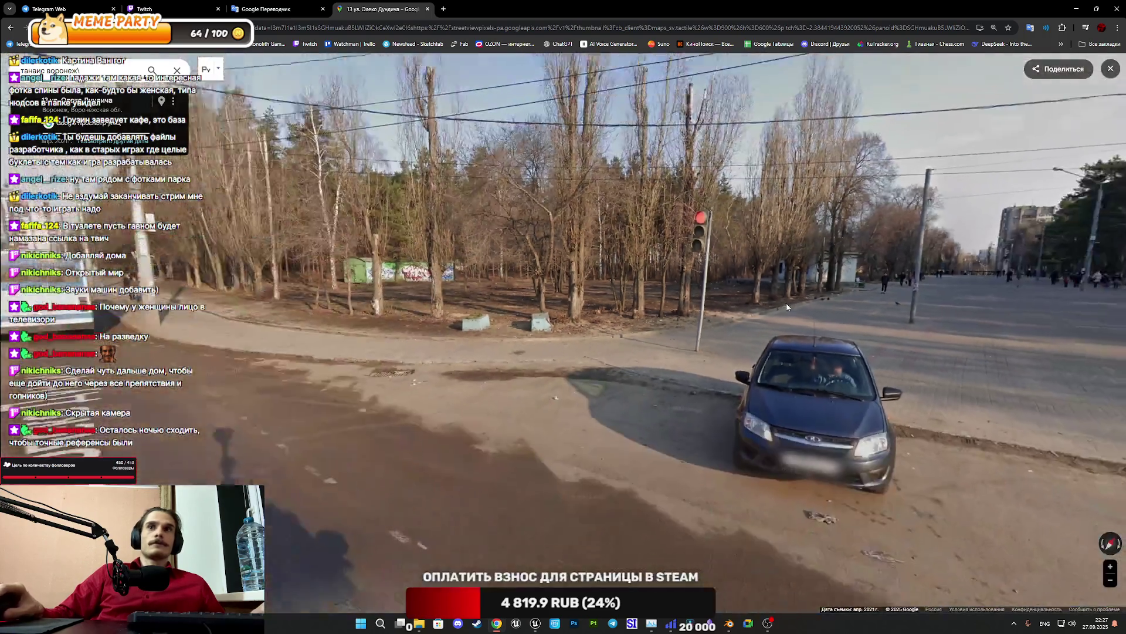
pyautogui.moveTo(786, 302); pyautogui.dragTo(474, 270)
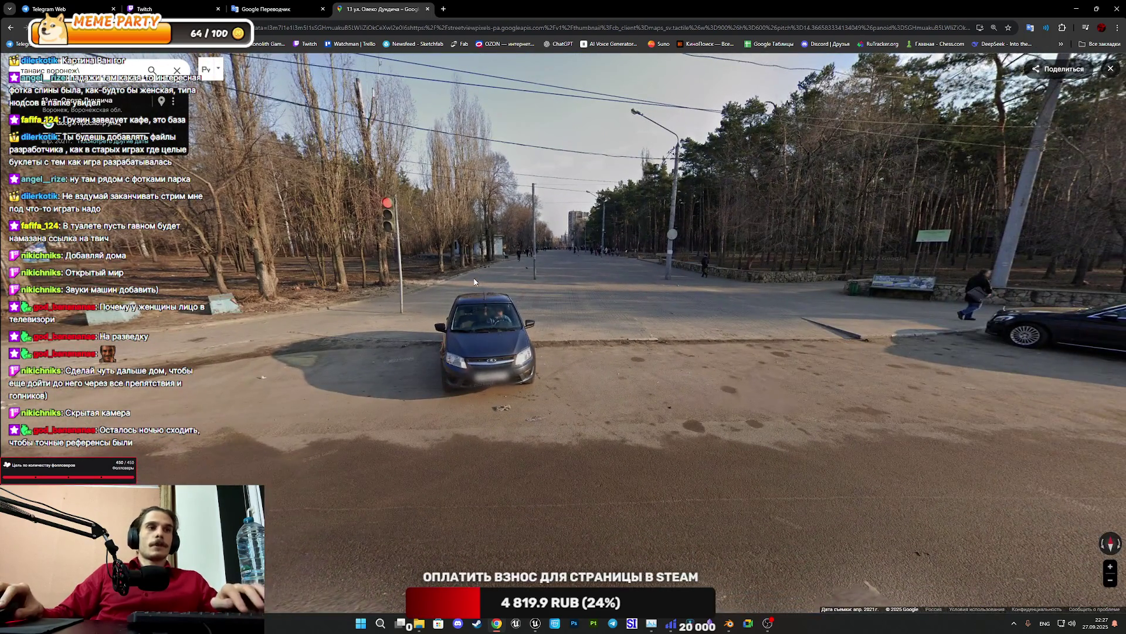
pyautogui.click(660, 420)
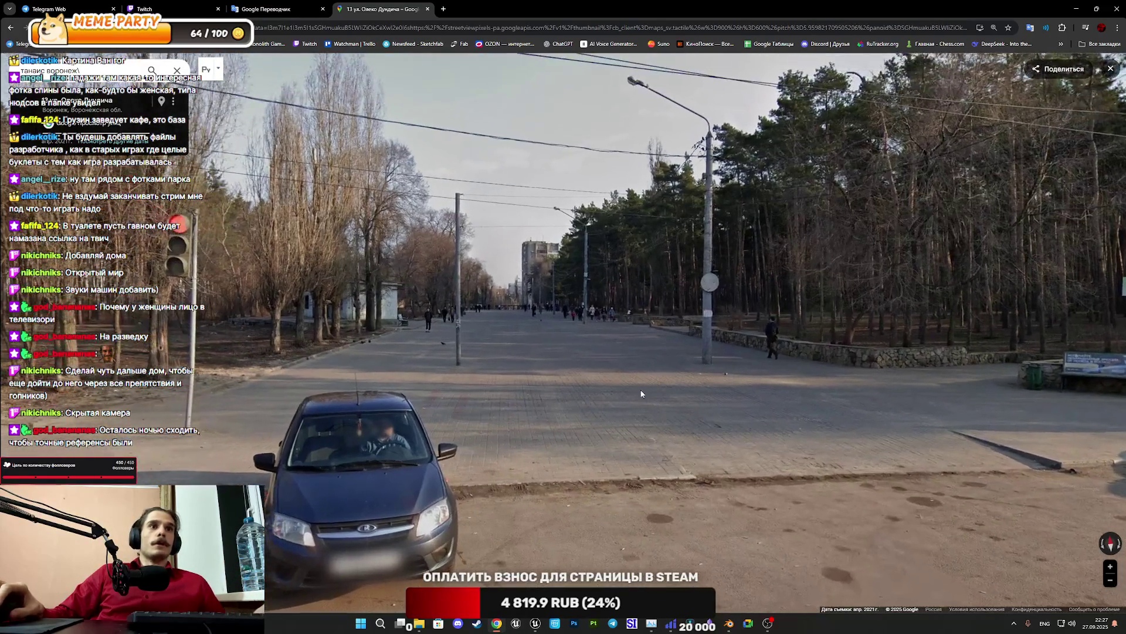
pyautogui.click(634, 389)
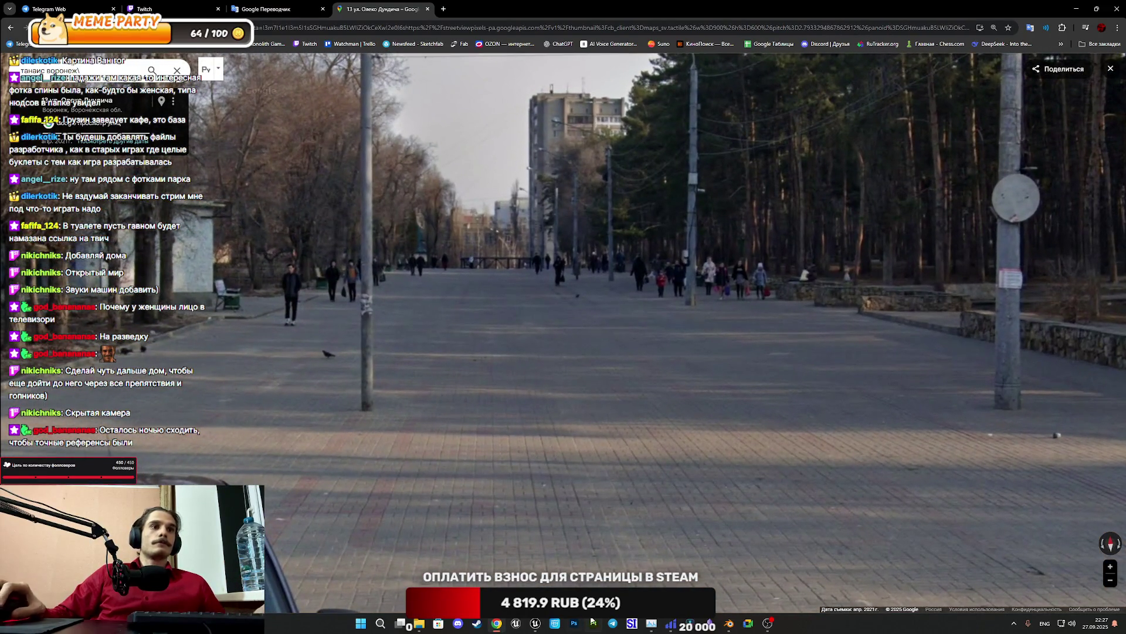
pyautogui.click(536, 623)
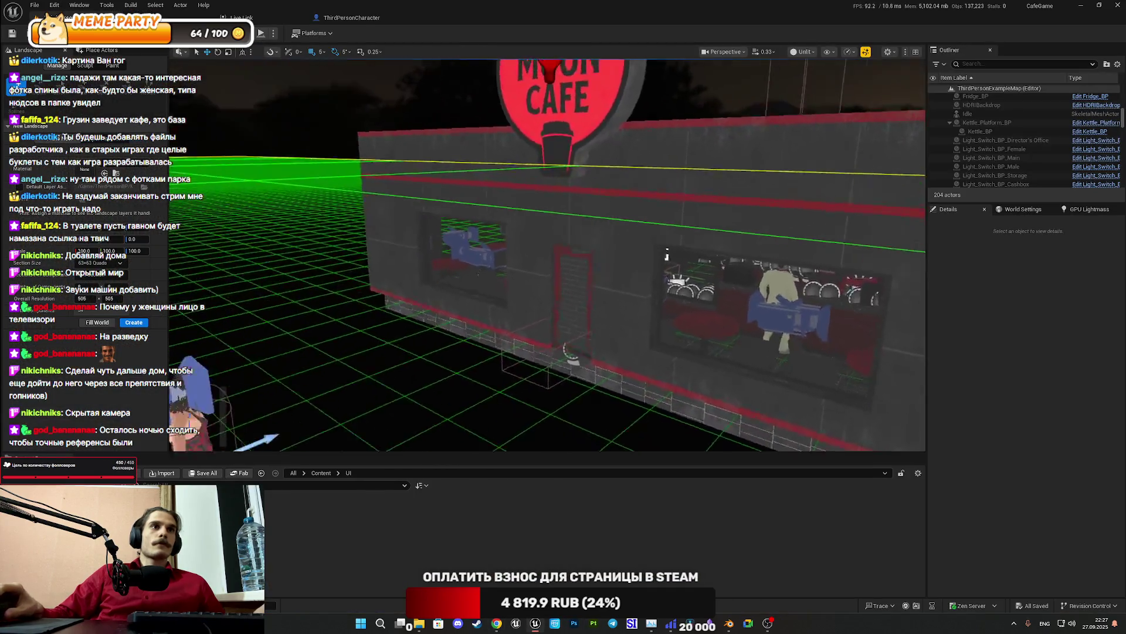
pyautogui.press('w')
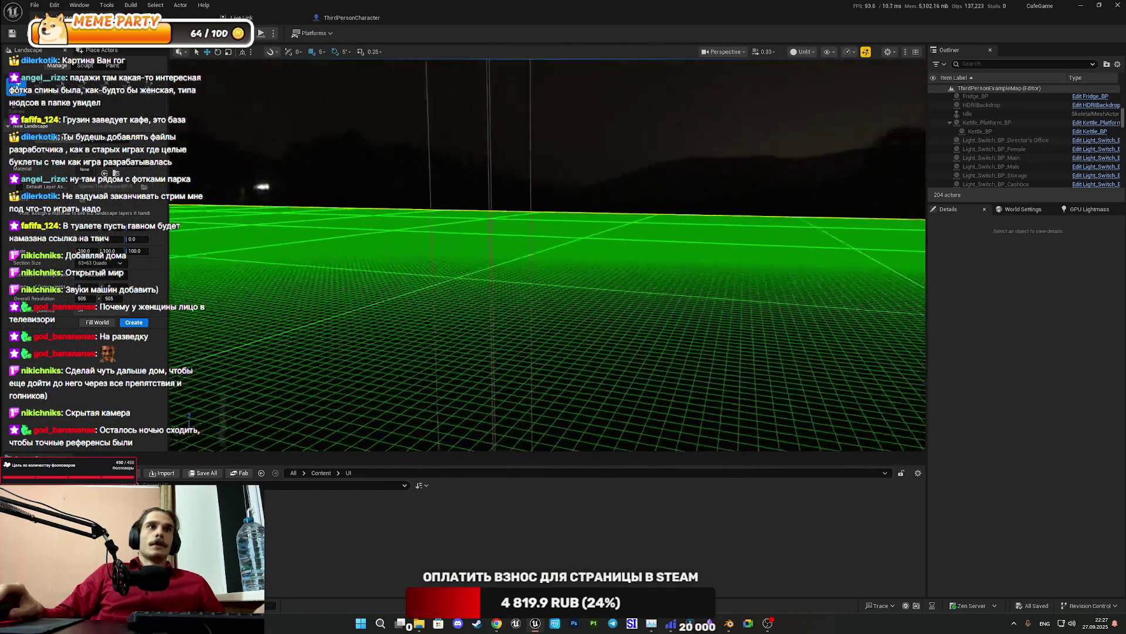
pyautogui.press('w')
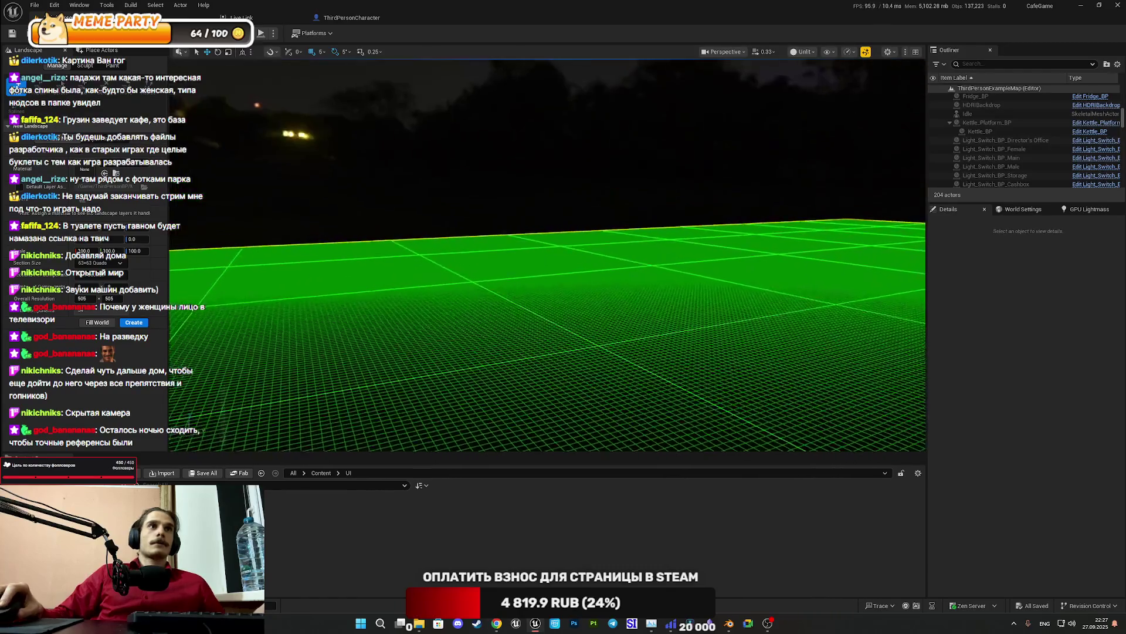
pyautogui.press('a')
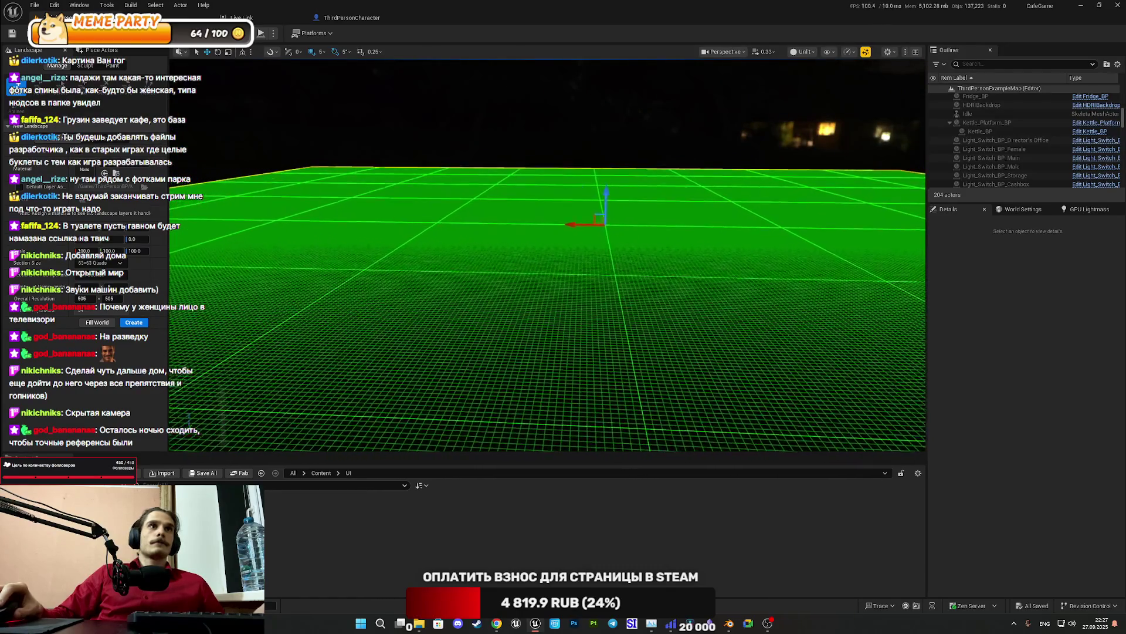
pyautogui.press('s')
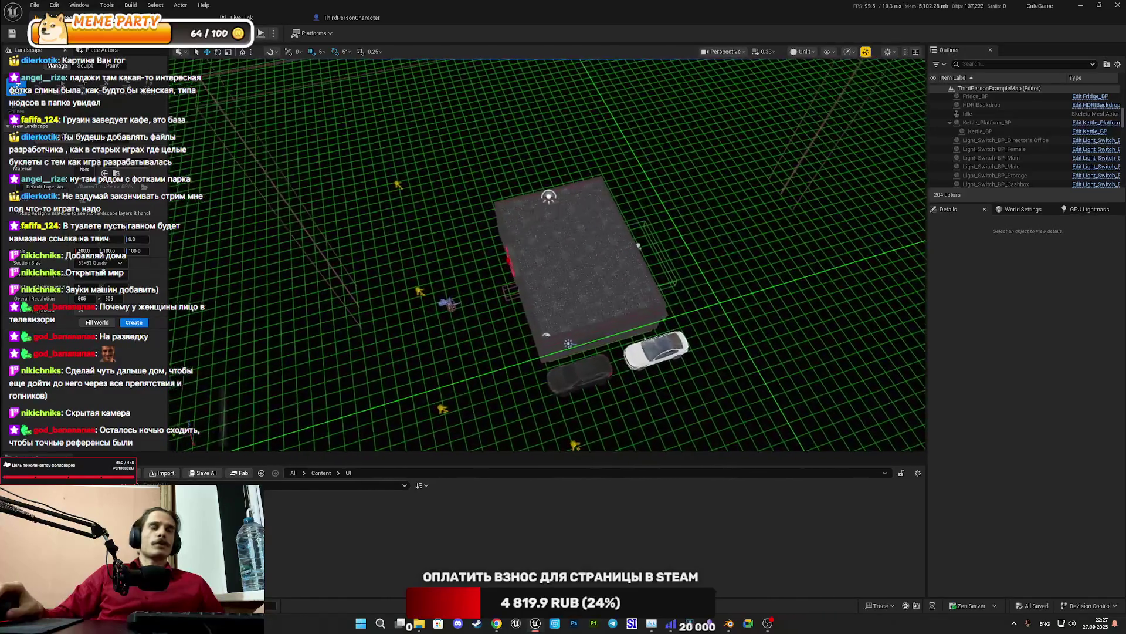
pyautogui.press('q')
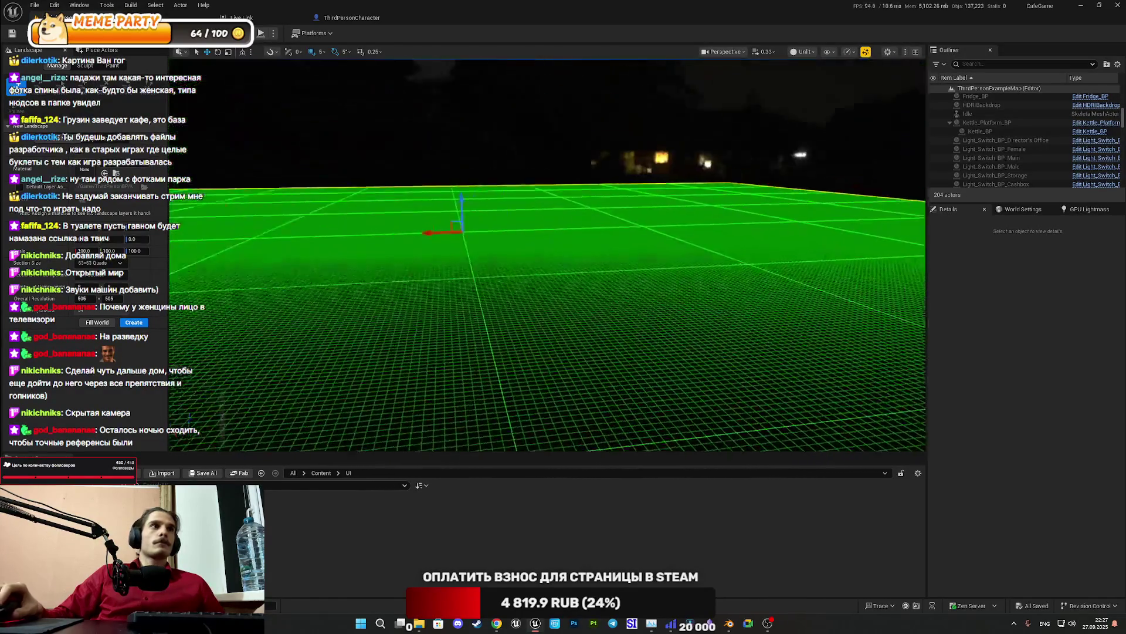
pyautogui.press('e')
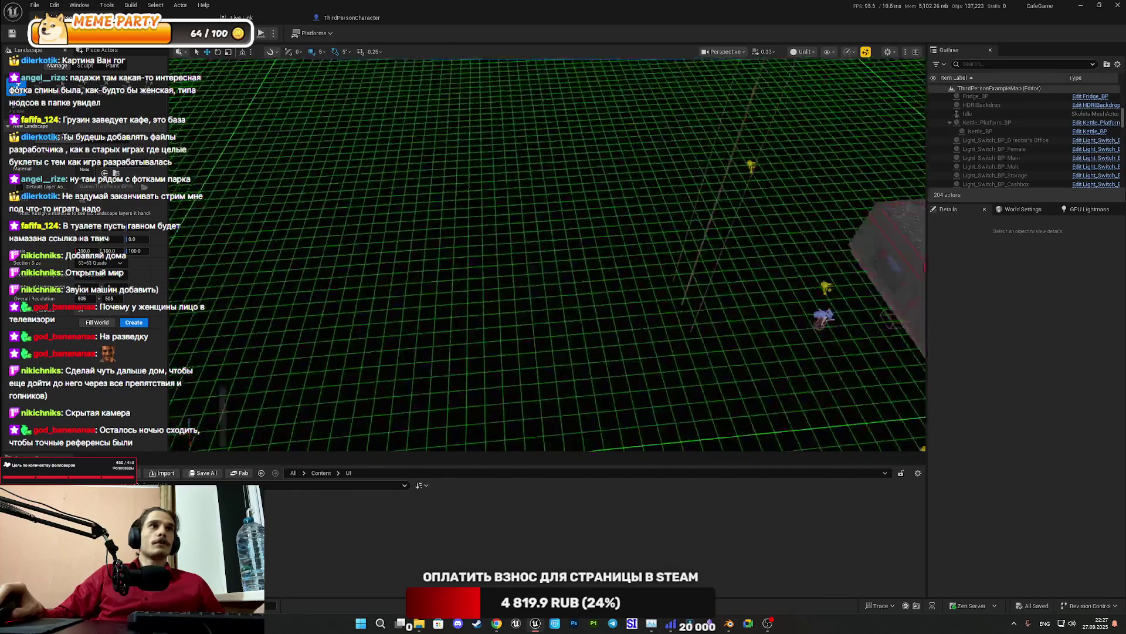
pyautogui.press('w')
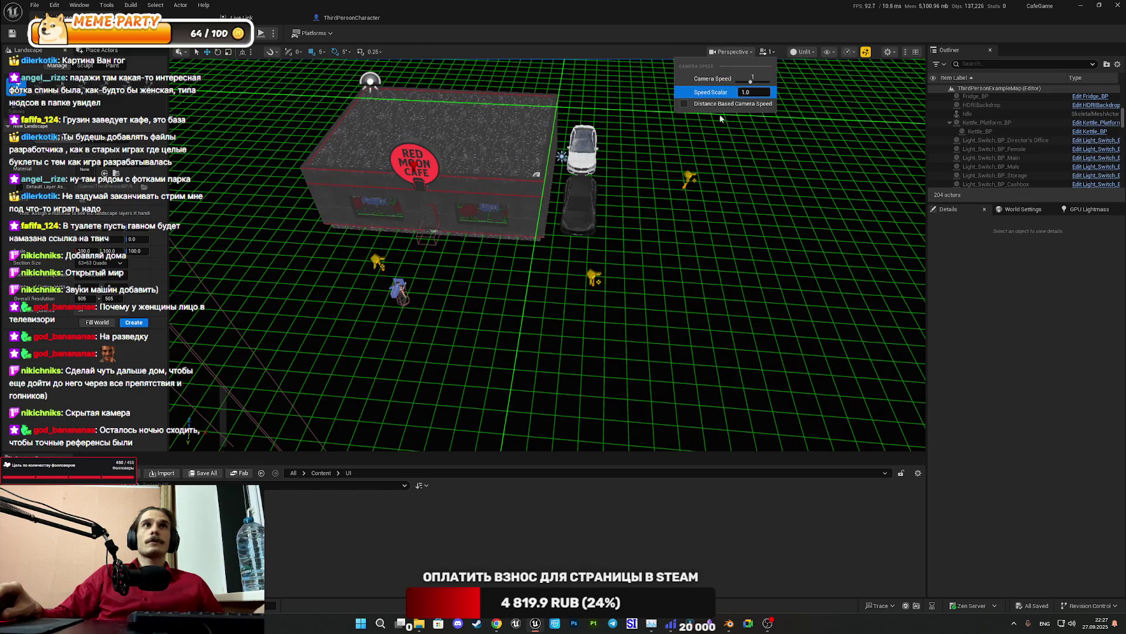
pyautogui.press('q')
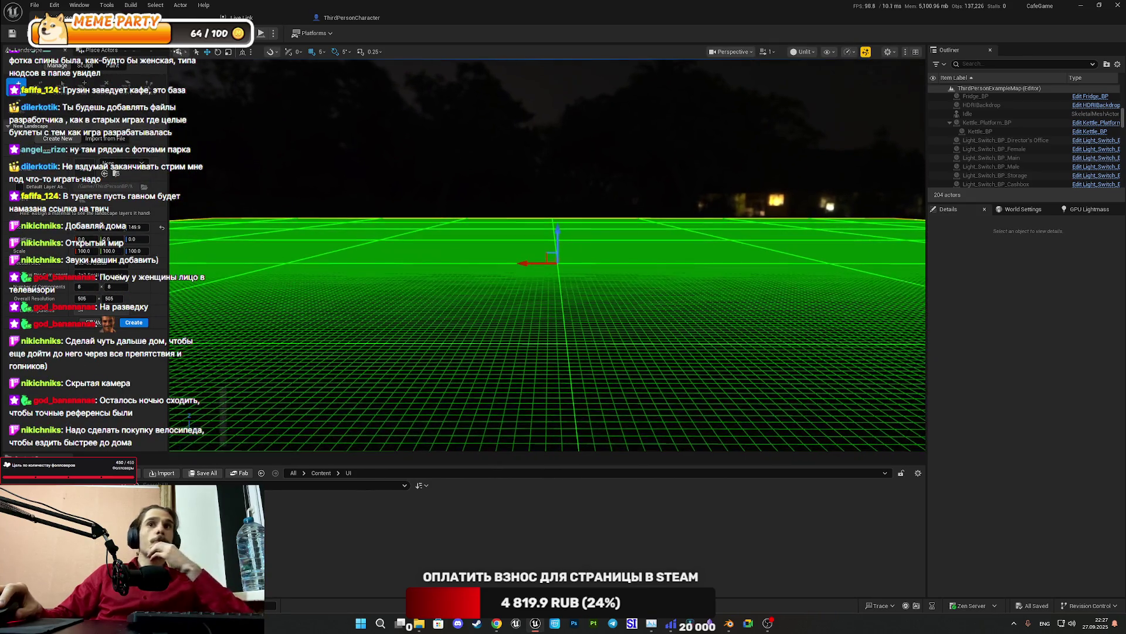
pyautogui.moveTo(547, 255)
pyautogui.mouseDown()
pyautogui.moveTo(547, 305)
pyautogui.moveTo(548, 217)
pyautogui.moveTo(531, 150)
pyautogui.mouseUp()
pyautogui.moveTo(645, 222)
pyautogui.mouseDown()
pyautogui.moveTo(645, 209)
pyautogui.moveTo(645, 222)
pyautogui.mouseUp()
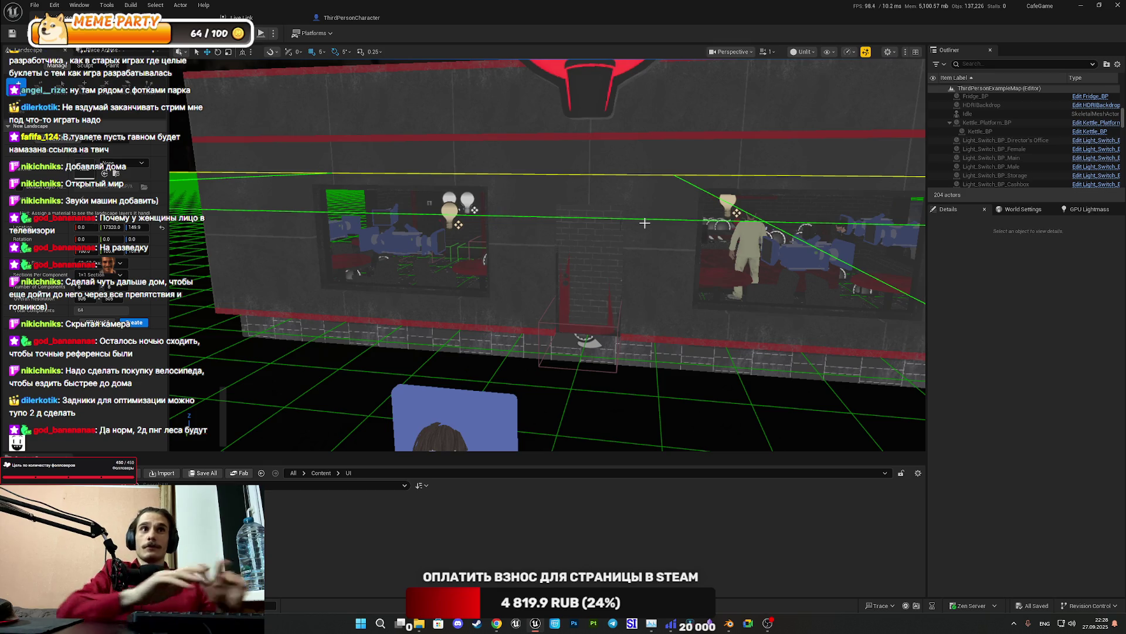
pyautogui.moveTo(657, 224)
pyautogui.mouseDown()
pyautogui.moveTo(630, 246)
pyautogui.moveTo(382, 91)
pyautogui.mouseUp()
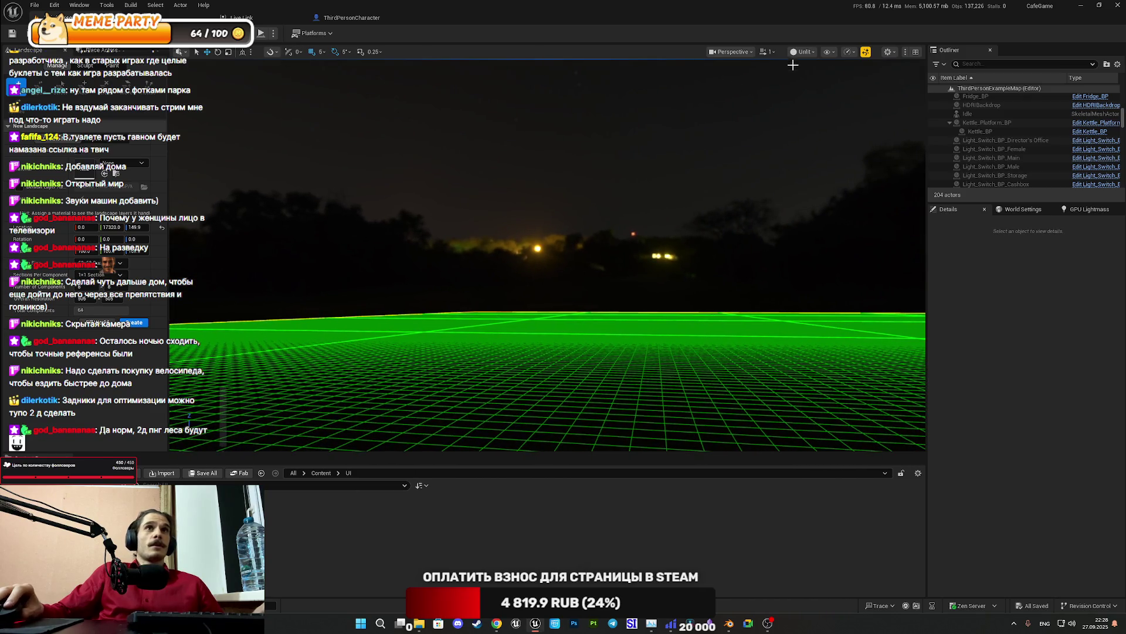
# Switch the viewport to Lit mode and fly around the character and landscape grid
pyautogui.click(802, 52)
pyautogui.click(822, 88)
pyautogui.moveTo(546, 252); pyautogui.dragTo(792, 275)
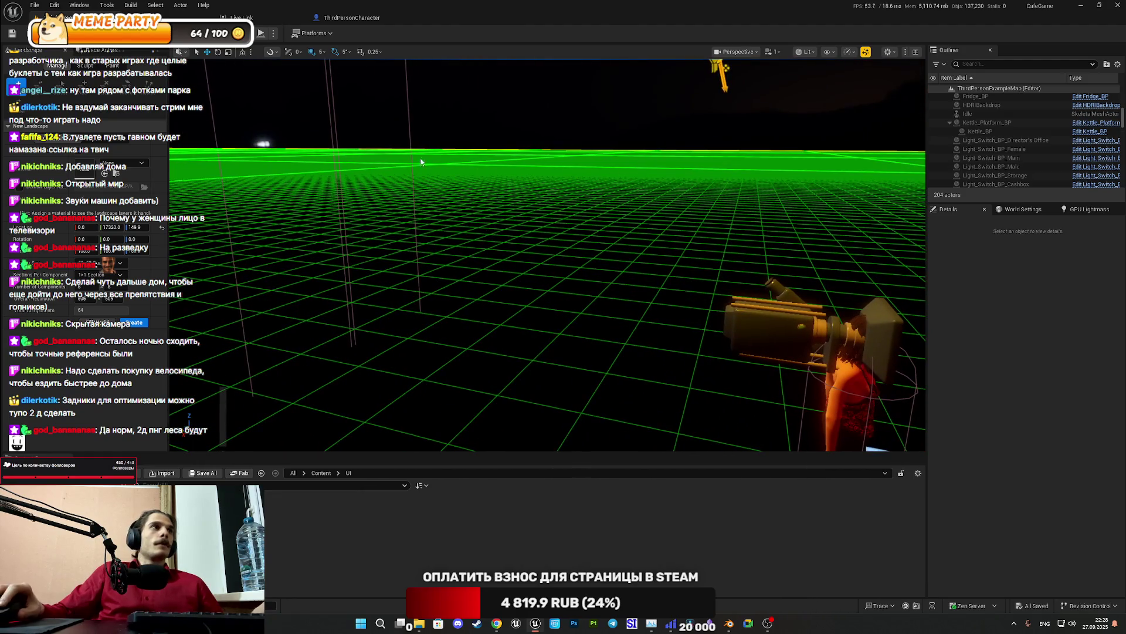
pyautogui.moveTo(177, 264); pyautogui.dragTo(281, 293)
pyautogui.moveTo(327, 263); pyautogui.dragTo(326, 263)
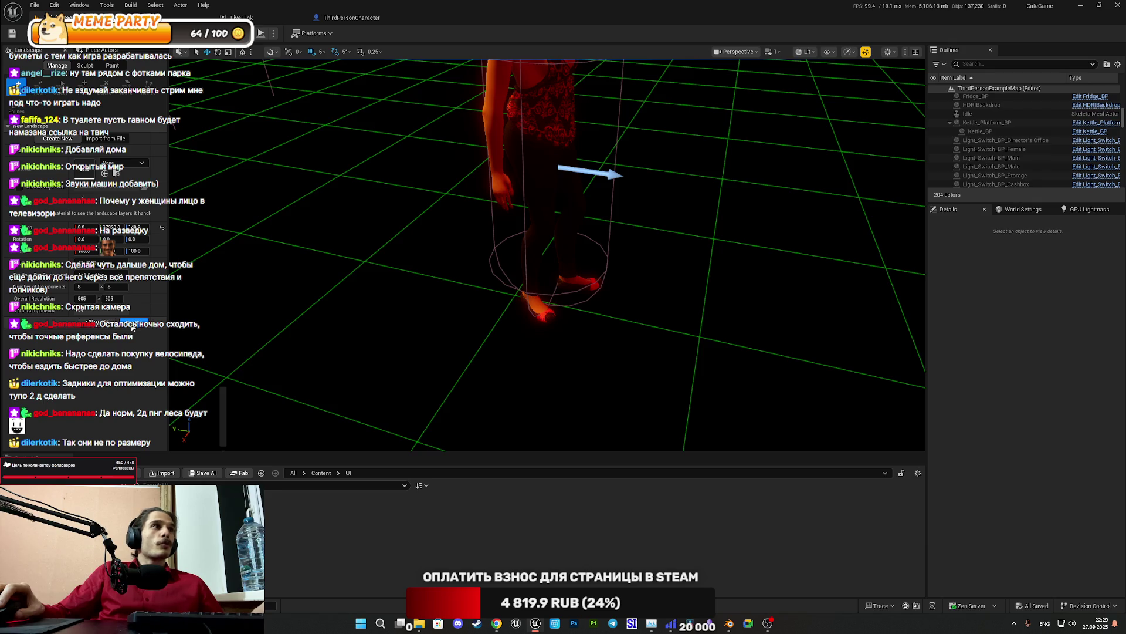
pyautogui.moveTo(428, 308); pyautogui.dragTo(426, 290)
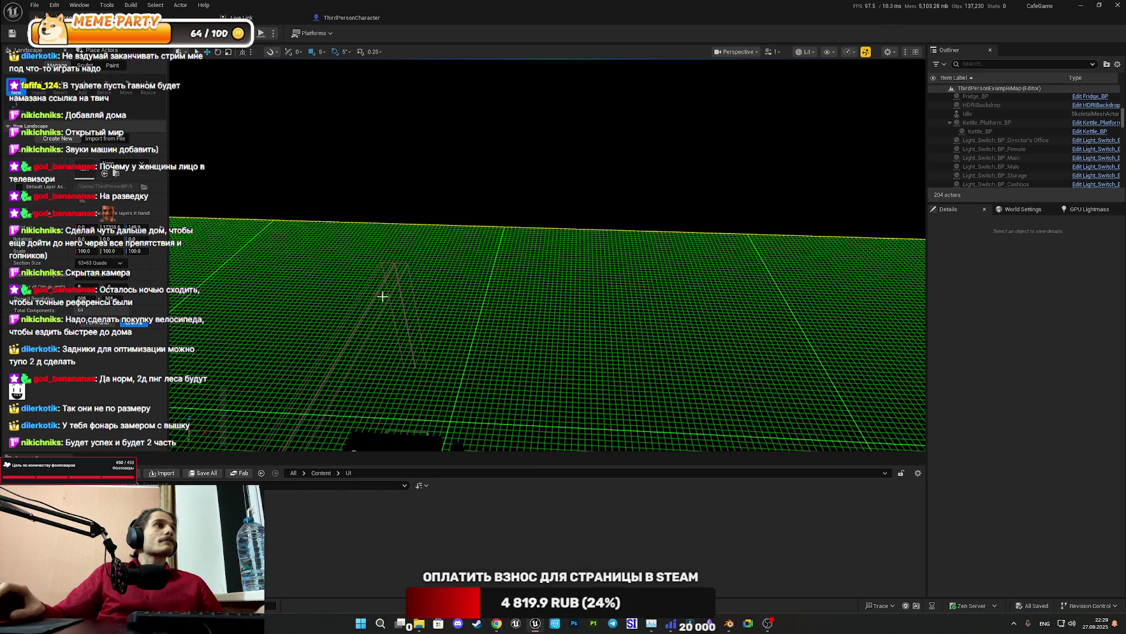
# Enter 9611 as the landscape component setting and commit it
pyautogui.write('9')
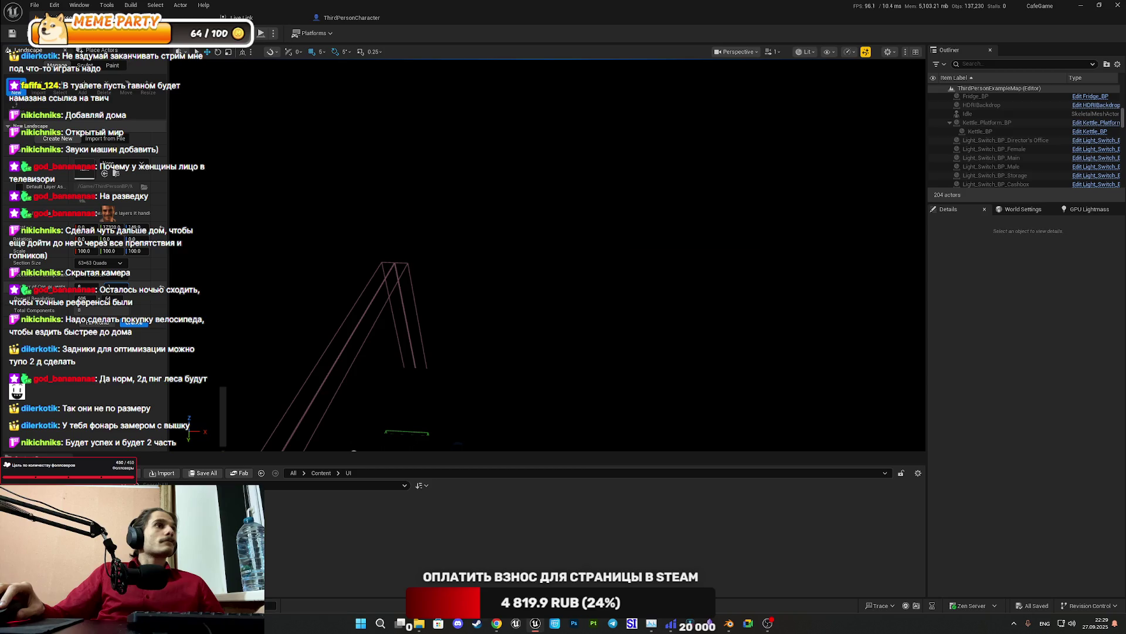
pyautogui.write('6')
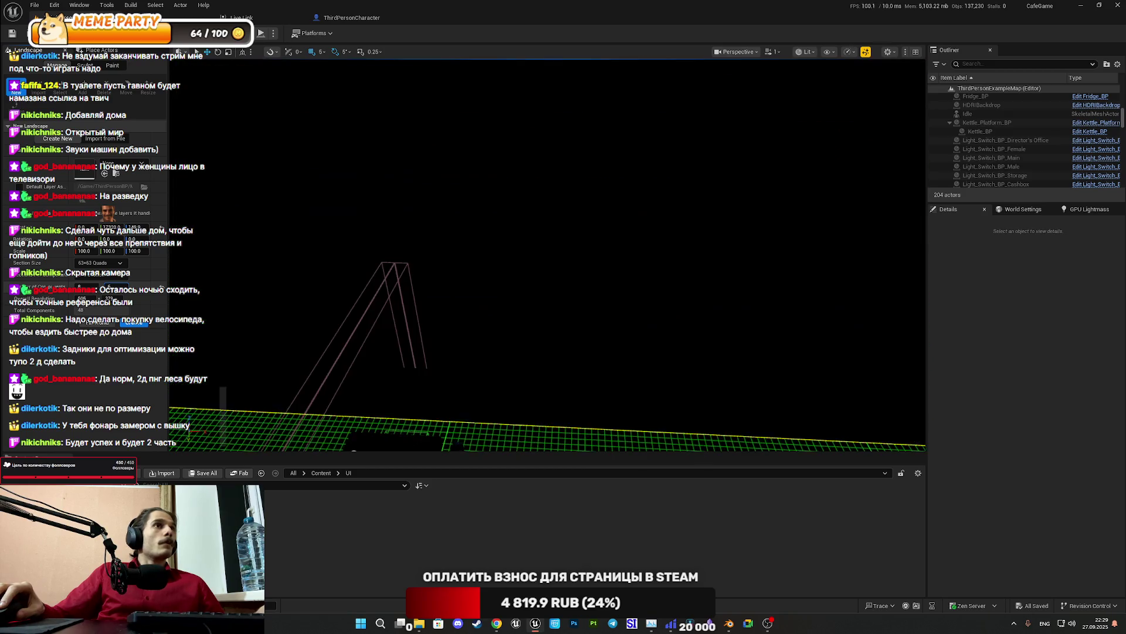
pyautogui.write('11')
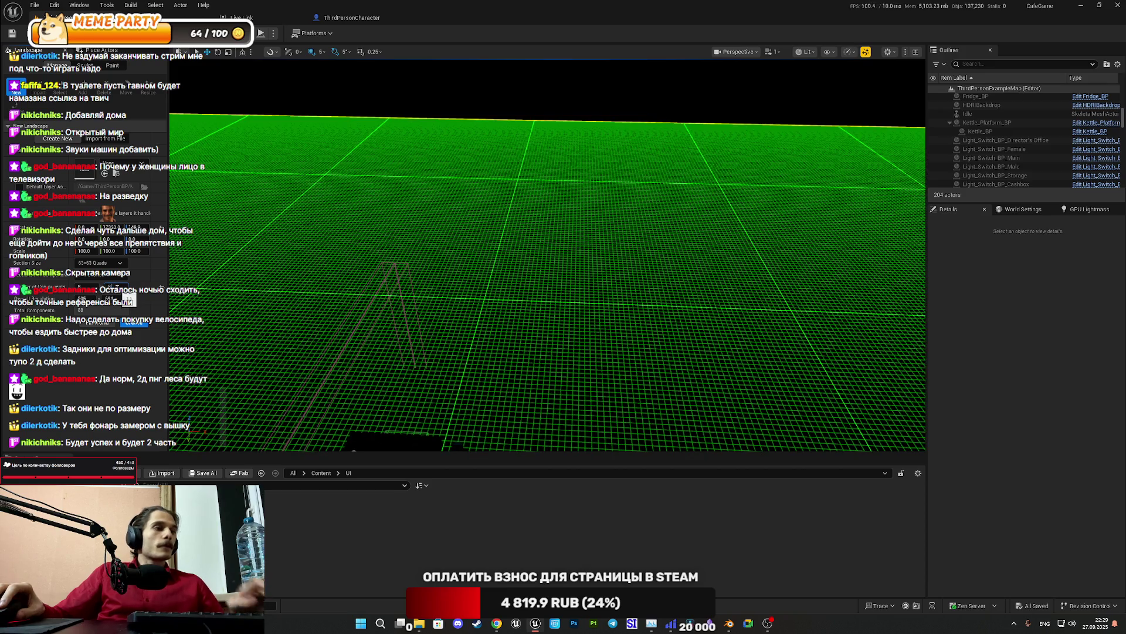
pyautogui.press('Return')
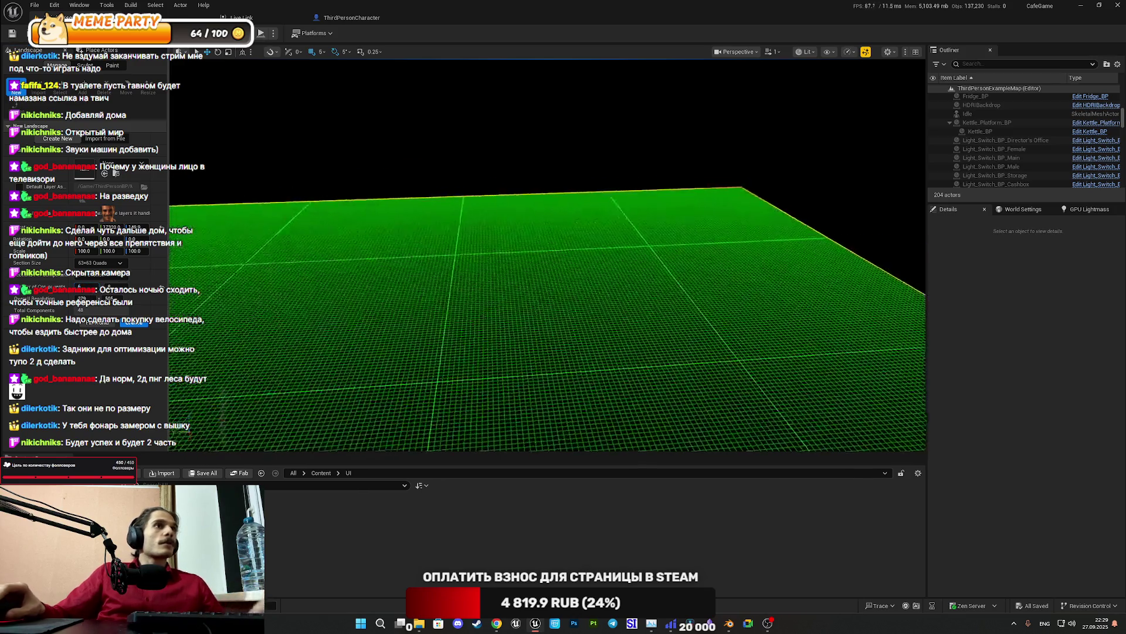
pyautogui.scroll(5, 535, 294)
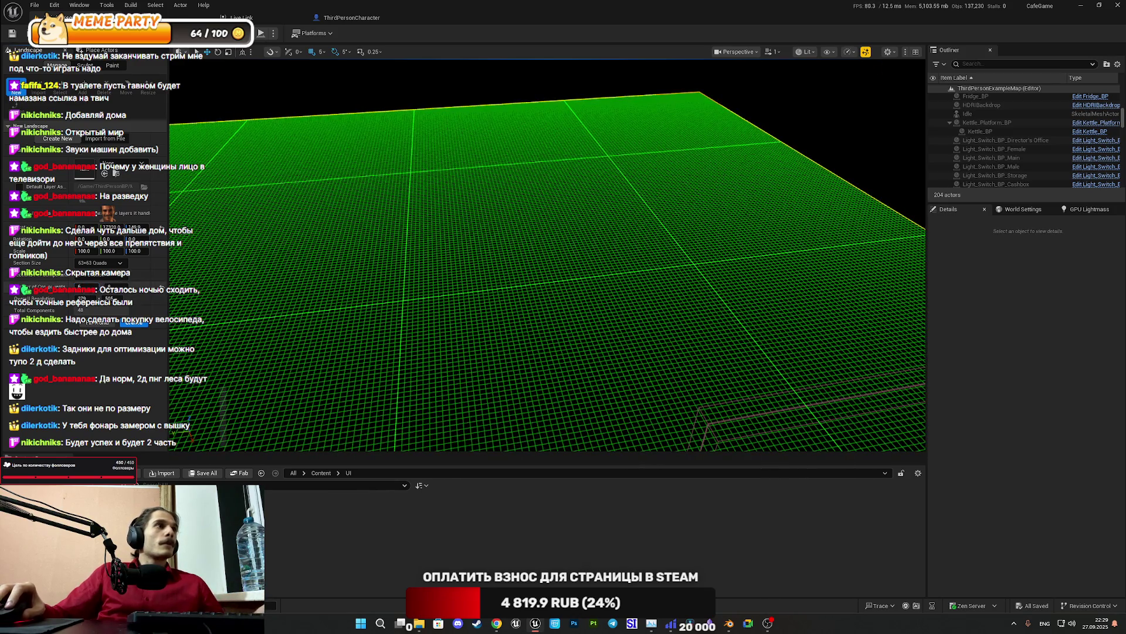
pyautogui.scroll(-5, 478, 226)
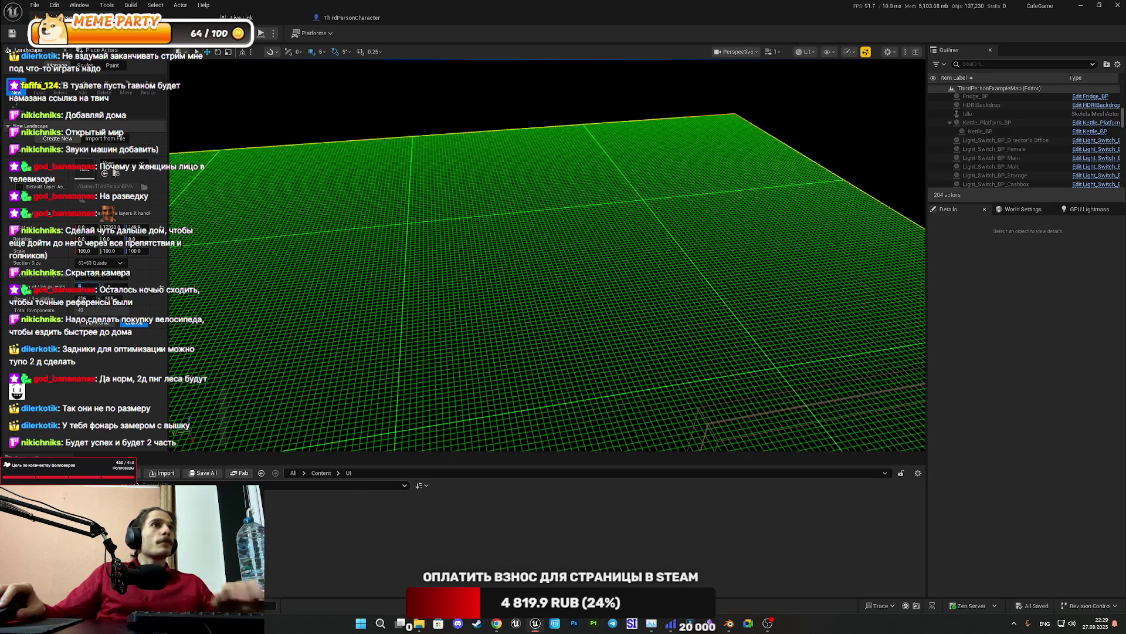
pyautogui.scroll(5, 547, 253)
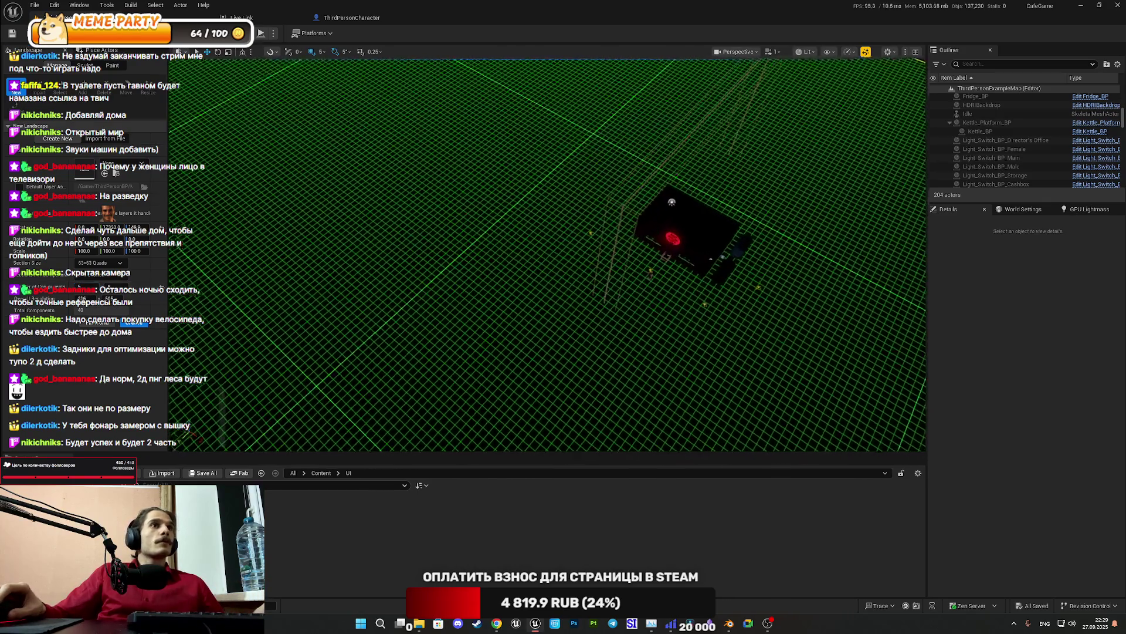
# Look across the new landscape toward the lamps and fly in close to the character
pyautogui.moveTo(547, 253)
pyautogui.mouseDown()
pyautogui.moveTo(540, 185)
pyautogui.moveTo(470, 189)
pyautogui.moveTo(525, 186)
pyautogui.moveTo(525, 176)
pyautogui.mouseUp()
pyautogui.moveTo(449, 223); pyautogui.dragTo(449, 234)
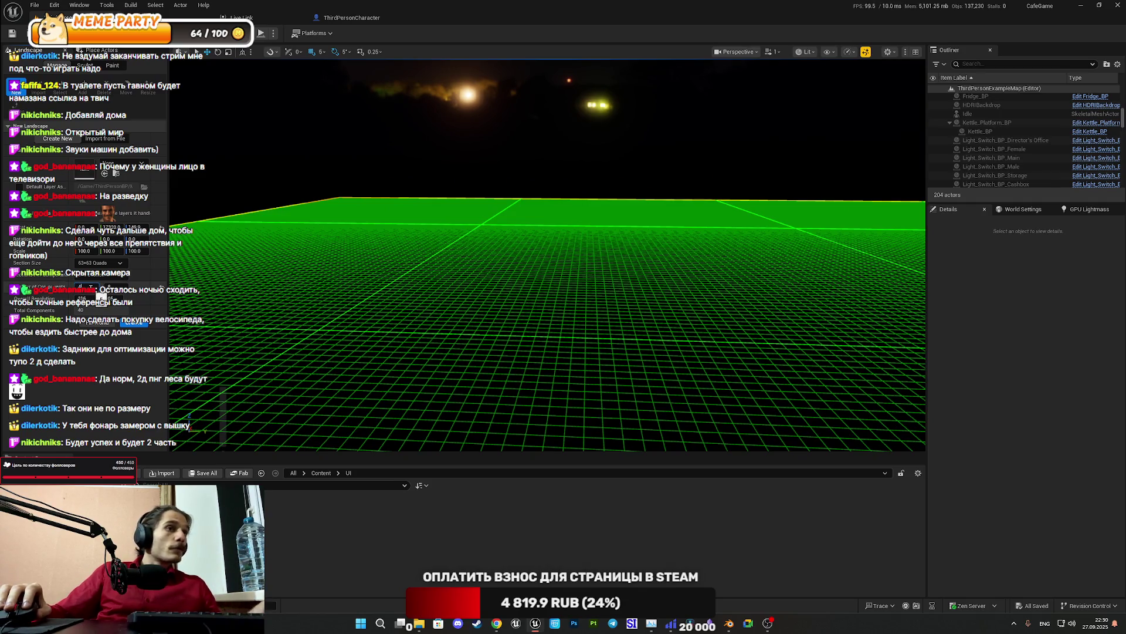
pyautogui.moveTo(390, 382)
pyautogui.mouseDown()
pyautogui.moveTo(389, 393)
pyautogui.moveTo(390, 376)
pyautogui.moveTo(390, 390)
pyautogui.moveTo(390, 379)
pyautogui.moveTo(405, 392)
pyautogui.moveTo(446, 385)
pyautogui.moveTo(431, 400)
pyautogui.moveTo(431, 375)
pyautogui.mouseUp()
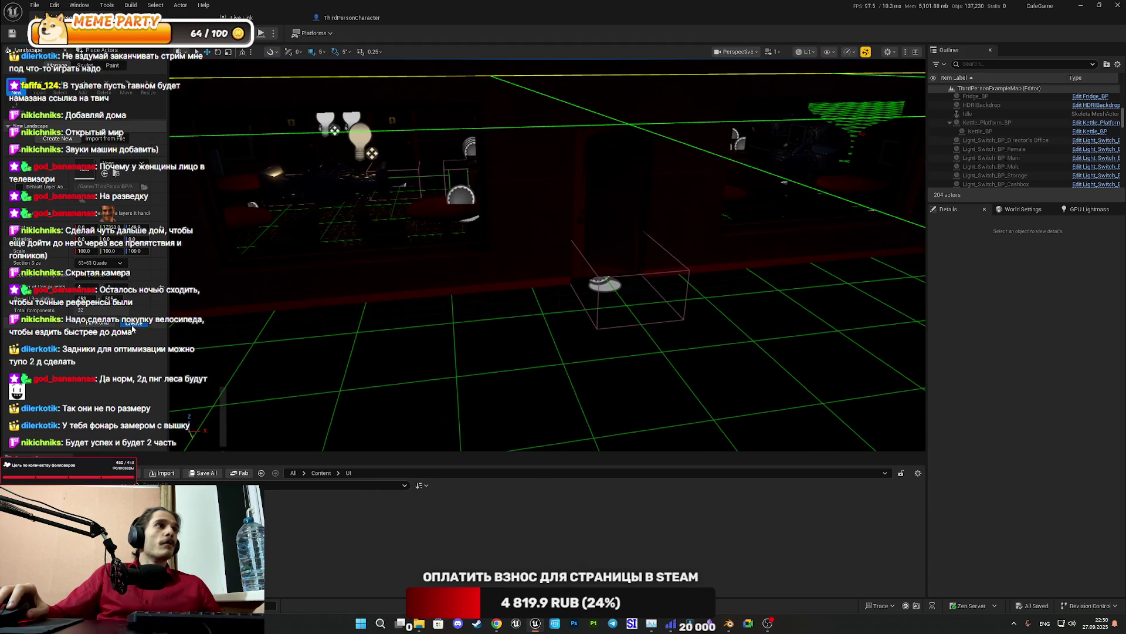
pyautogui.moveTo(172, 330); pyautogui.dragTo(188, 331)
pyautogui.moveTo(506, 325)
pyautogui.mouseDown()
pyautogui.moveTo(507, 285)
pyautogui.moveTo(507, 325)
pyautogui.mouseUp()
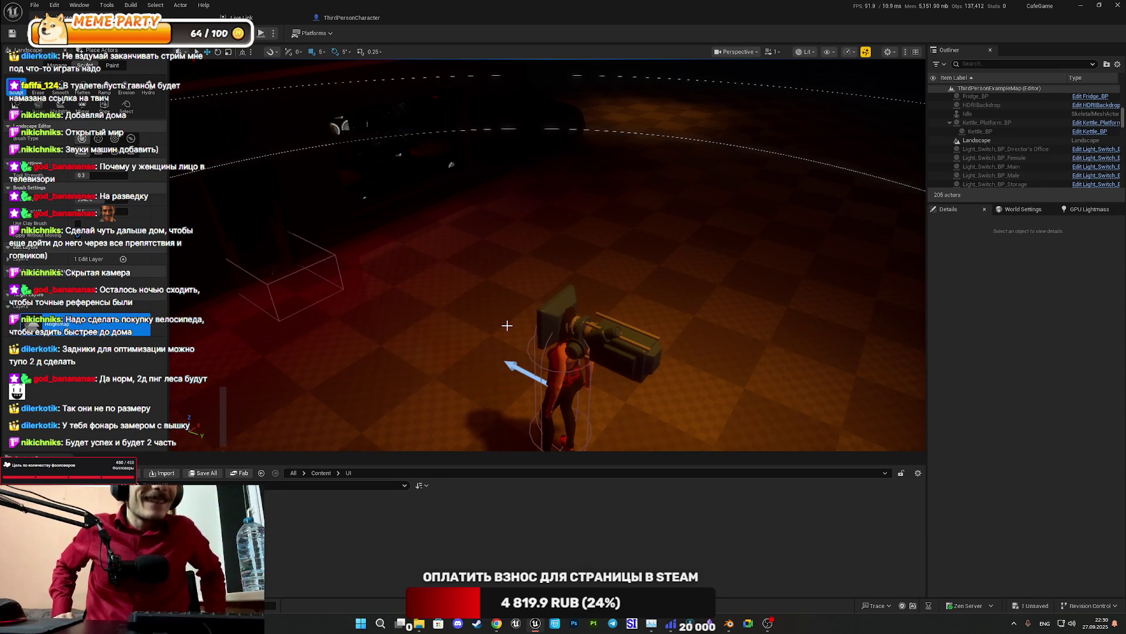
# Cycle through the landscape Sculpt, Paint and Manage tools, trying the Blueprint brush options
pyautogui.moveTo(536, 264)
pyautogui.mouseDown()
pyautogui.moveTo(543, 229)
pyautogui.moveTo(495, 288)
pyautogui.mouseUp()
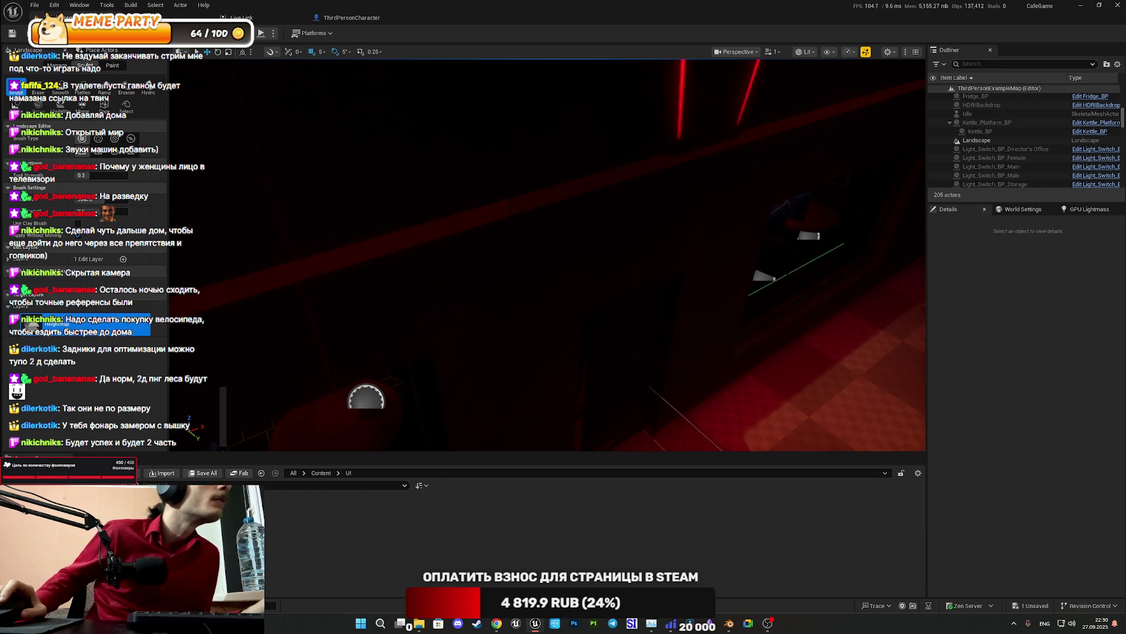
pyautogui.click(111, 66)
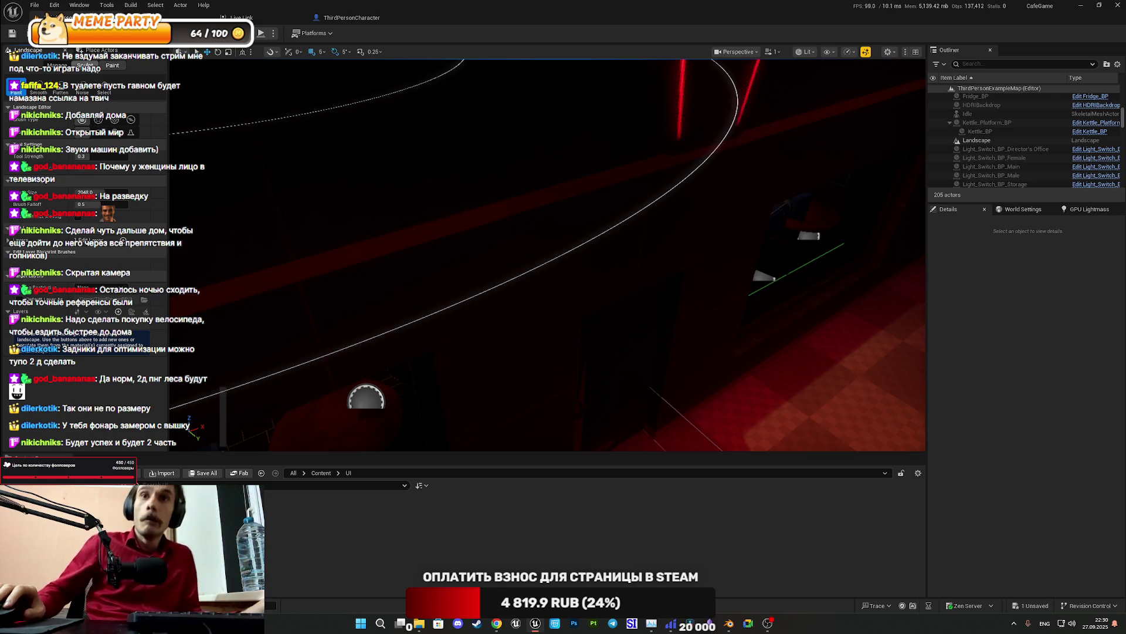
pyautogui.click(57, 65)
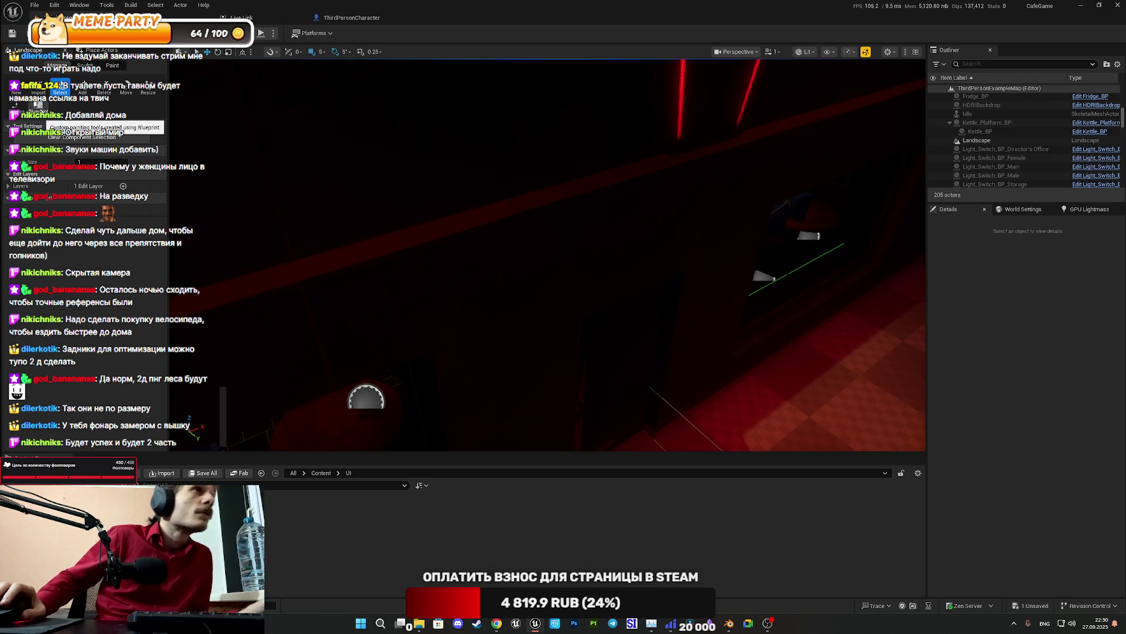
pyautogui.click(37, 106)
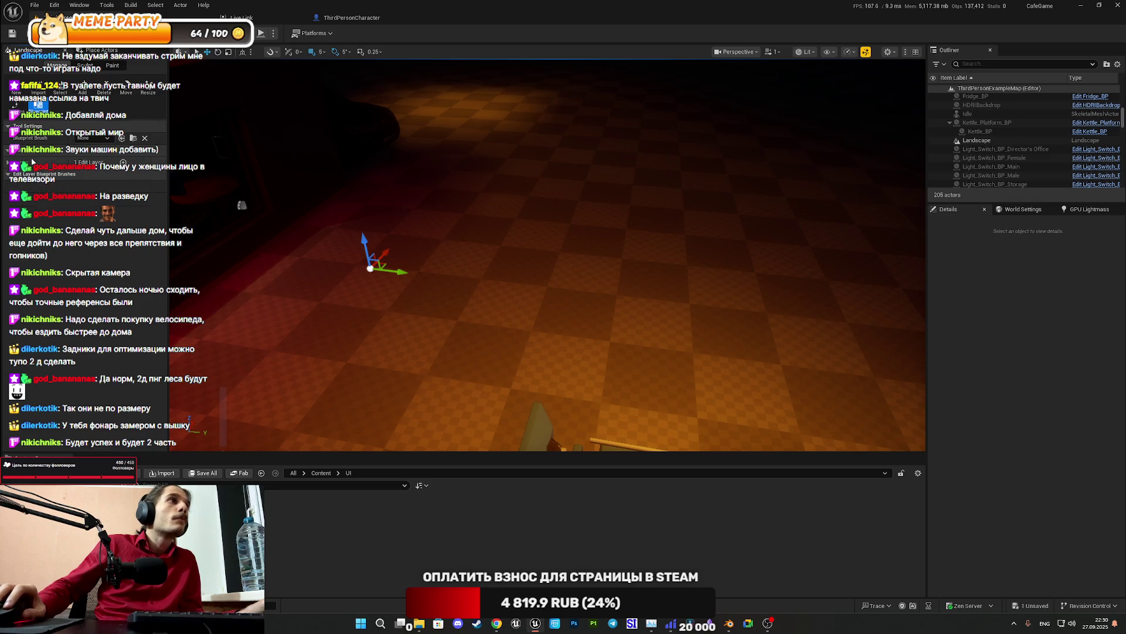
pyautogui.click(108, 138)
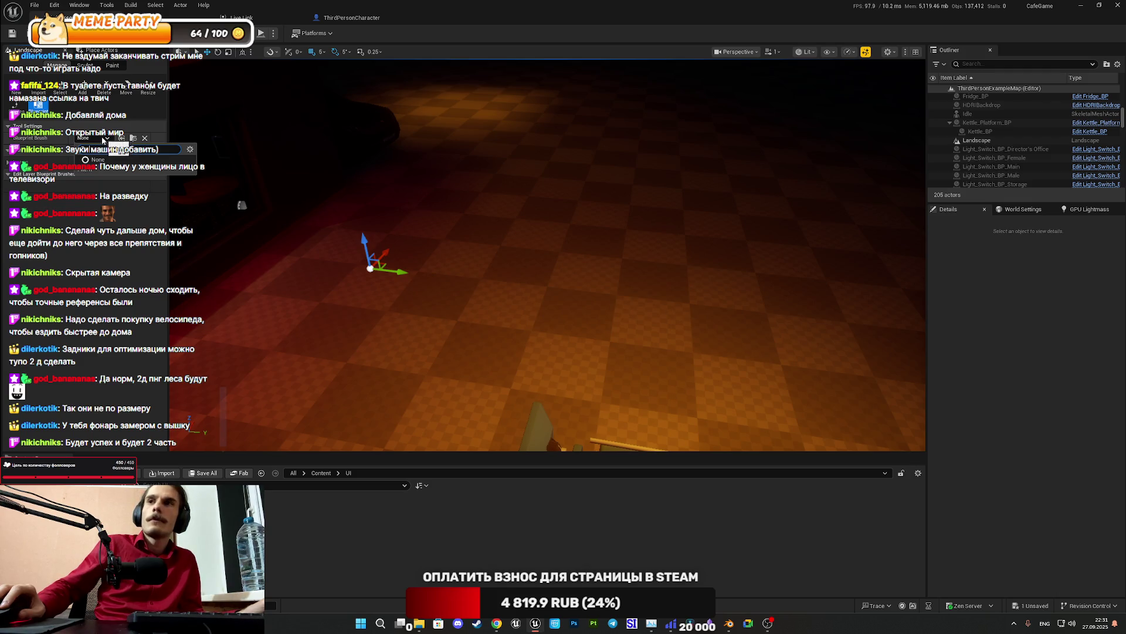
pyautogui.click(89, 139)
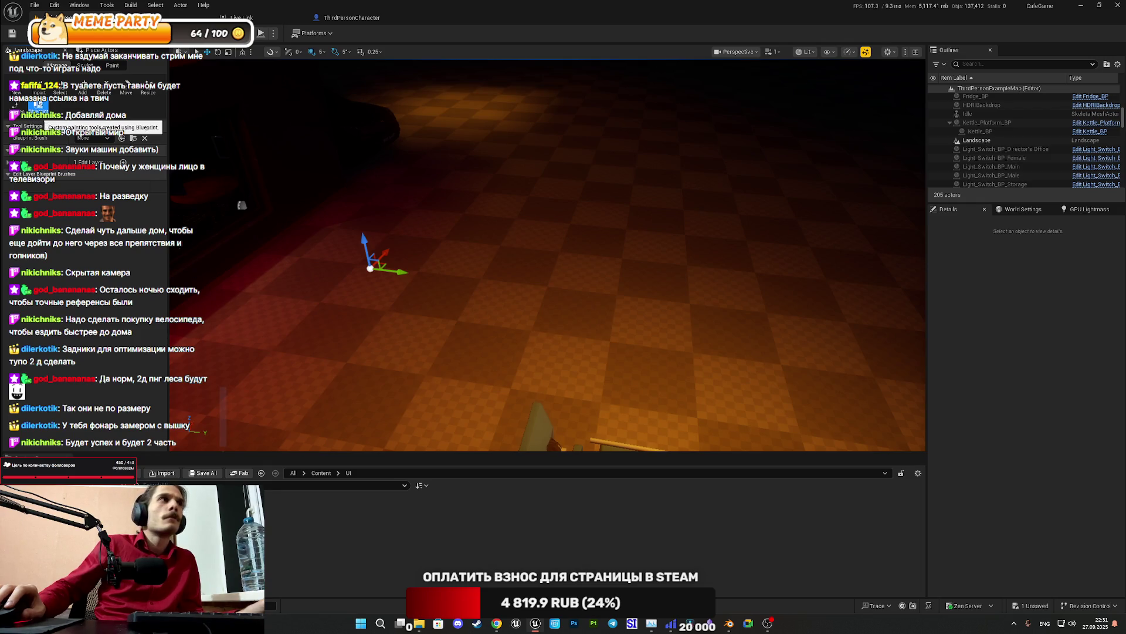
pyautogui.click(85, 65)
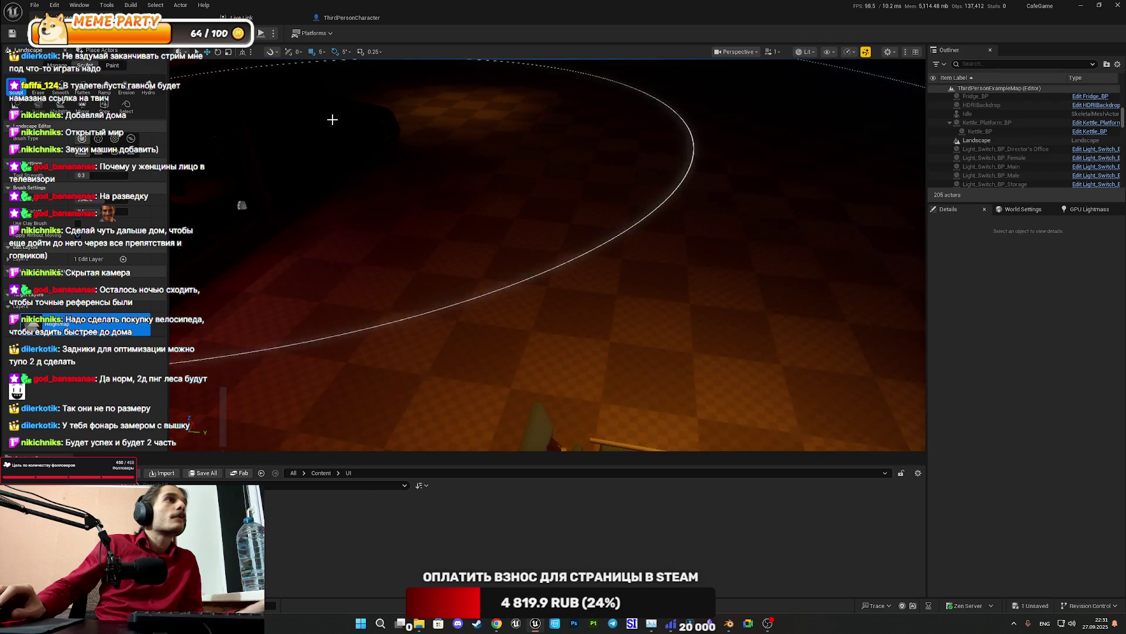
pyautogui.click(116, 67)
pyautogui.click(87, 64)
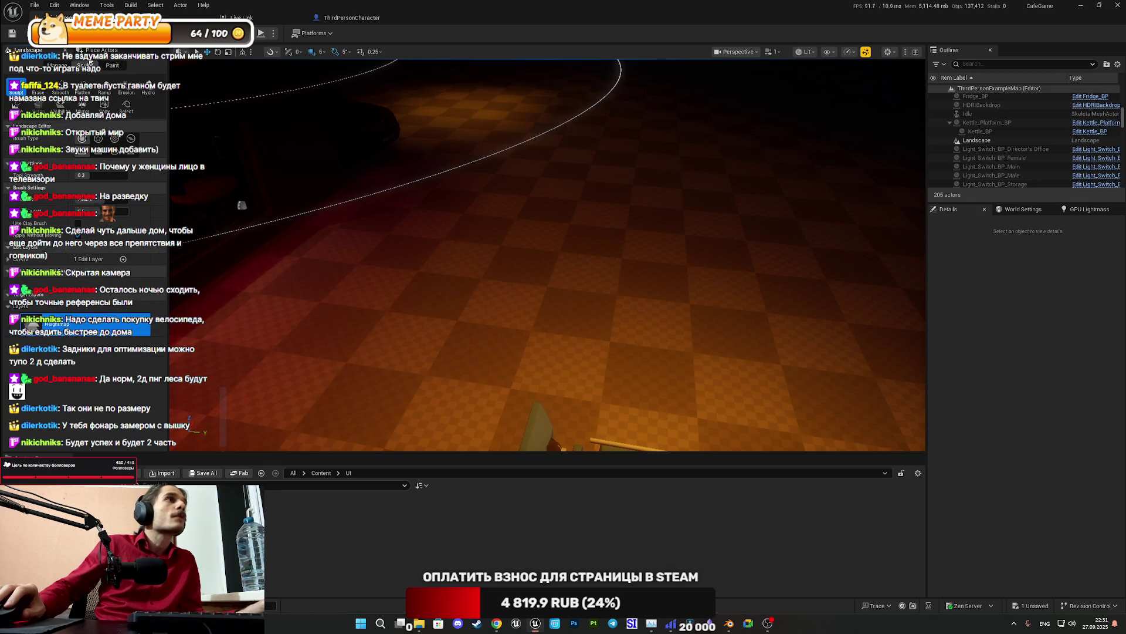
# Open Place Actors, then switch to the park Street View in Chrome, tilted toward the paving
pyautogui.click(101, 50)
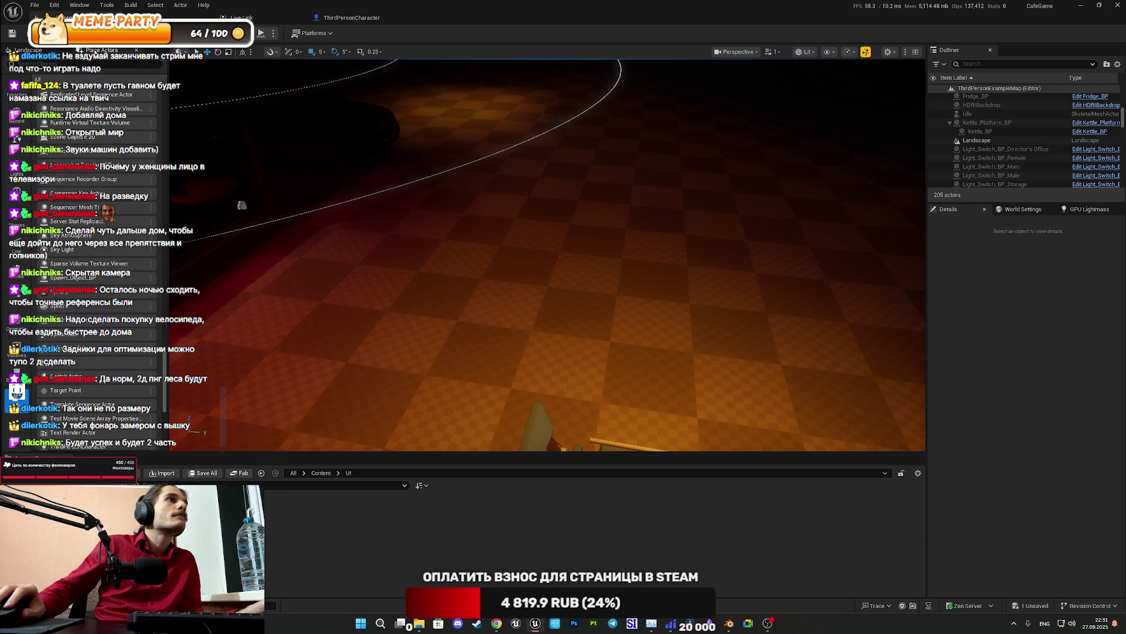
pyautogui.moveTo(247, 123); pyautogui.dragTo(623, 274)
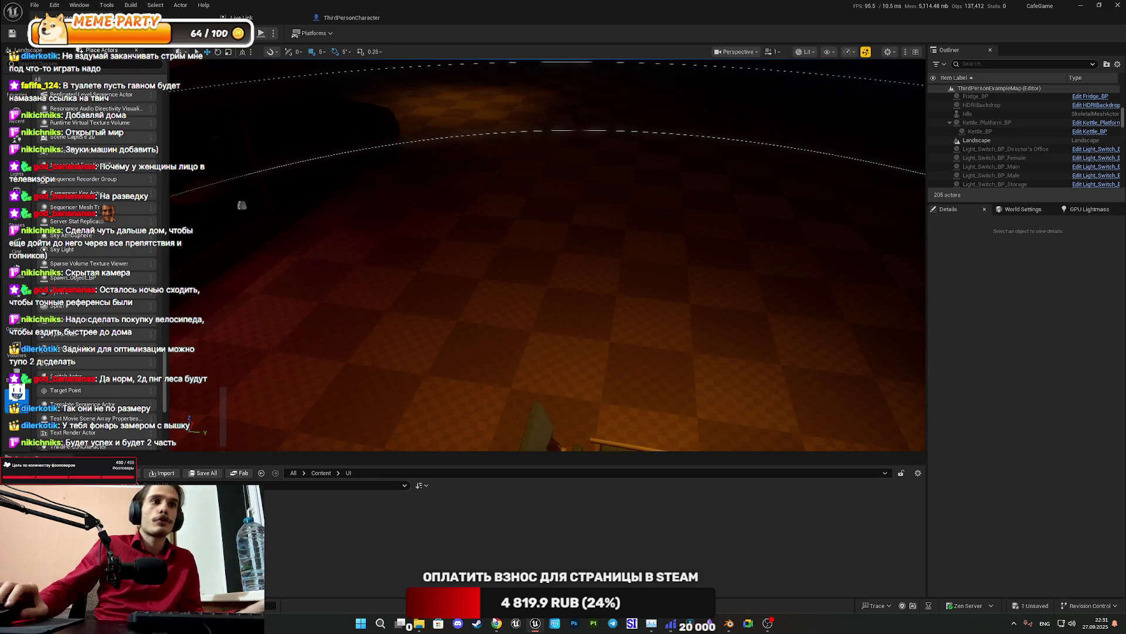
pyautogui.click(497, 623)
pyautogui.moveTo(628, 469)
pyautogui.mouseDown()
pyautogui.moveTo(597, 300)
pyautogui.moveTo(615, 356)
pyautogui.mouseUp()
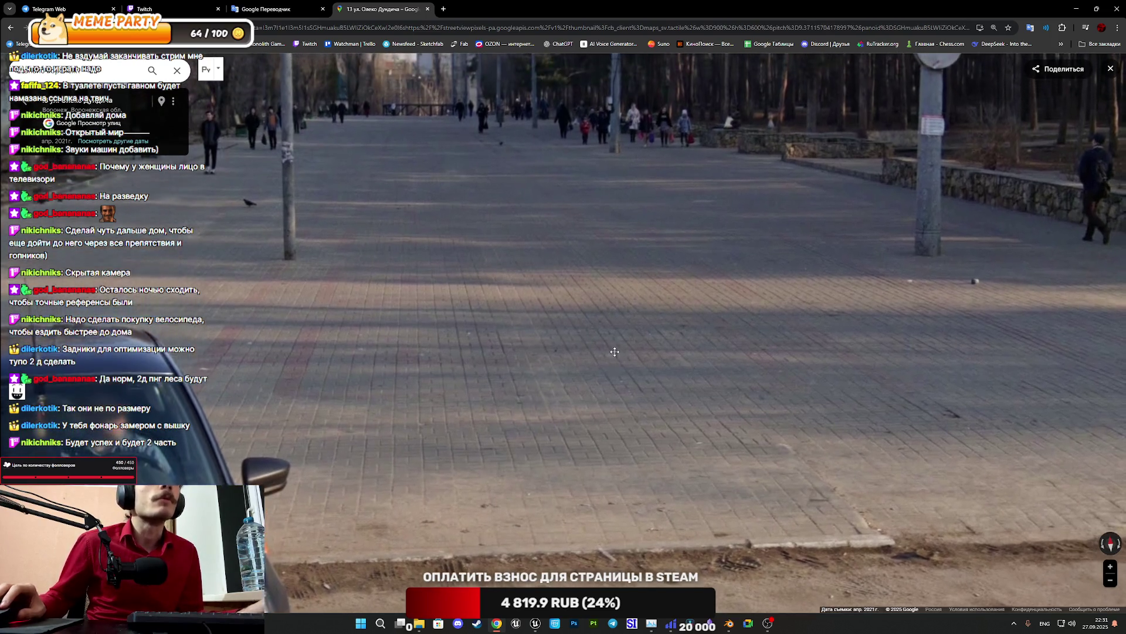
# Open Chrome's All bookmarks list, then Alt+Tab back to the Unreal level
pyautogui.click(1087, 46)
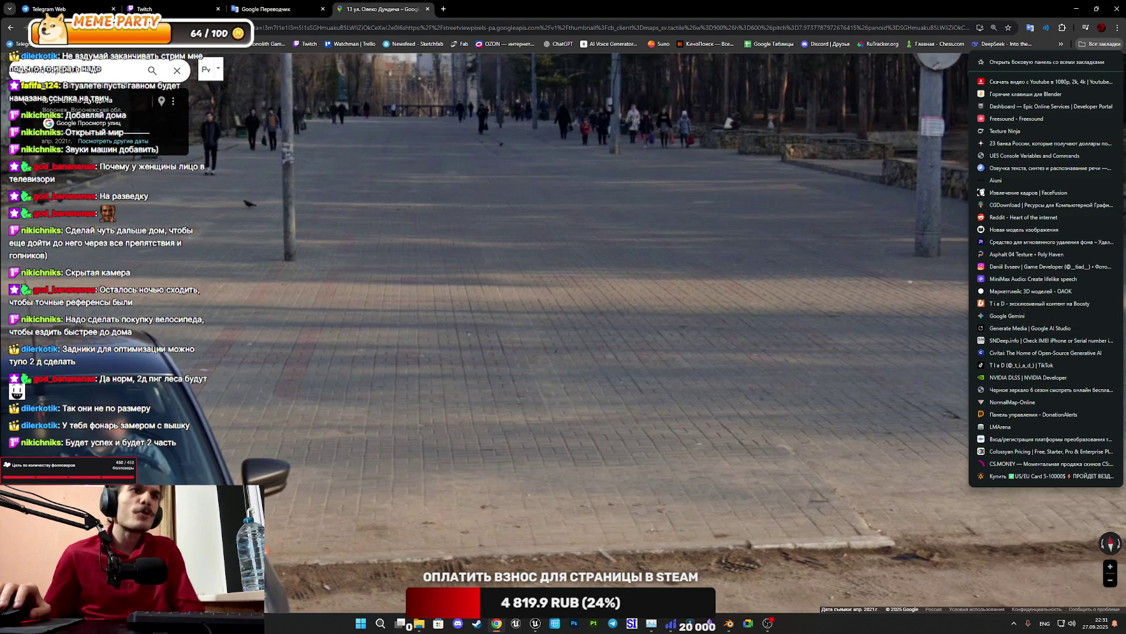
pyautogui.hotkey('alt', 'Tab')
pyautogui.moveTo(217, 409)
pyautogui.mouseDown()
pyautogui.moveTo(194, 352)
pyautogui.moveTo(199, 328)
pyautogui.moveTo(208, 323)
pyautogui.moveTo(220, 346)
pyautogui.mouseUp()
# Switch the viewport view mode to Unlit
pyautogui.click(805, 52)
pyautogui.click(819, 99)
pyautogui.moveTo(549, 255)
pyautogui.mouseDown()
pyautogui.moveTo(498, 257)
pyautogui.moveTo(528, 252)
pyautogui.mouseUp()
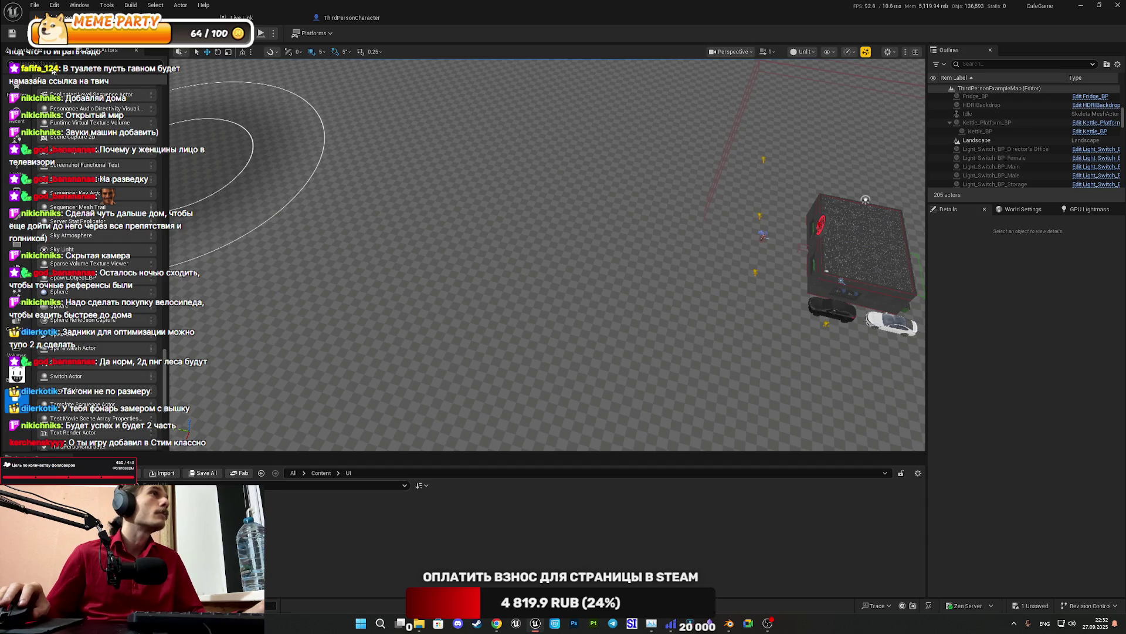
# Switch the editor from Landscape to Foliage mode
pyautogui.click(40, 54)
pyautogui.click(59, 33)
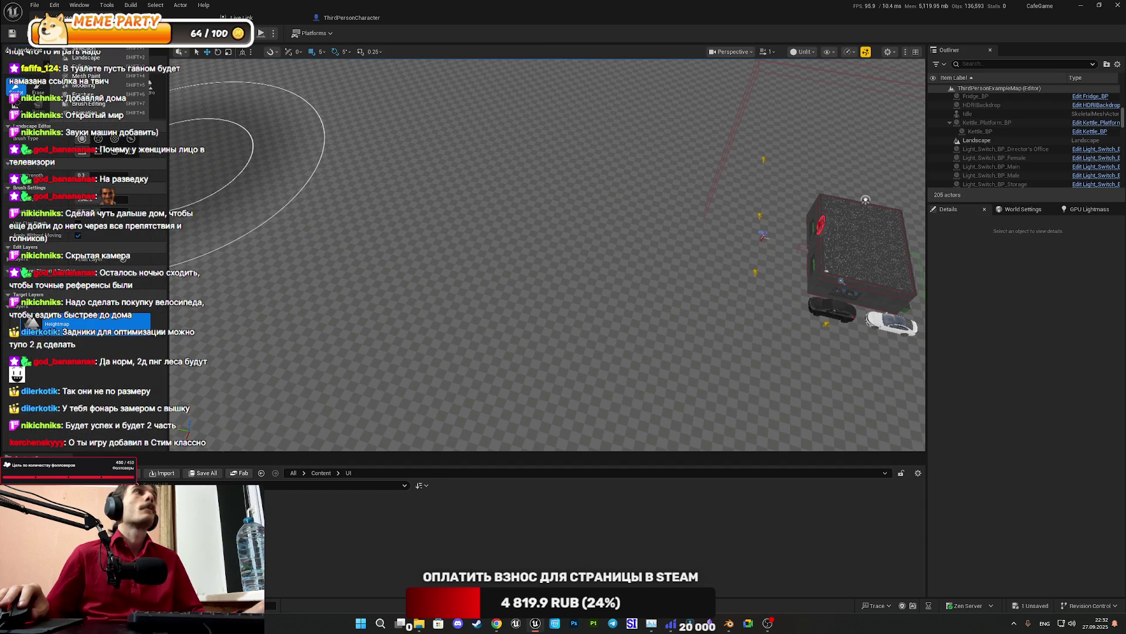
pyautogui.click(88, 67)
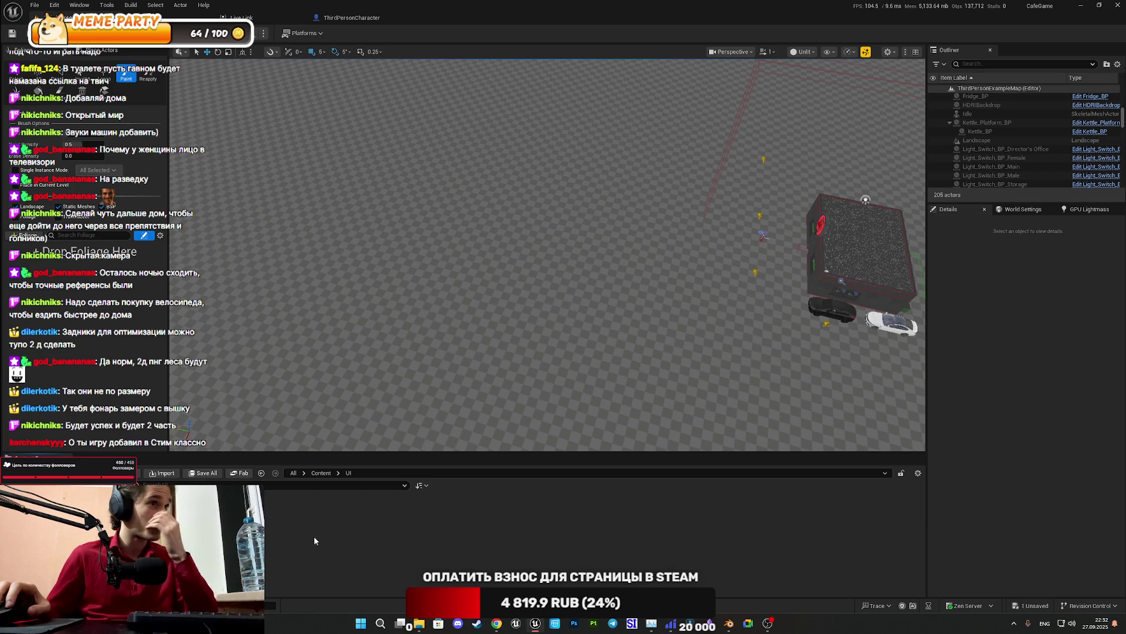
# Add SM_PiceaAbies5_01 and SM_PiceaAbies4_01 from Content > Assets > Foliage > Meshes as foliage types
pyautogui.click(321, 473)
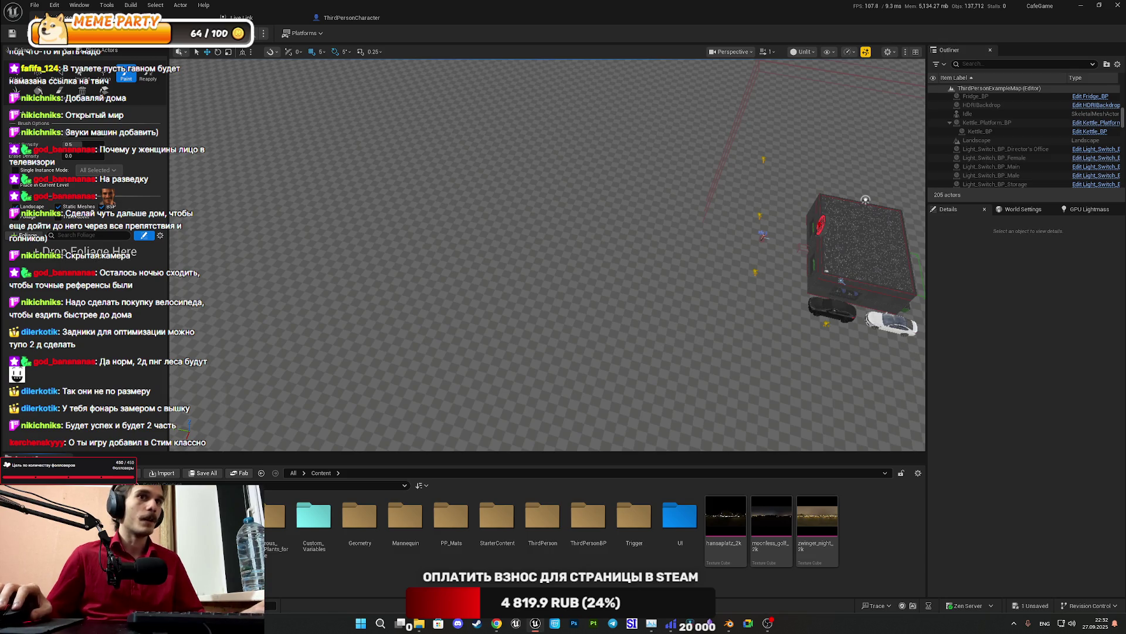
pyautogui.doubleClick(176, 516)
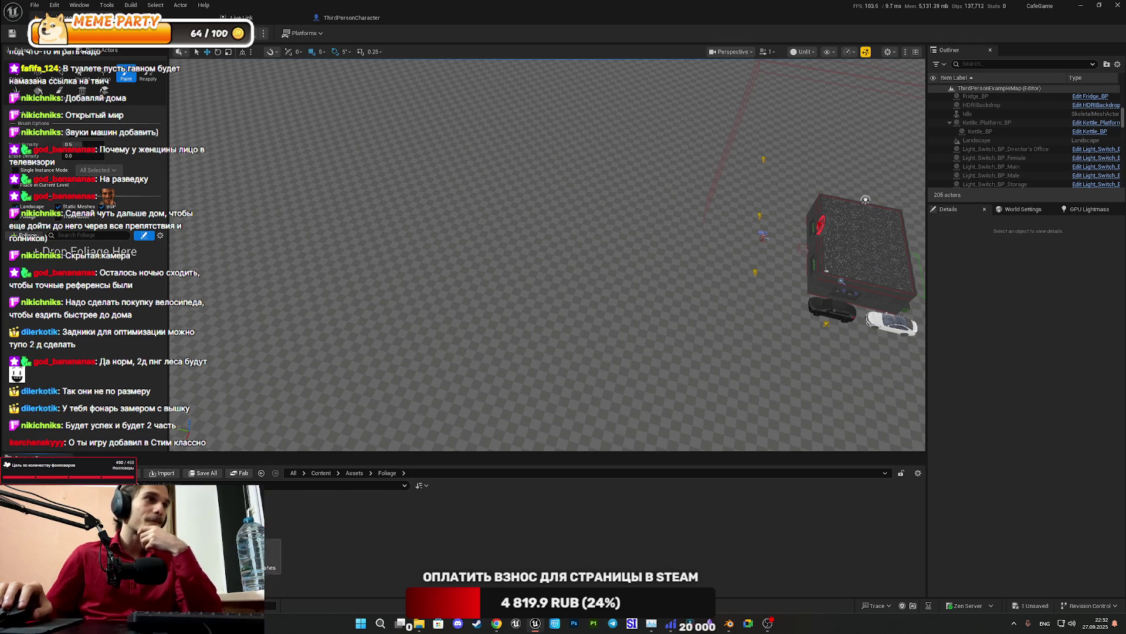
pyautogui.doubleClick(171, 517)
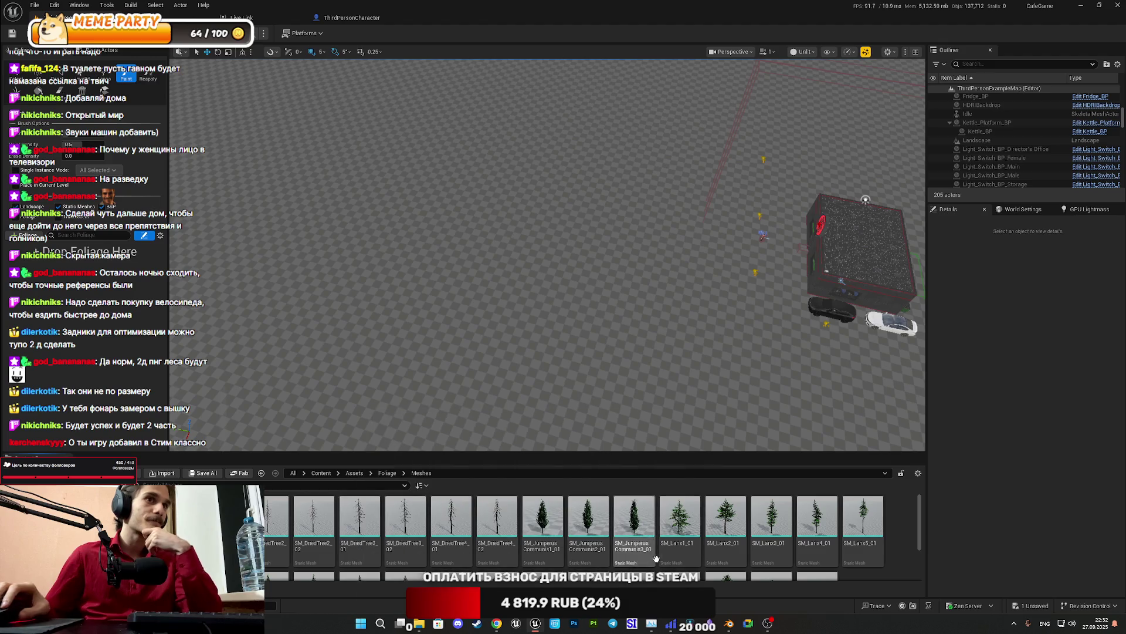
pyautogui.scroll(-3, 620, 557)
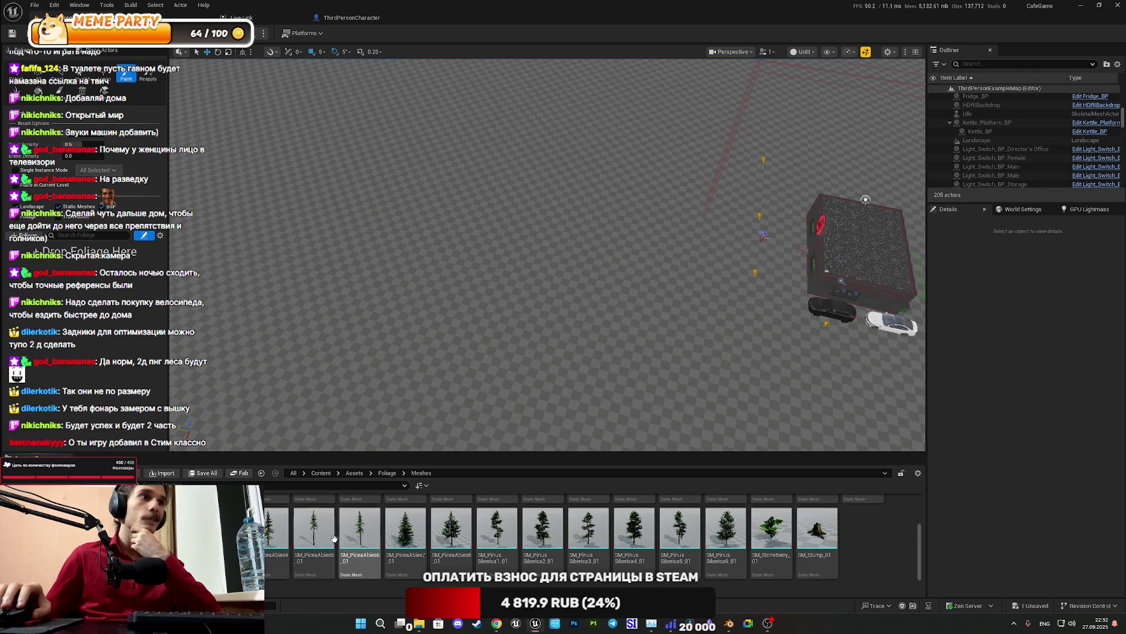
pyautogui.moveTo(315, 537)
pyautogui.mouseDown()
pyautogui.moveTo(106, 264)
pyautogui.moveTo(88, 258)
pyautogui.mouseUp()
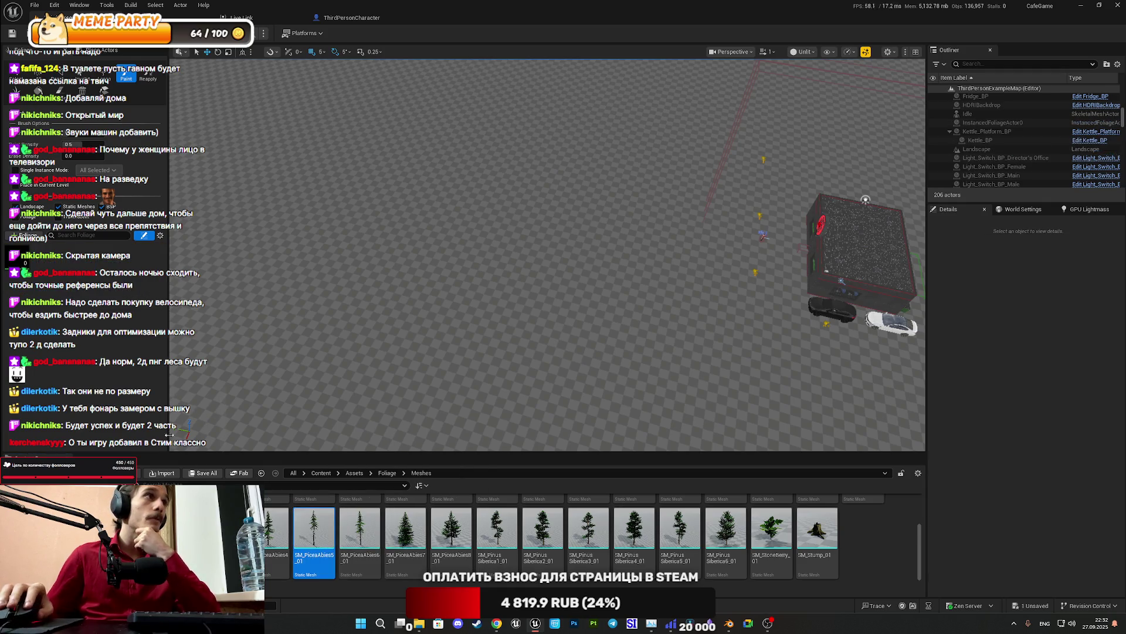
pyautogui.moveTo(276, 531)
pyautogui.mouseDown()
pyautogui.moveTo(259, 422)
pyautogui.moveTo(138, 390)
pyautogui.moveTo(62, 267)
pyautogui.mouseUp()
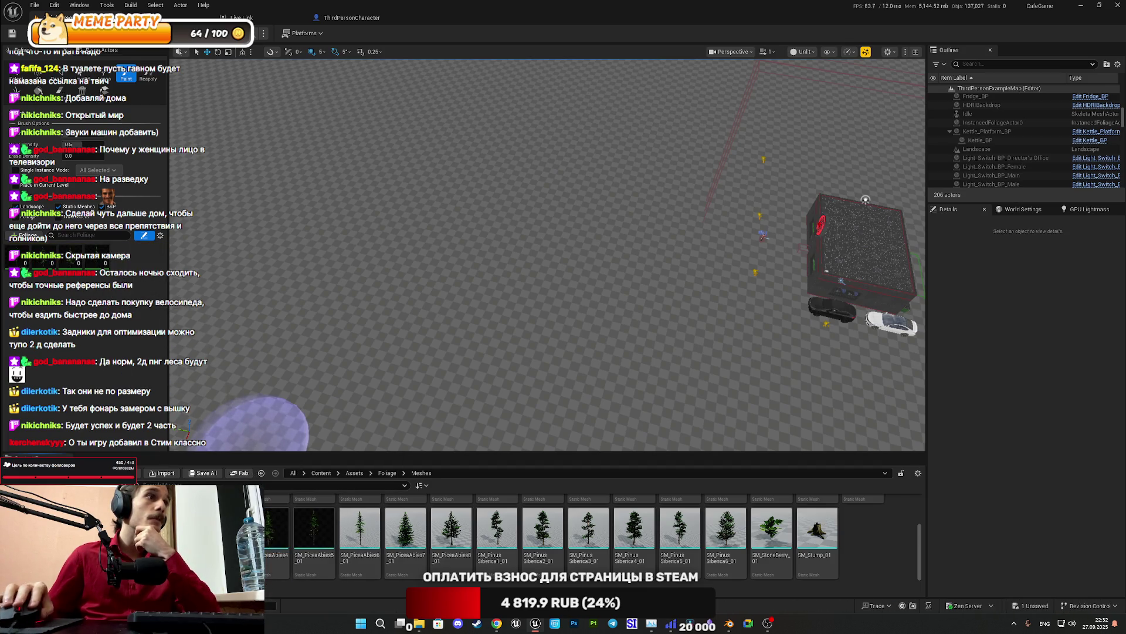
# Select a pine foliage type and set its minimum scale value
pyautogui.click(127, 265)
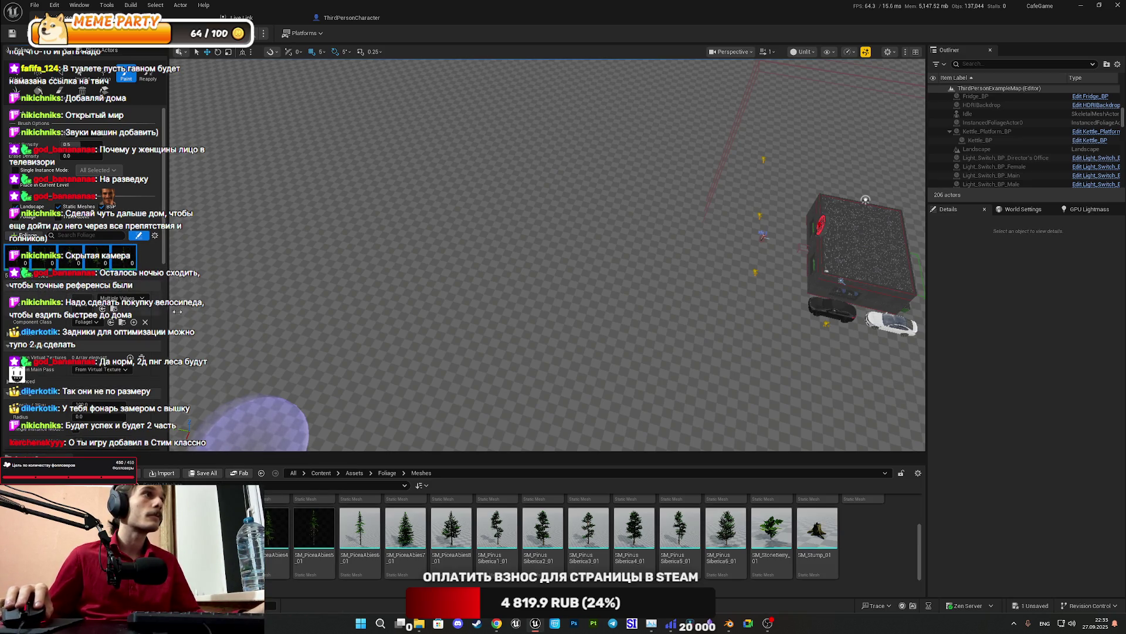
pyautogui.scroll(-2, 82, 246)
pyautogui.scroll(-2, 82, 247)
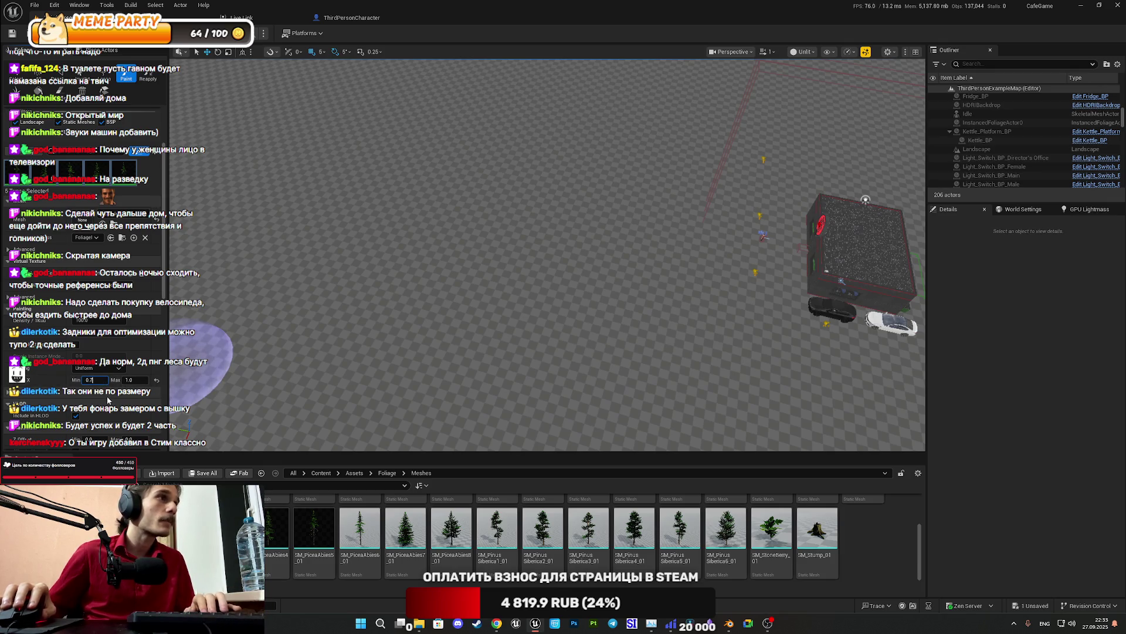
pyautogui.click(133, 380)
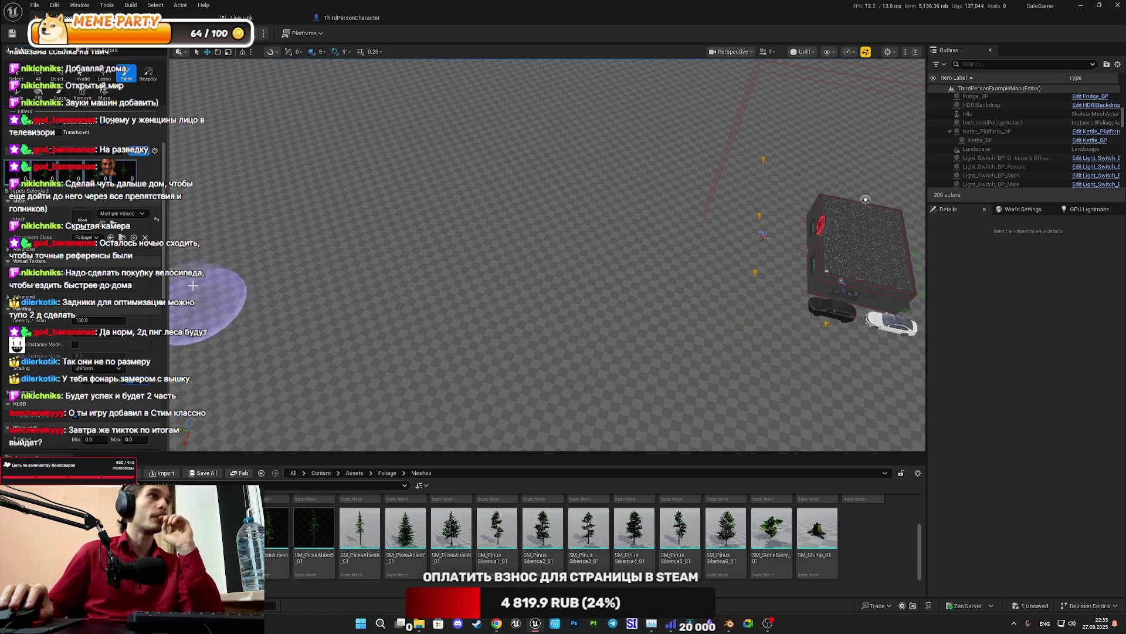
# Enlarge the foliage brush to about 2087 and paint a dense block of pines
pyautogui.moveTo(628, 284); pyautogui.dragTo(623, 297)
pyautogui.scroll(3, 22, 352)
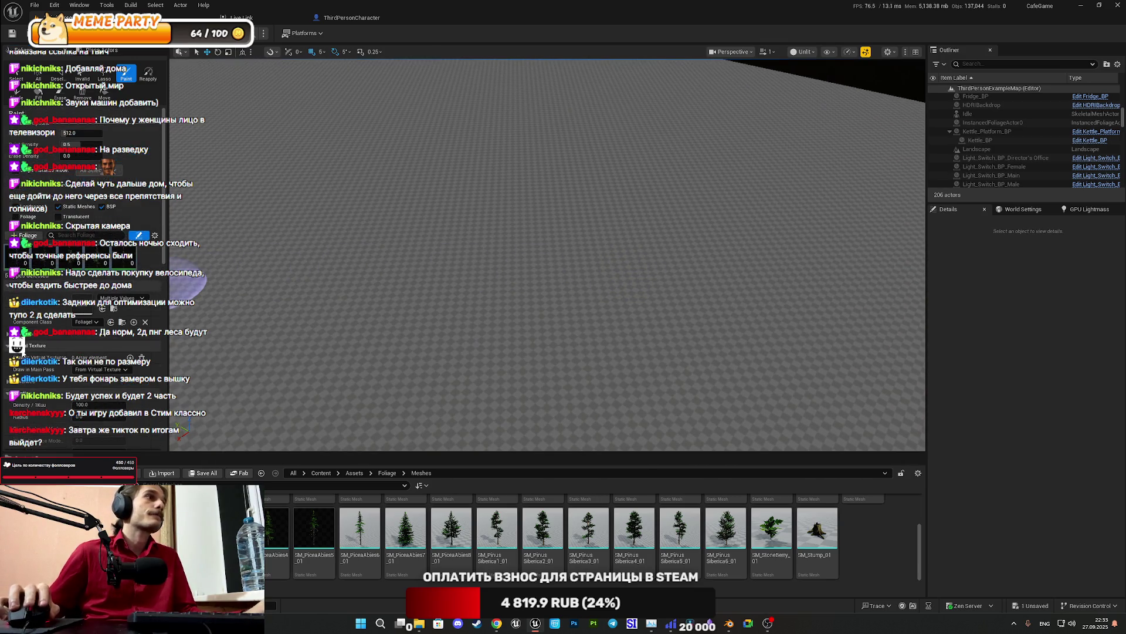
pyautogui.moveTo(84, 134); pyautogui.dragTo(137, 133)
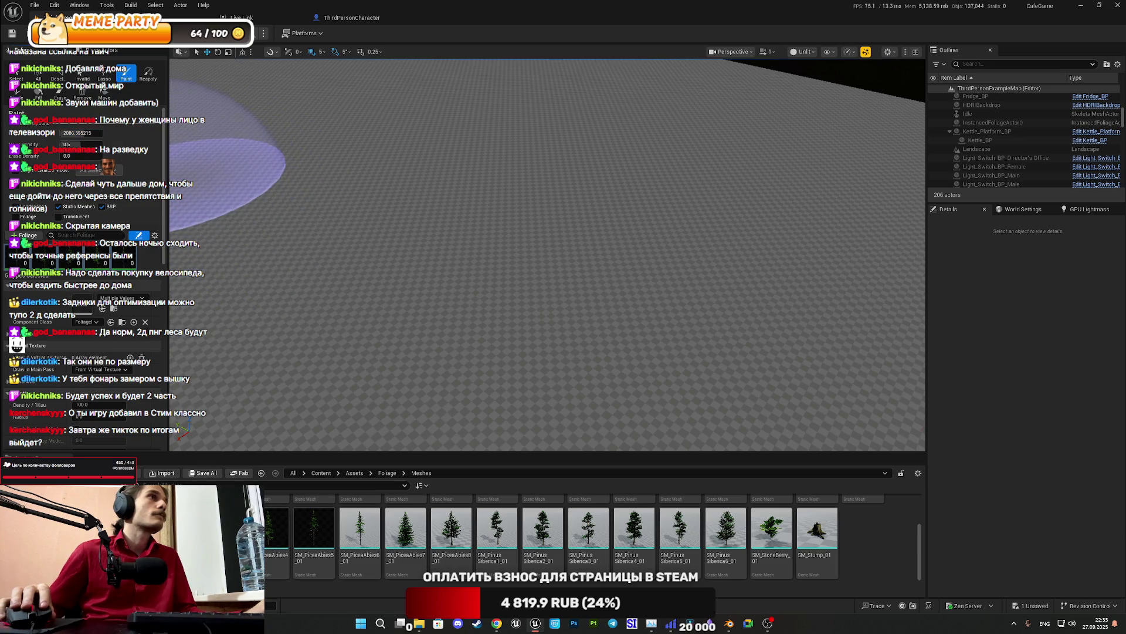
pyautogui.click(335, 266)
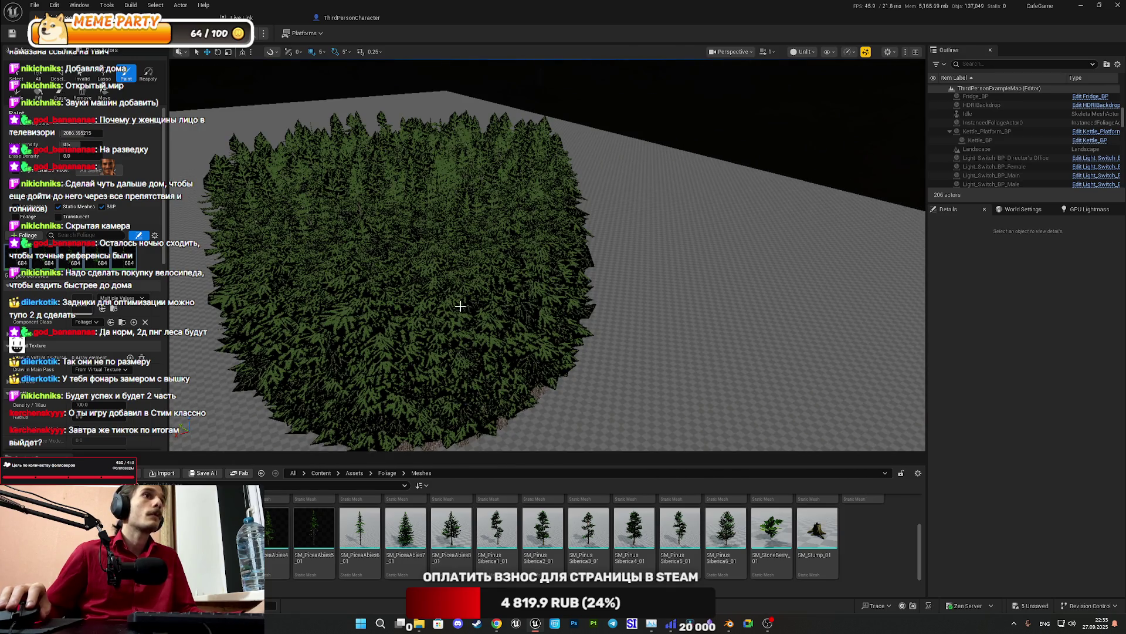
# Undo the dense block and paint sparse pines with Paint Density 0.001
pyautogui.hotkey('ctrl', 'z')
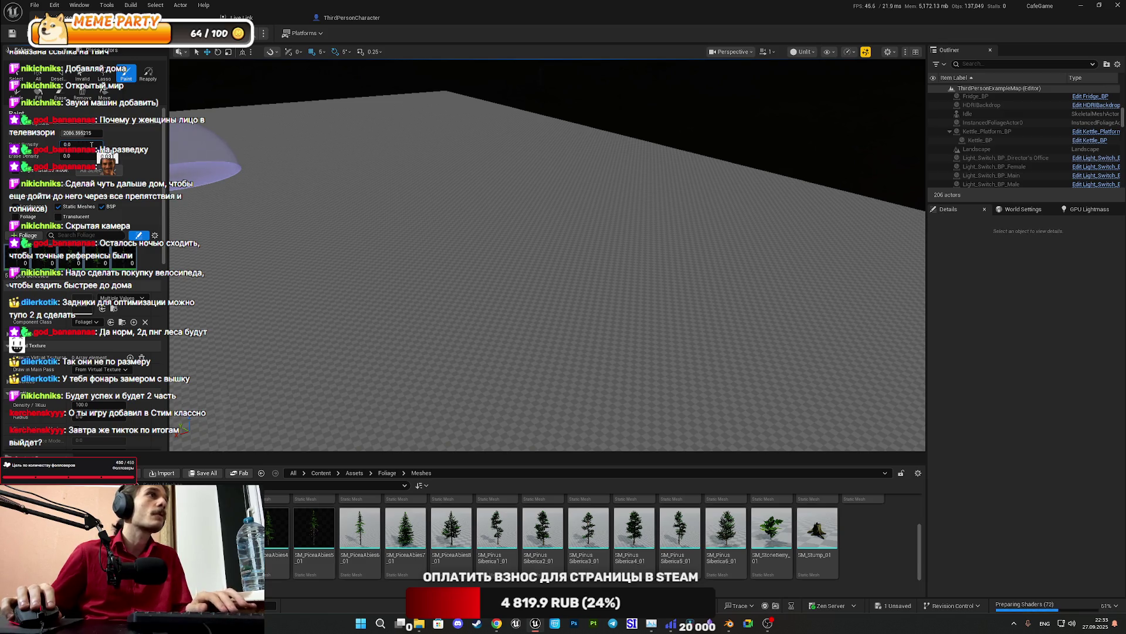
pyautogui.click(342, 226)
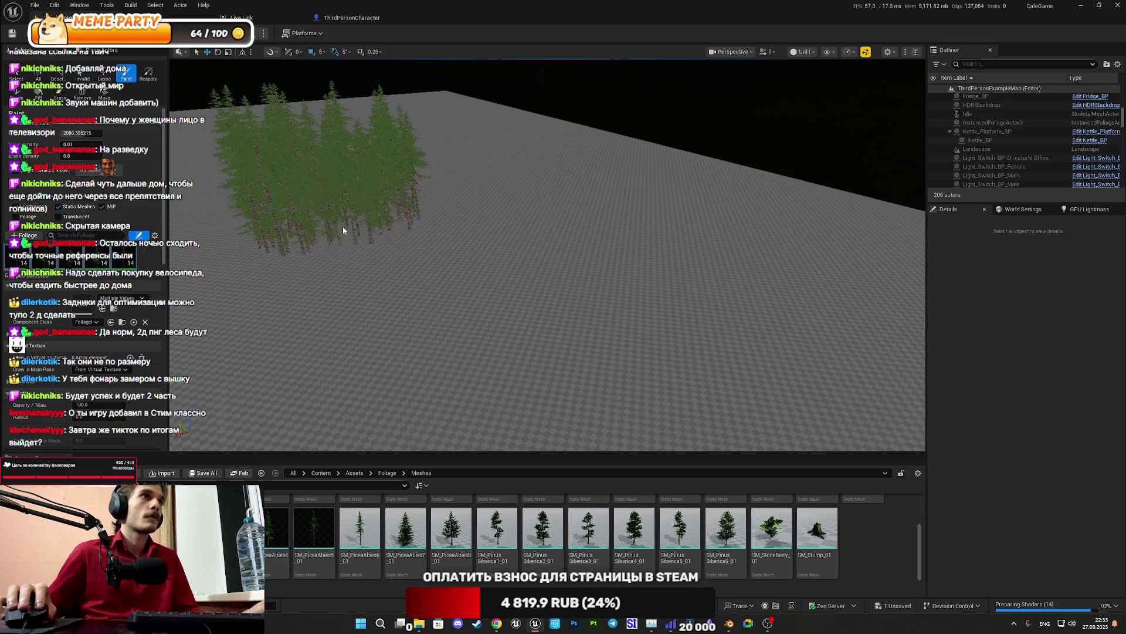
pyautogui.hotkey('ctrl', 'z')
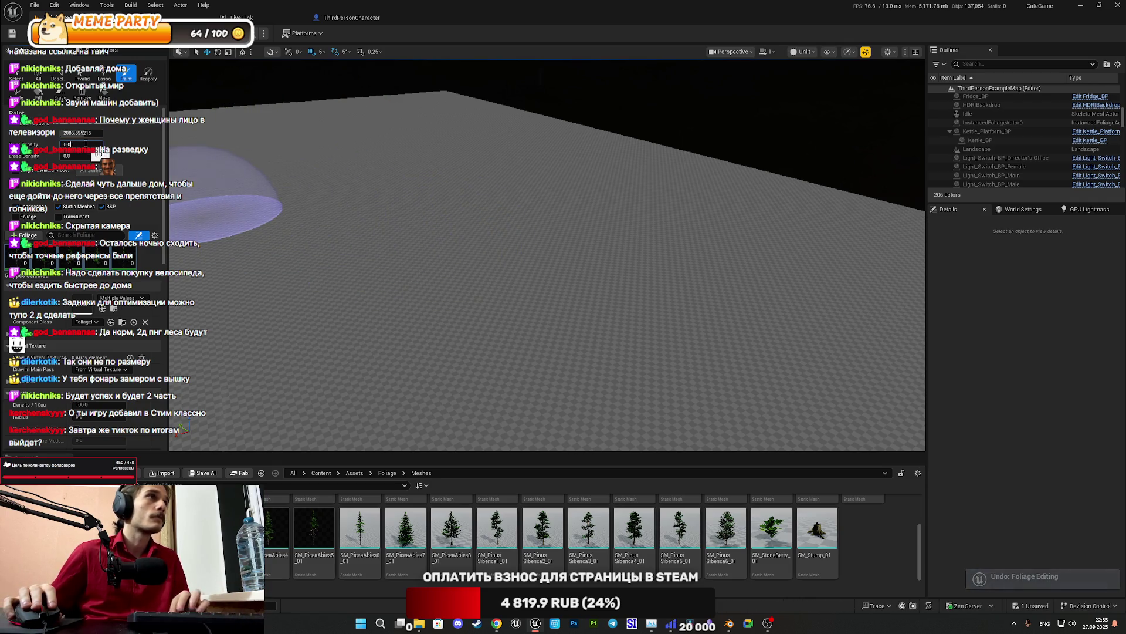
pyautogui.write('1')
pyautogui.moveTo(317, 243)
pyautogui.mouseDown()
pyautogui.moveTo(402, 258)
pyautogui.moveTo(267, 253)
pyautogui.moveTo(247, 317)
pyautogui.moveTo(305, 387)
pyautogui.mouseUp()
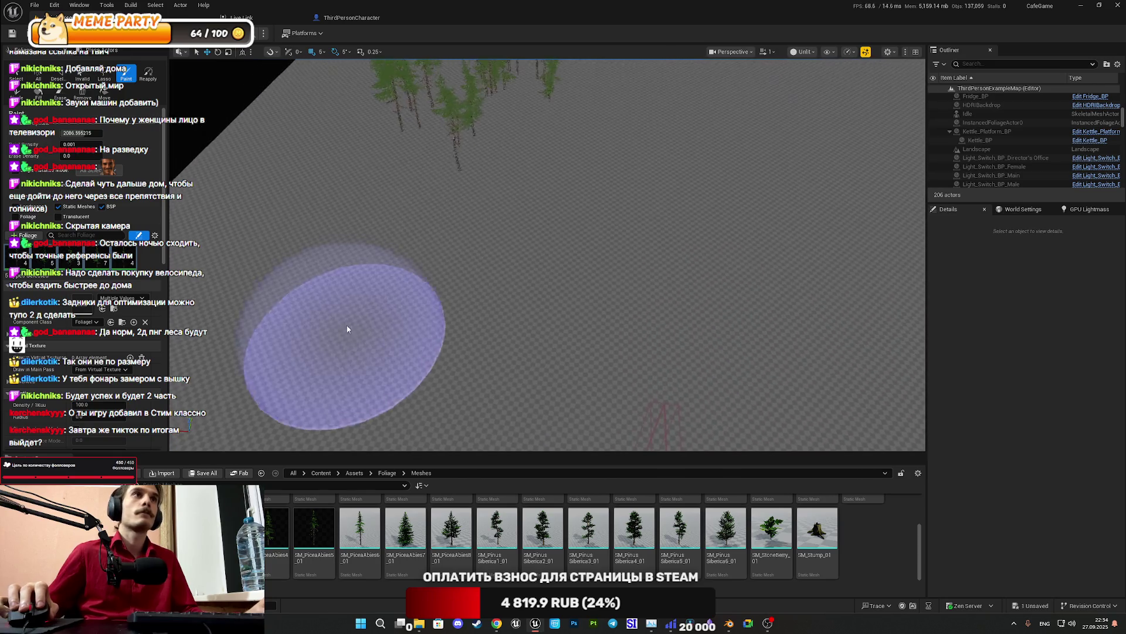
# Paint more sparse pines across the landscape surrounding the cafe
pyautogui.moveTo(482, 134)
pyautogui.mouseDown()
pyautogui.moveTo(423, 235)
pyautogui.moveTo(287, 214)
pyautogui.mouseUp()
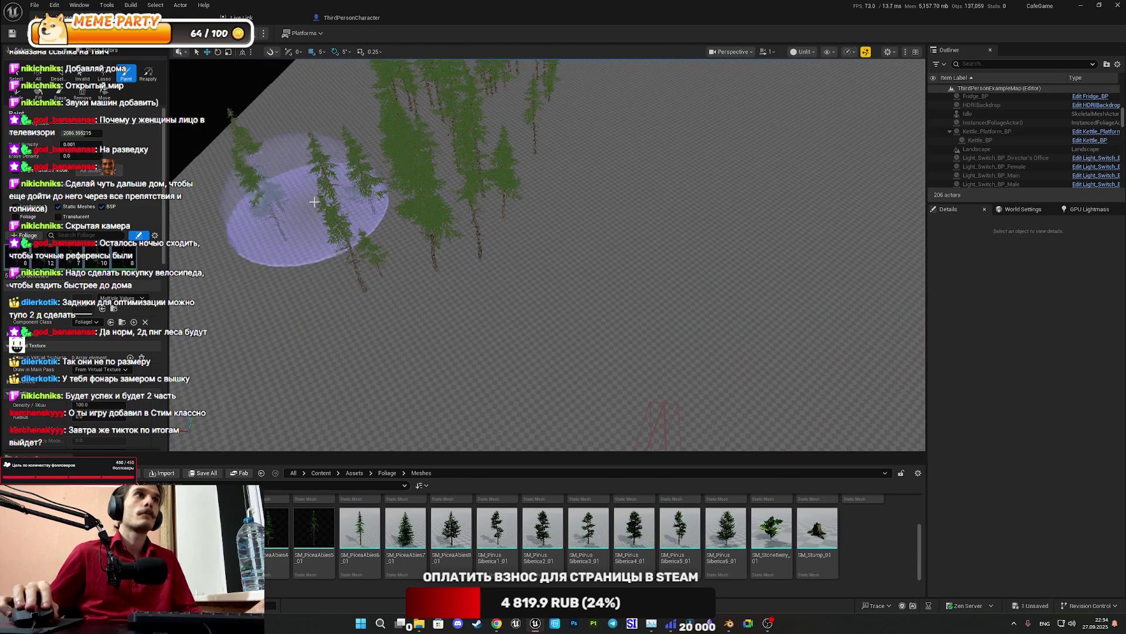
pyautogui.moveTo(540, 301)
pyautogui.mouseDown()
pyautogui.moveTo(558, 244)
pyautogui.moveTo(548, 171)
pyautogui.moveTo(479, 277)
pyautogui.moveTo(486, 176)
pyautogui.moveTo(652, 217)
pyautogui.mouseUp()
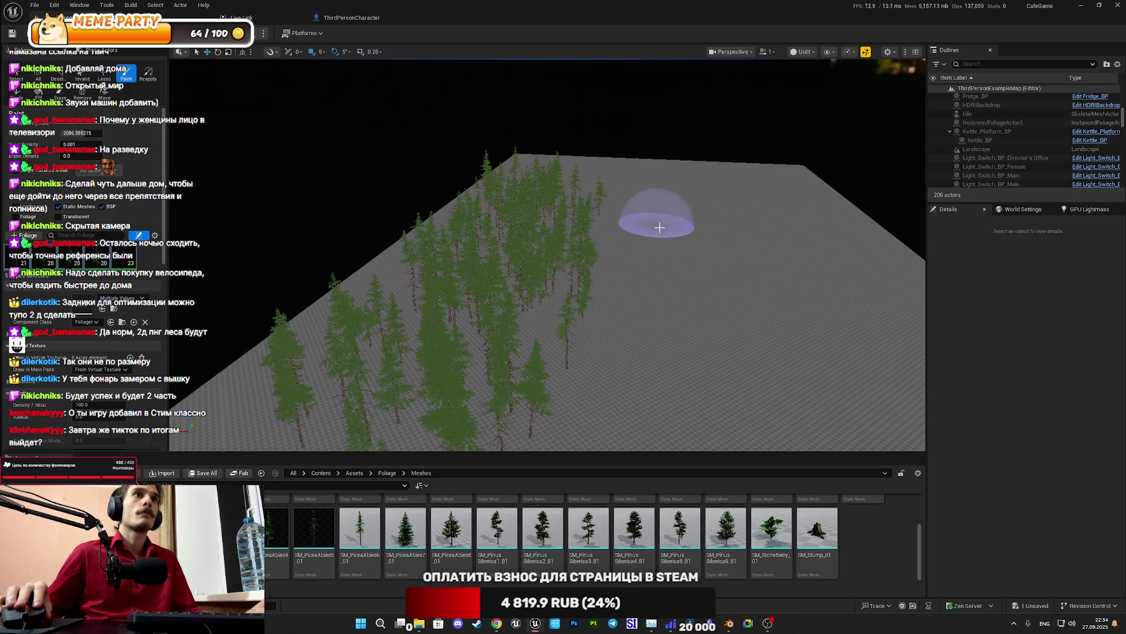
pyautogui.press('1')
pyautogui.moveTo(402, 188)
pyautogui.mouseDown()
pyautogui.moveTo(414, 220)
pyautogui.moveTo(395, 219)
pyautogui.moveTo(432, 171)
pyautogui.moveTo(422, 132)
pyautogui.moveTo(444, 198)
pyautogui.moveTo(452, 113)
pyautogui.mouseUp()
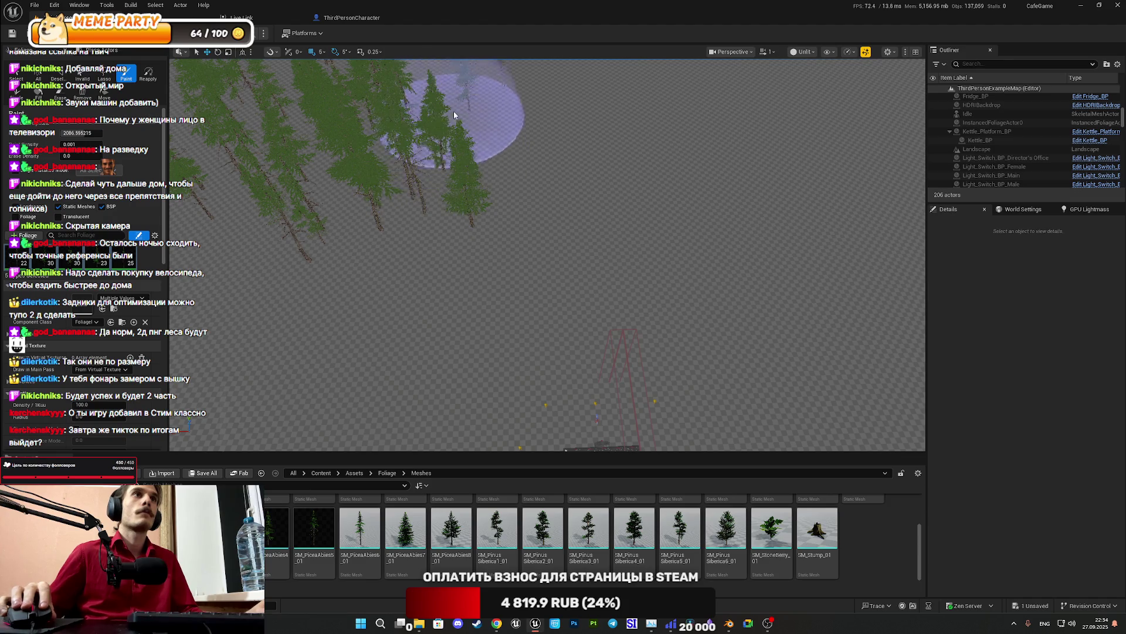
pyautogui.moveTo(466, 233)
pyautogui.mouseDown()
pyautogui.moveTo(491, 171)
pyautogui.moveTo(465, 118)
pyautogui.moveTo(478, 101)
pyautogui.moveTo(613, 434)
pyautogui.mouseUp()
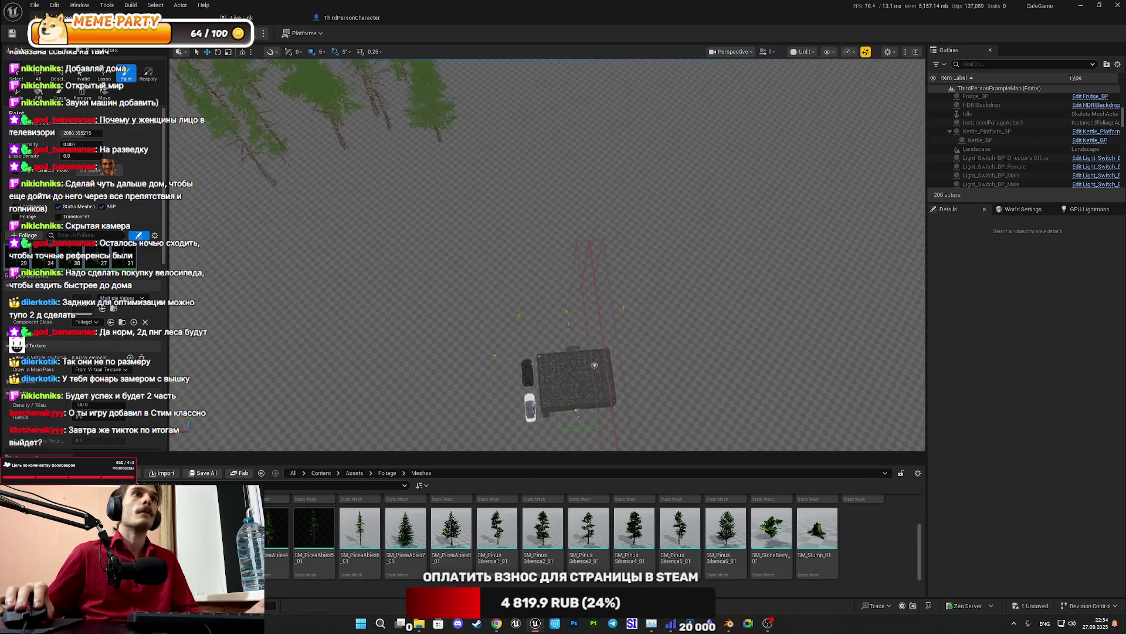
pyautogui.moveTo(577, 330)
pyautogui.mouseDown()
pyautogui.moveTo(533, 238)
pyautogui.moveTo(530, 183)
pyautogui.mouseUp()
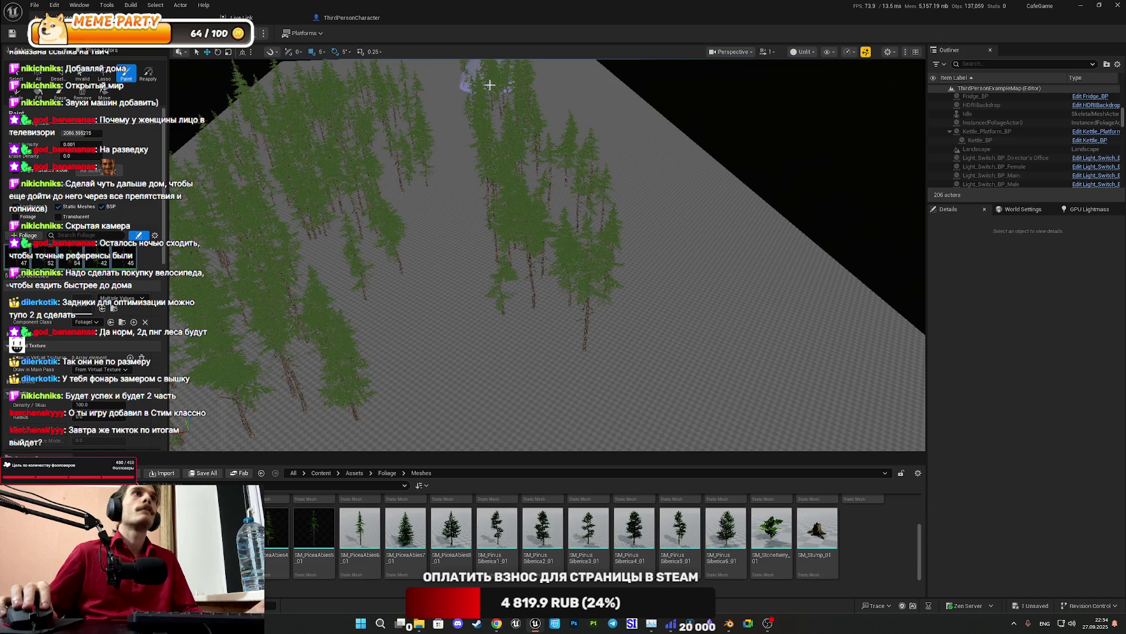
pyautogui.moveTo(570, 96)
pyautogui.mouseDown()
pyautogui.moveTo(565, 126)
pyautogui.moveTo(641, 262)
pyautogui.moveTo(734, 258)
pyautogui.moveTo(610, 121)
pyautogui.mouseUp()
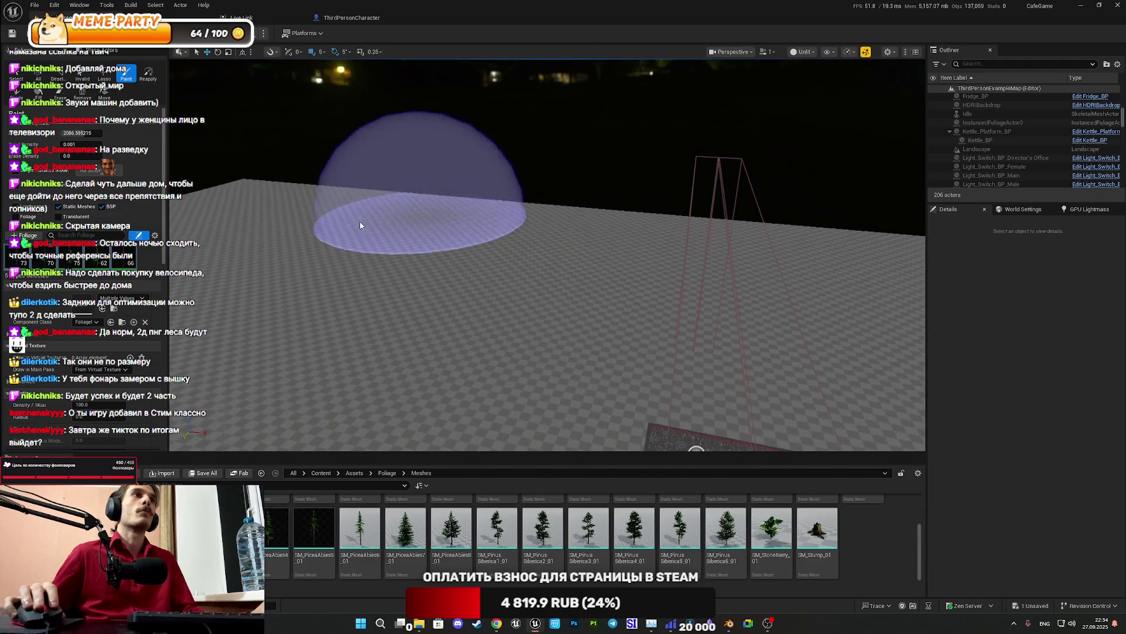
pyautogui.moveTo(448, 232); pyautogui.dragTo(660, 315)
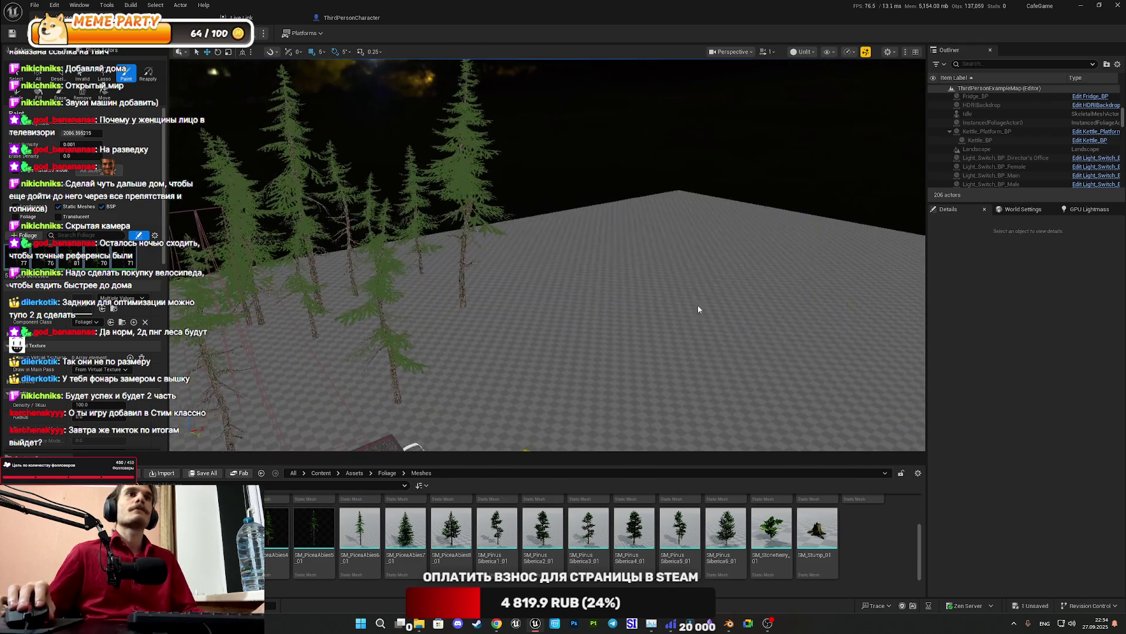
pyautogui.moveTo(480, 324); pyautogui.dragTo(528, 324)
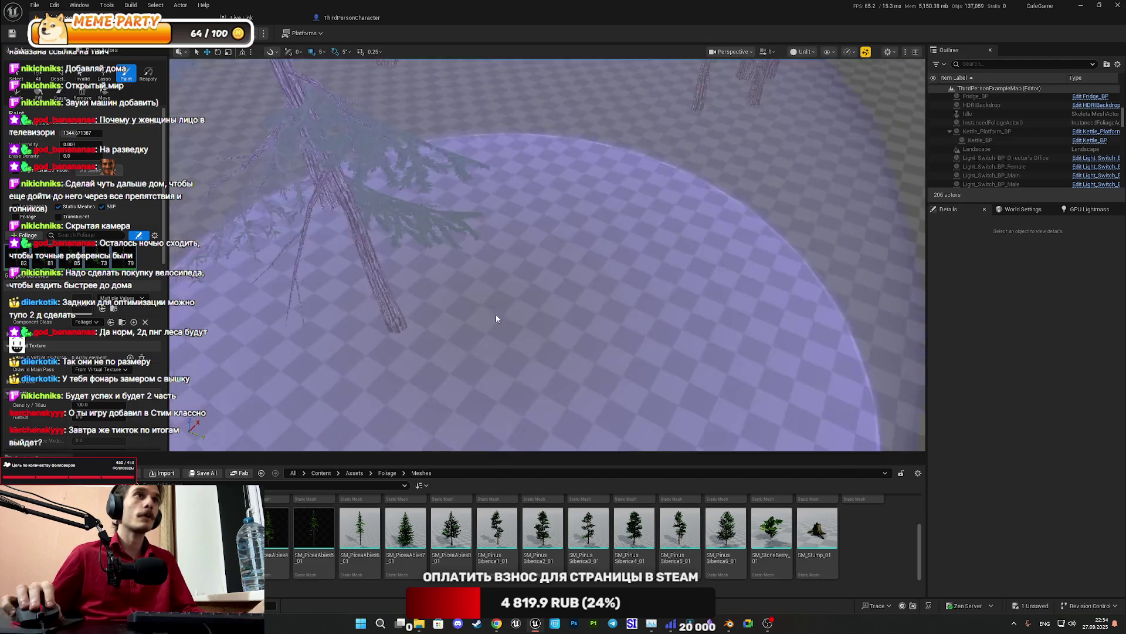
# Erase the trees beside the cafe building and save the map changes
pyautogui.keyDown('shift'); pyautogui.click(573, 350); pyautogui.keyUp('shift')
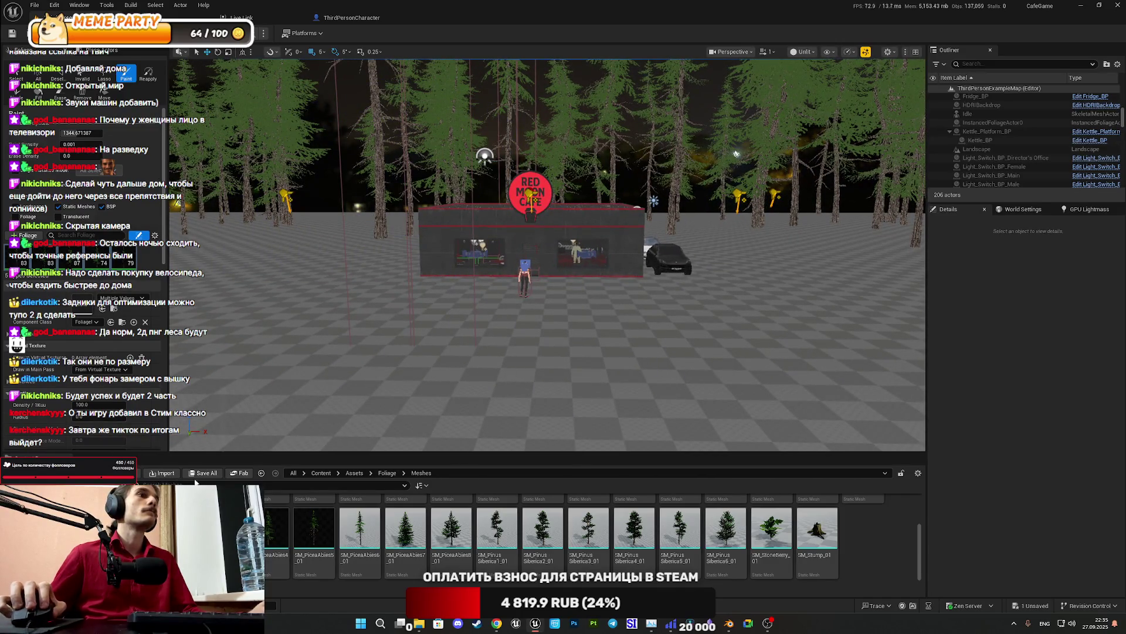
pyautogui.hotkey('ctrl', 'shift', 's')
pyautogui.click(648, 411)
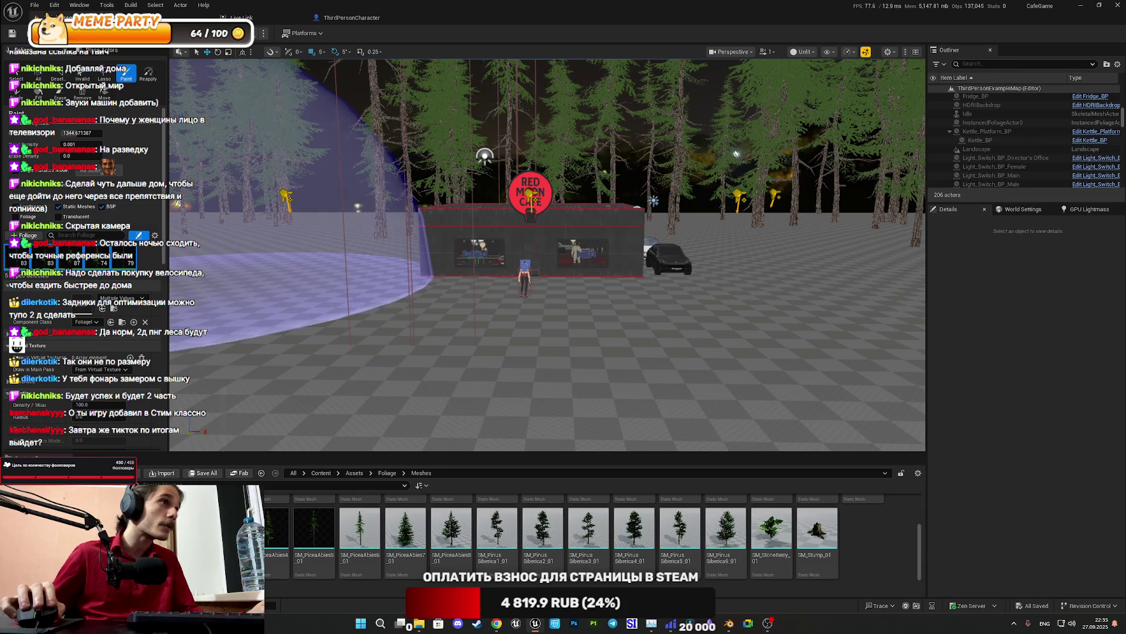
# Look through the foliage settings, then bring the park Street View in Chrome forward
pyautogui.scroll(-5, 39, 366)
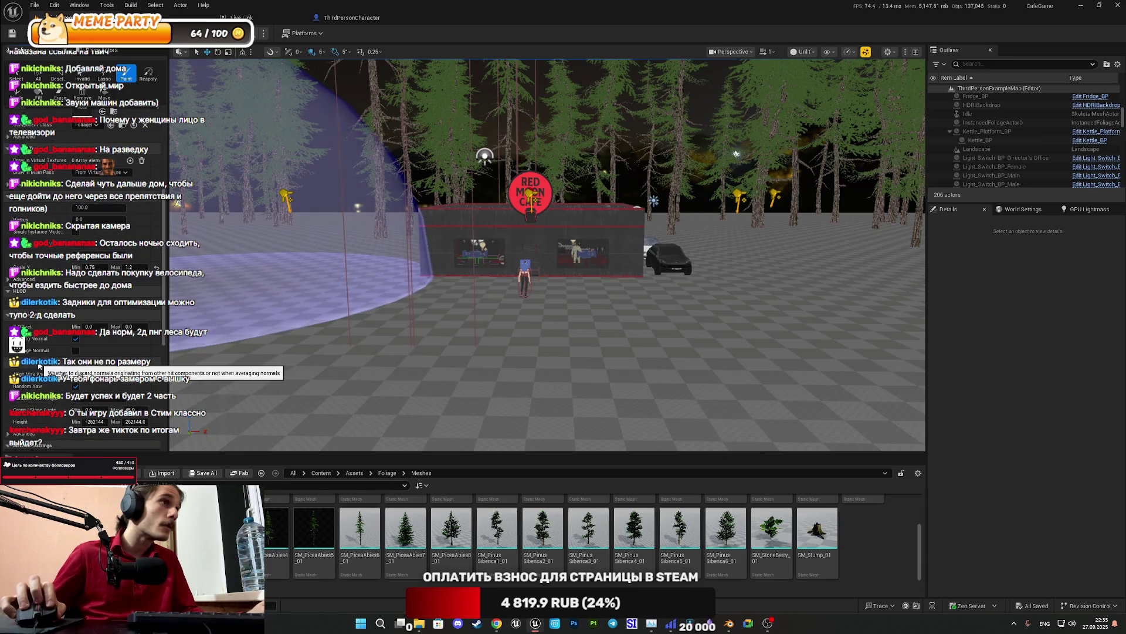
pyautogui.scroll(-5, 39, 366)
pyautogui.scroll(3, 78, 288)
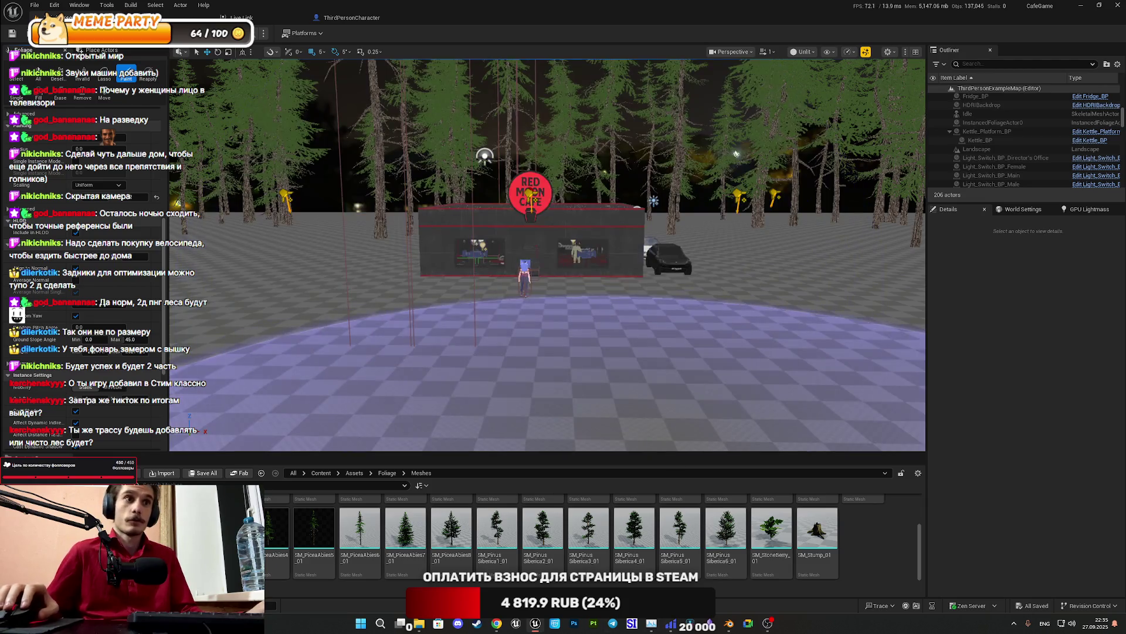
pyautogui.moveTo(496, 623)
pyautogui.click(495, 562)
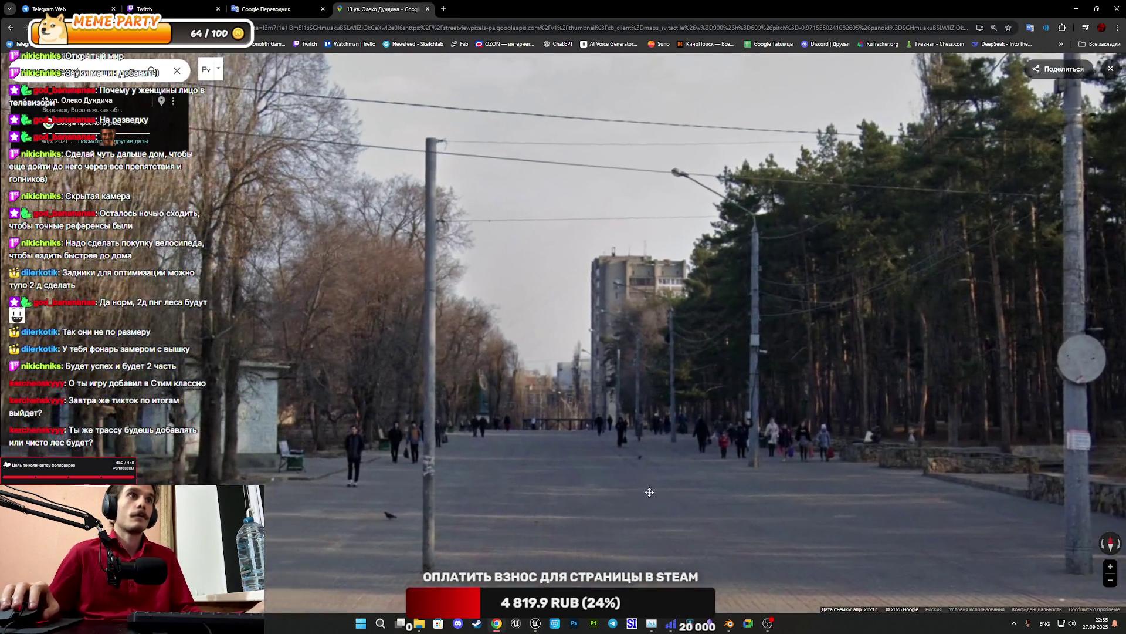
# Look around the park alley toward the pines and bench, taking a first step forward
pyautogui.moveTo(649, 492); pyautogui.dragTo(754, 460)
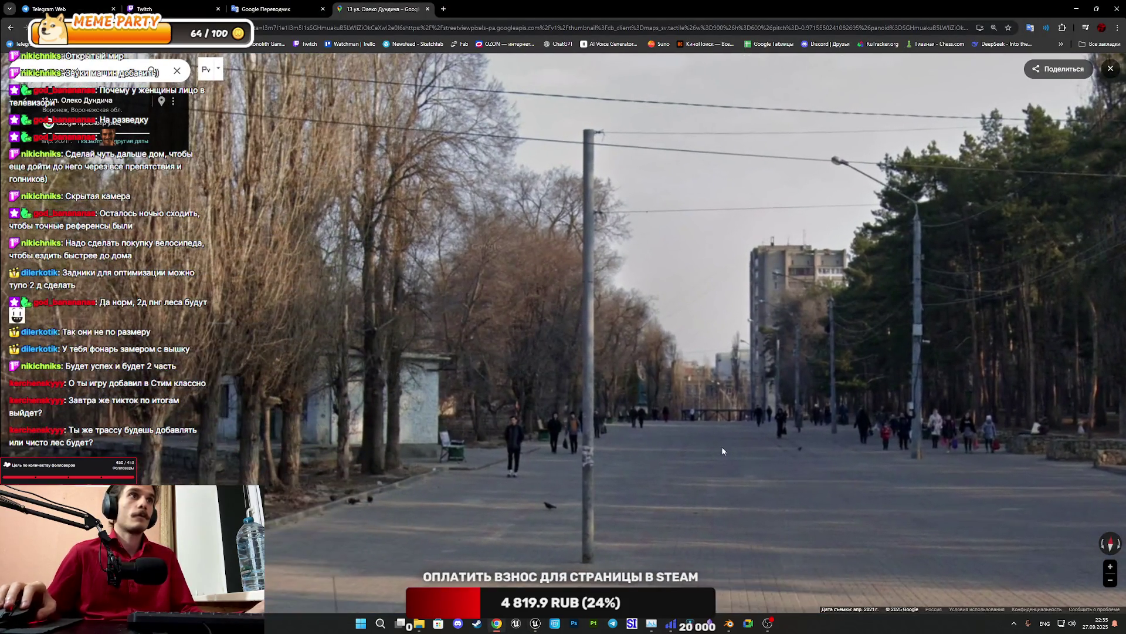
pyautogui.moveTo(471, 326)
pyautogui.mouseDown()
pyautogui.moveTo(117, 381)
pyautogui.moveTo(97, 324)
pyautogui.mouseUp()
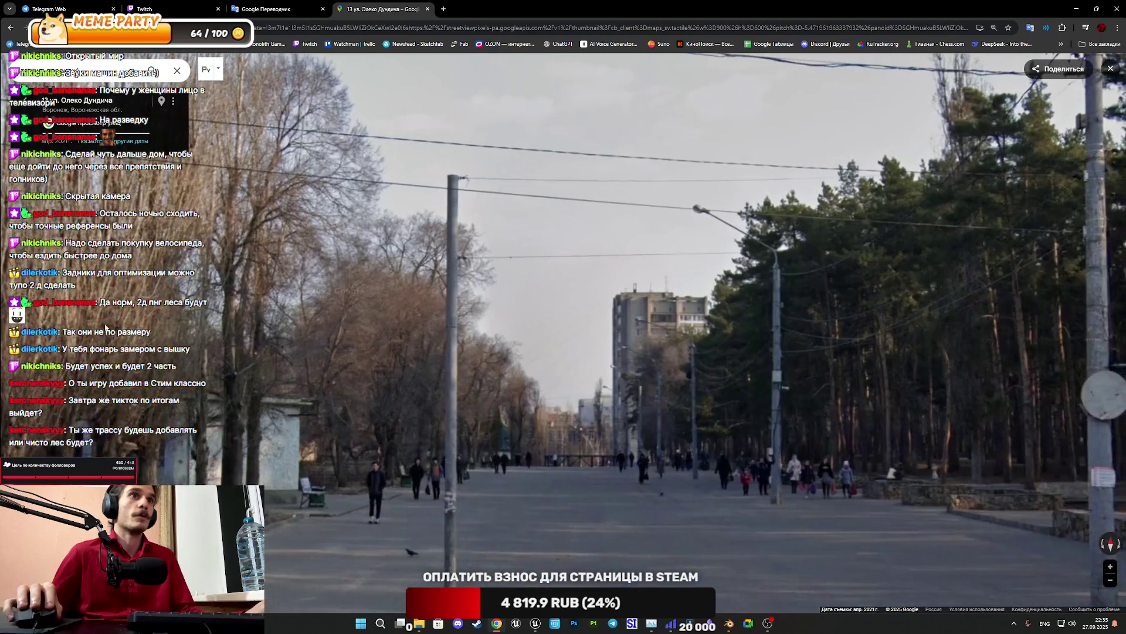
pyautogui.moveTo(498, 417); pyautogui.dragTo(574, 292)
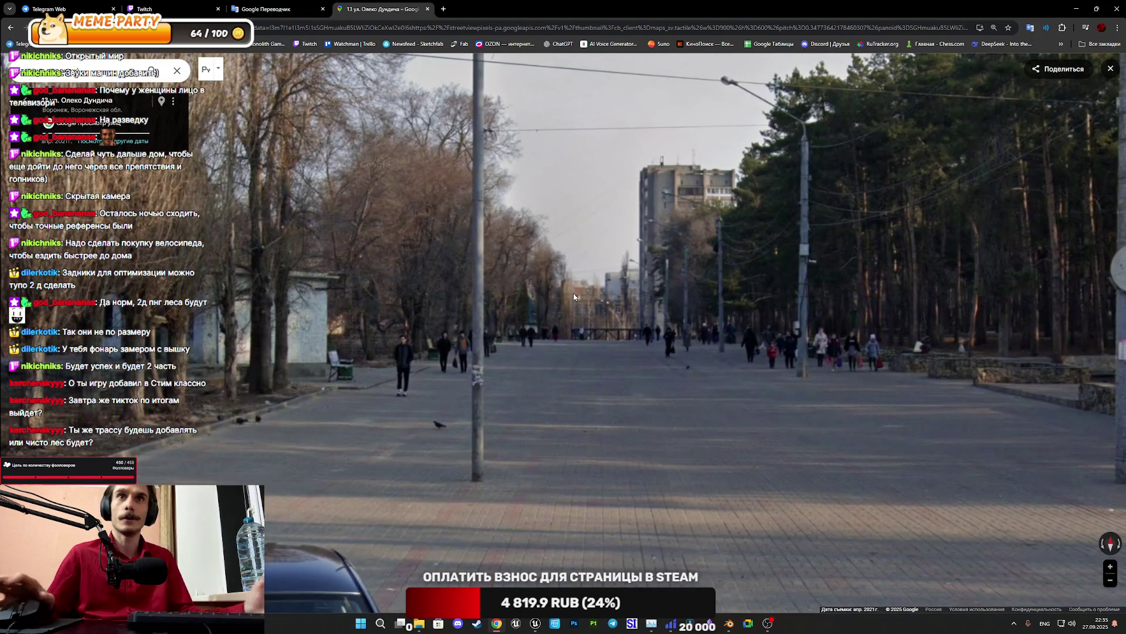
pyautogui.click(574, 296)
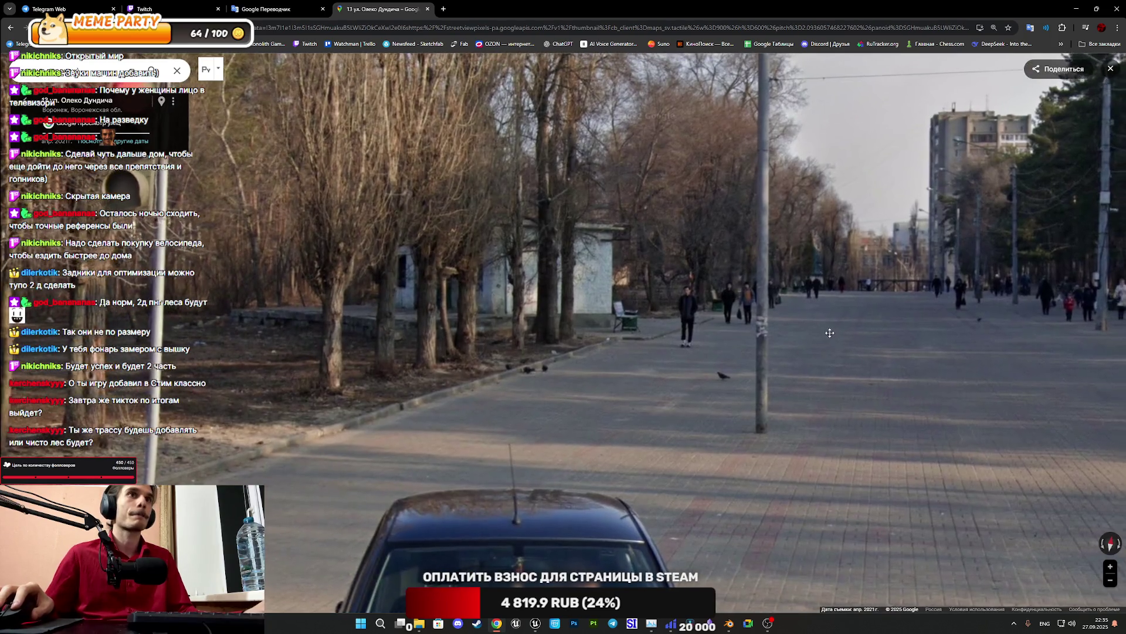
pyautogui.moveTo(923, 269); pyautogui.dragTo(750, 335)
pyautogui.scroll(1, 421, 287)
pyautogui.moveTo(421, 287); pyautogui.dragTo(542, 344)
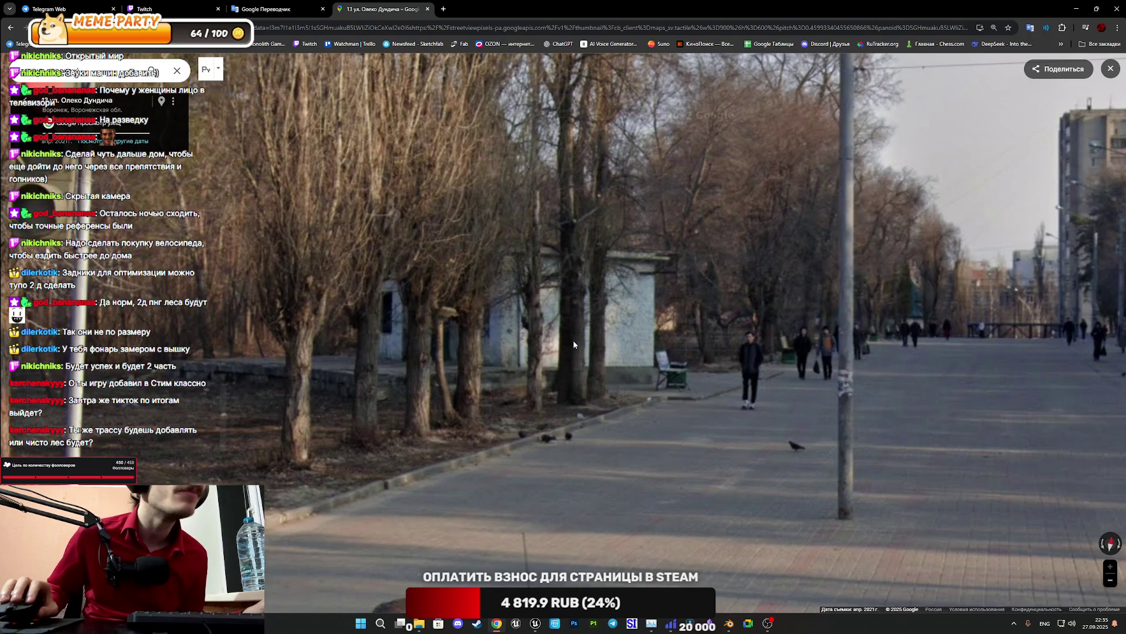
pyautogui.moveTo(669, 350); pyautogui.dragTo(274, 241)
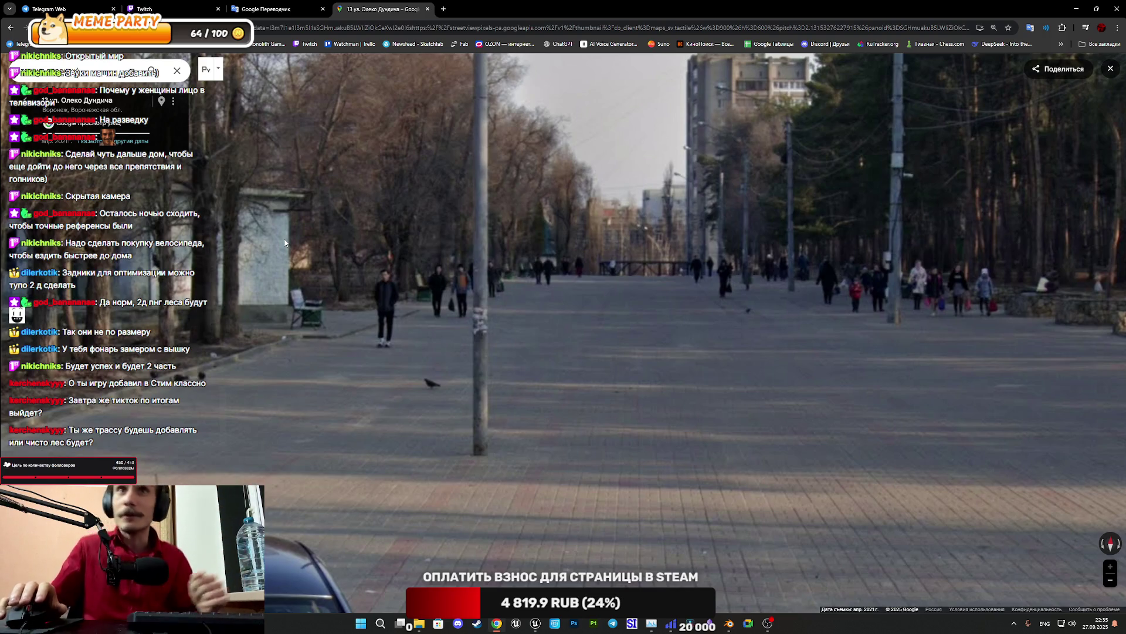
# Walk further along the alley toward the pine trees, then return to the Unreal editor
pyautogui.click(681, 353)
pyautogui.moveTo(663, 344); pyautogui.dragTo(615, 342)
pyautogui.click(614, 342)
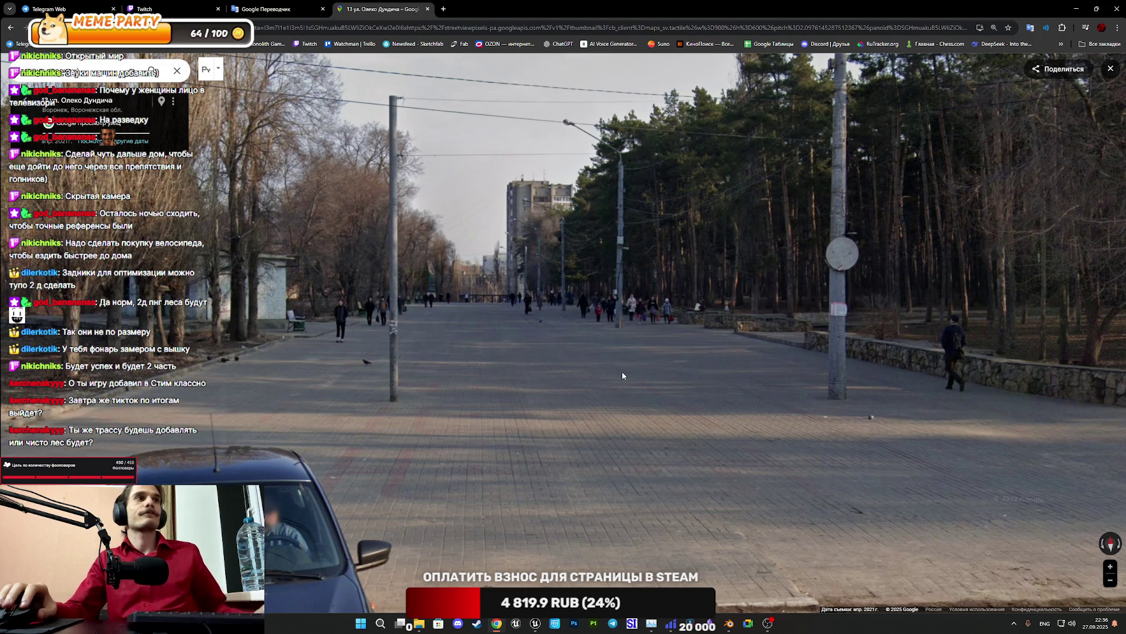
pyautogui.moveTo(622, 375); pyautogui.dragTo(601, 371)
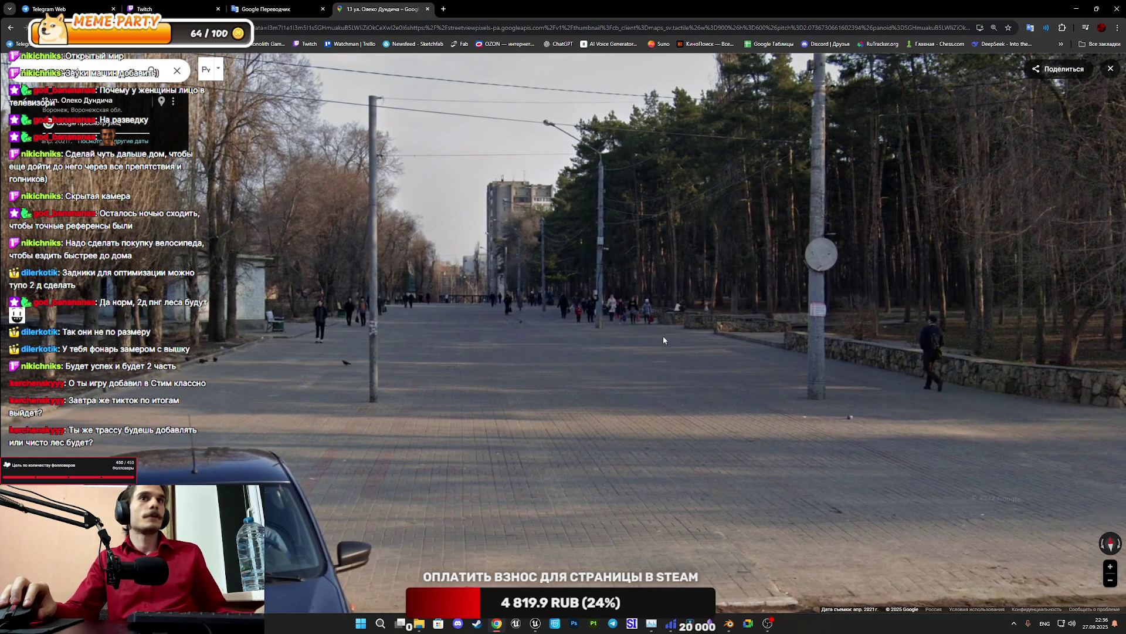
pyautogui.click(660, 338)
pyautogui.moveTo(586, 264); pyautogui.dragTo(579, 481)
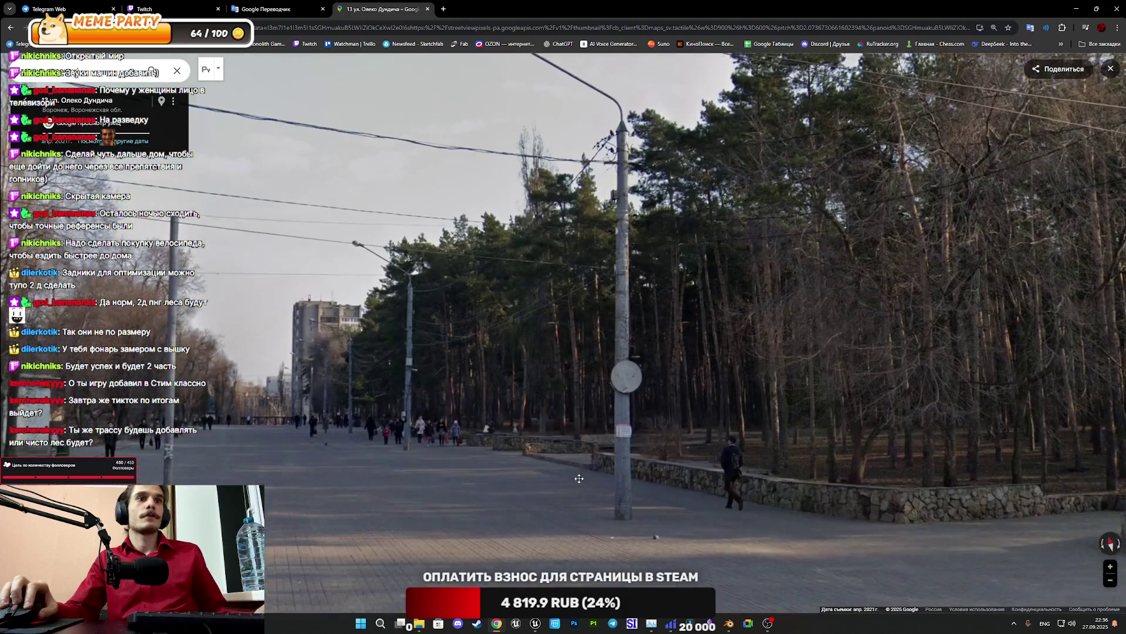
pyautogui.click(429, 447)
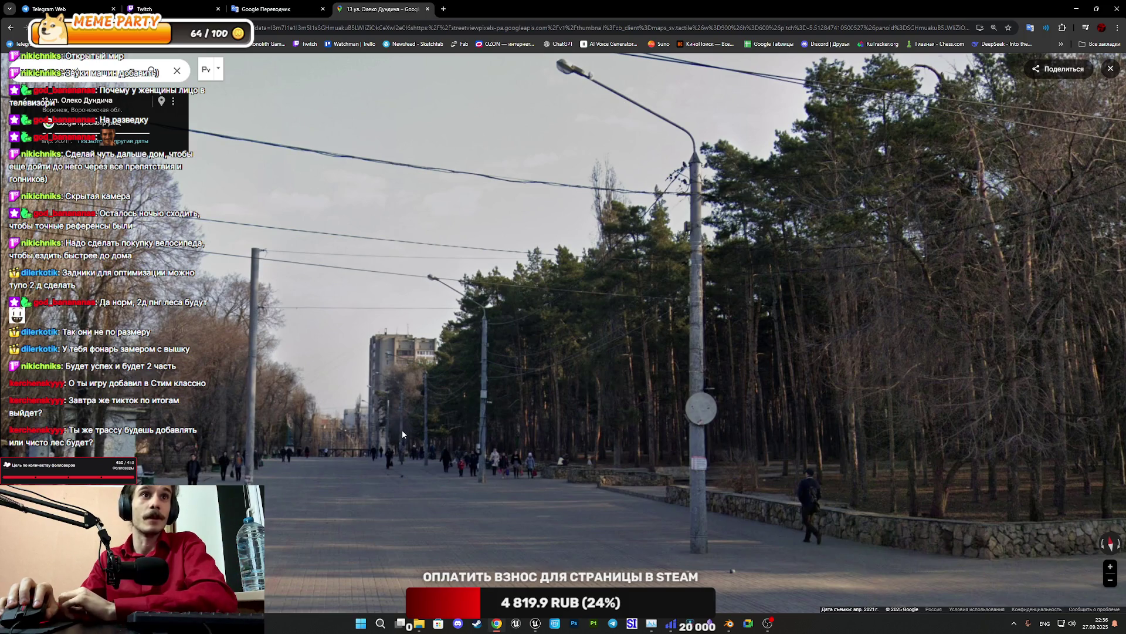
pyautogui.click(377, 400)
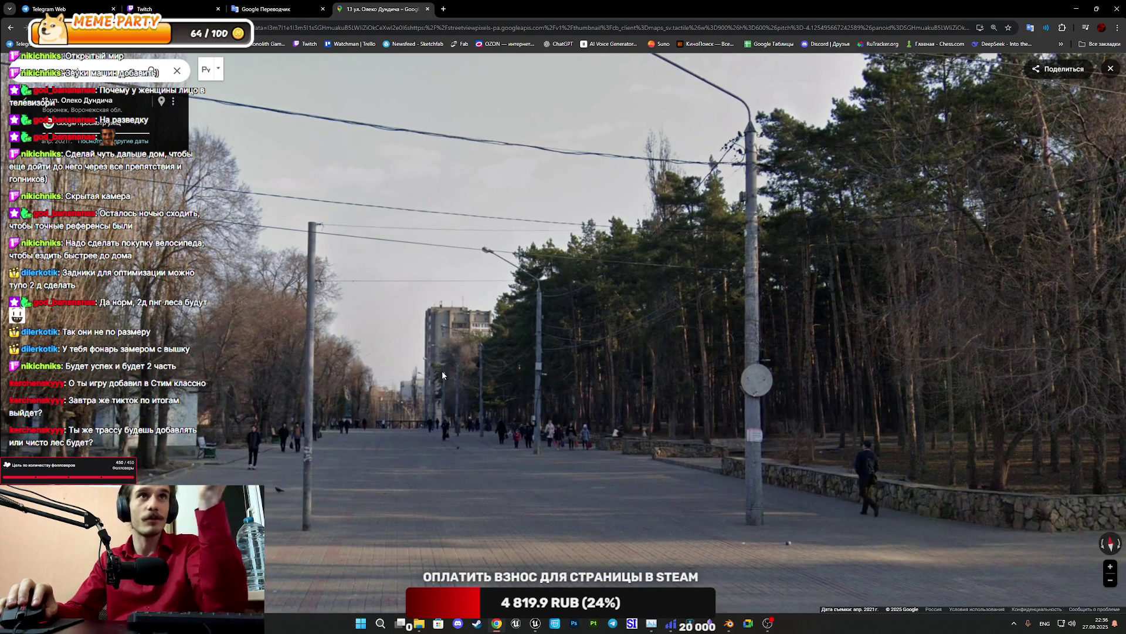
pyautogui.click(442, 371)
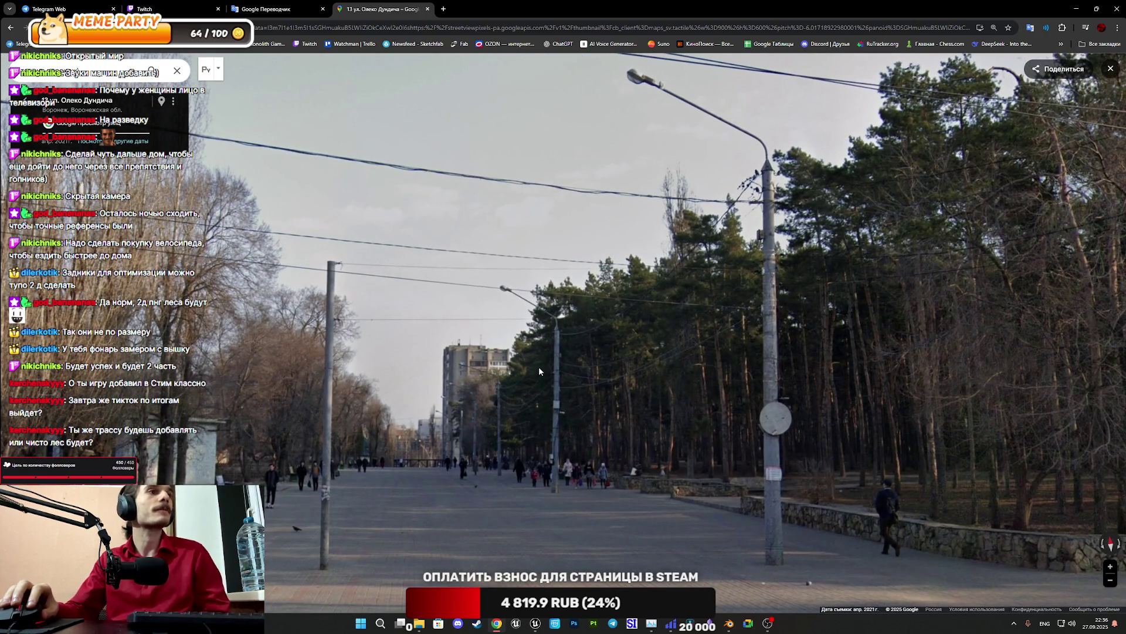
pyautogui.click(538, 366)
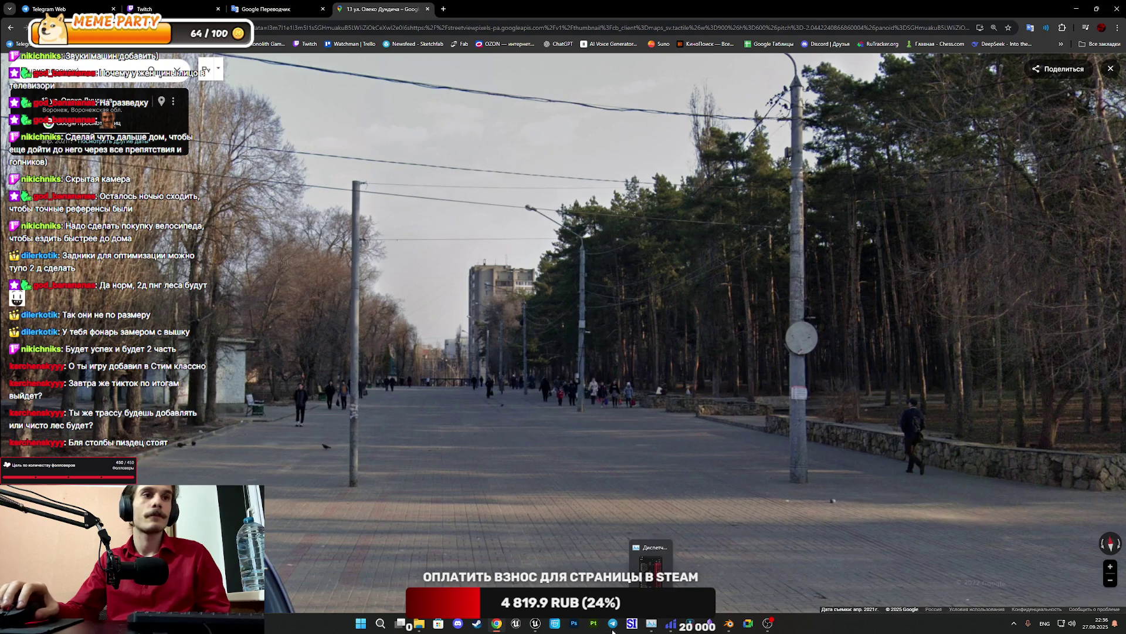
pyautogui.moveTo(534, 628)
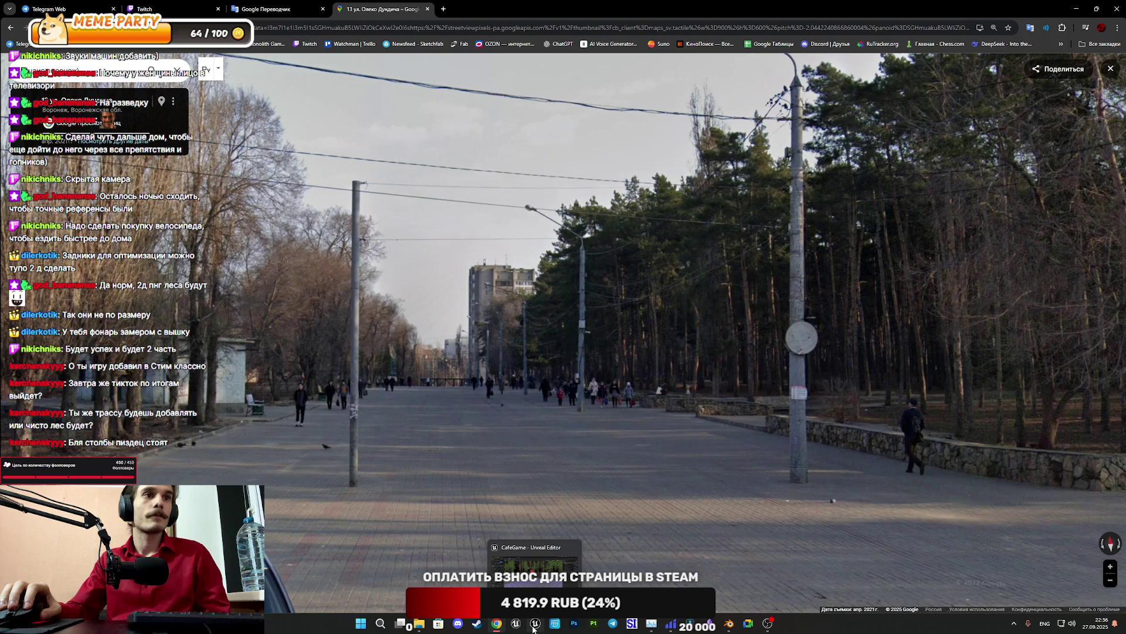
pyautogui.click(534, 628)
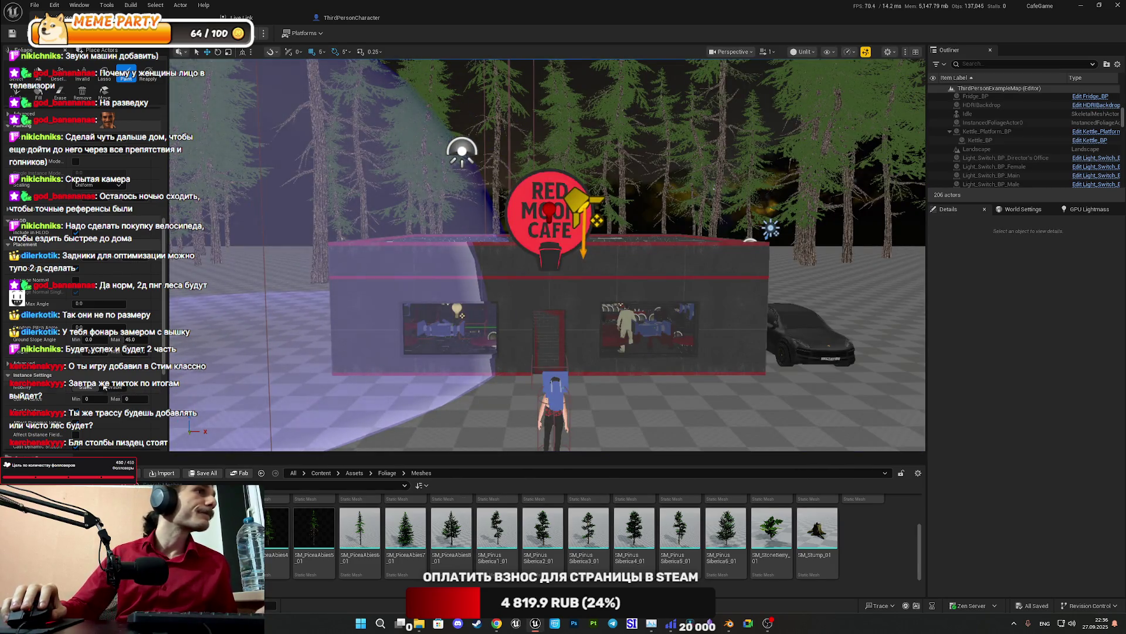
# Set the pine foliage's Cull Distance Max to 50000 and review the instance settings
pyautogui.click(135, 400)
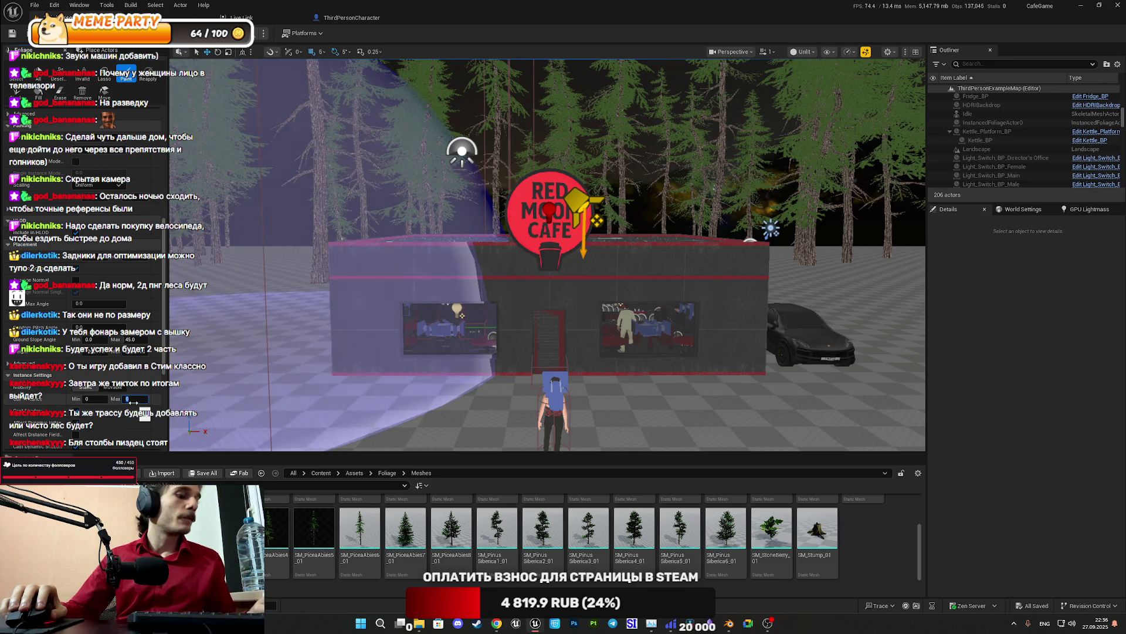
pyautogui.write('50')
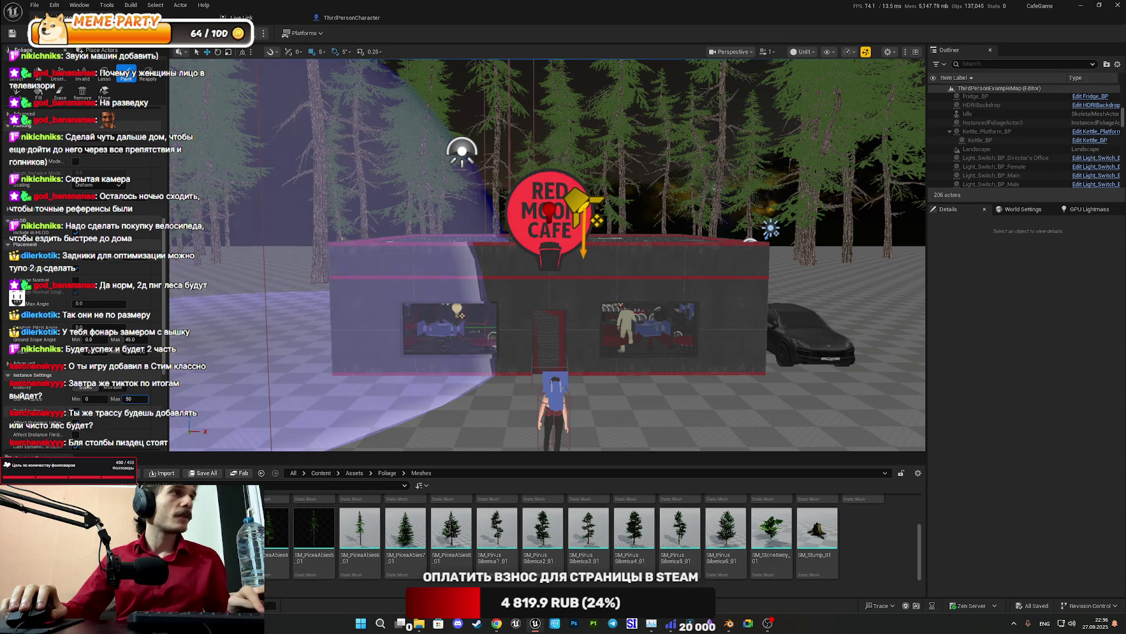
pyautogui.write('000')
pyautogui.press('Return')
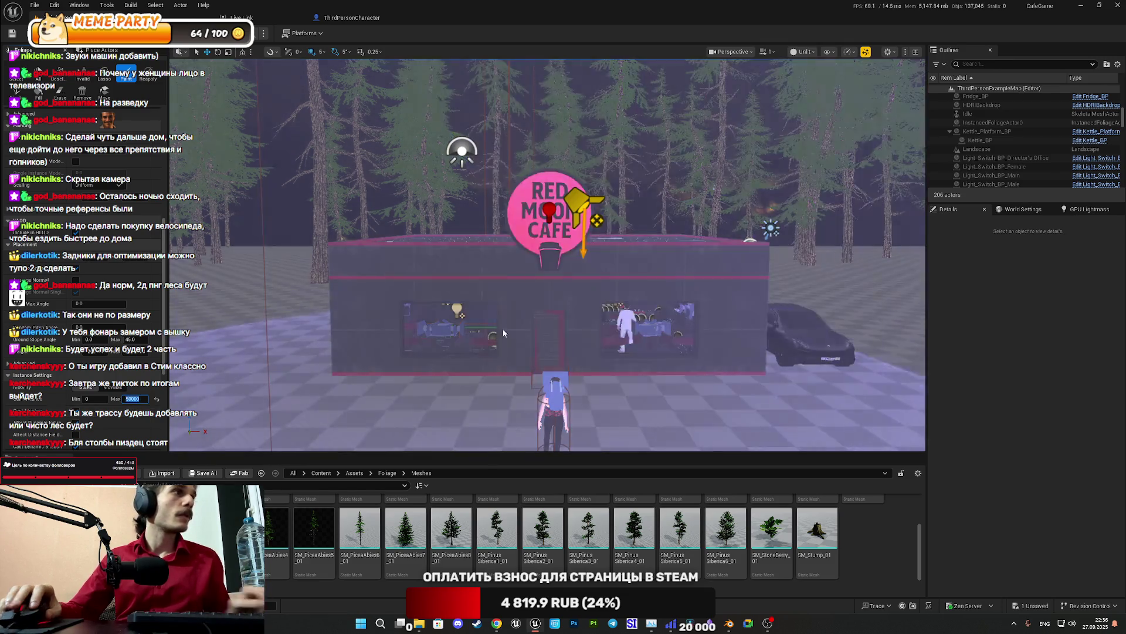
pyautogui.scroll(-5, 548, 255)
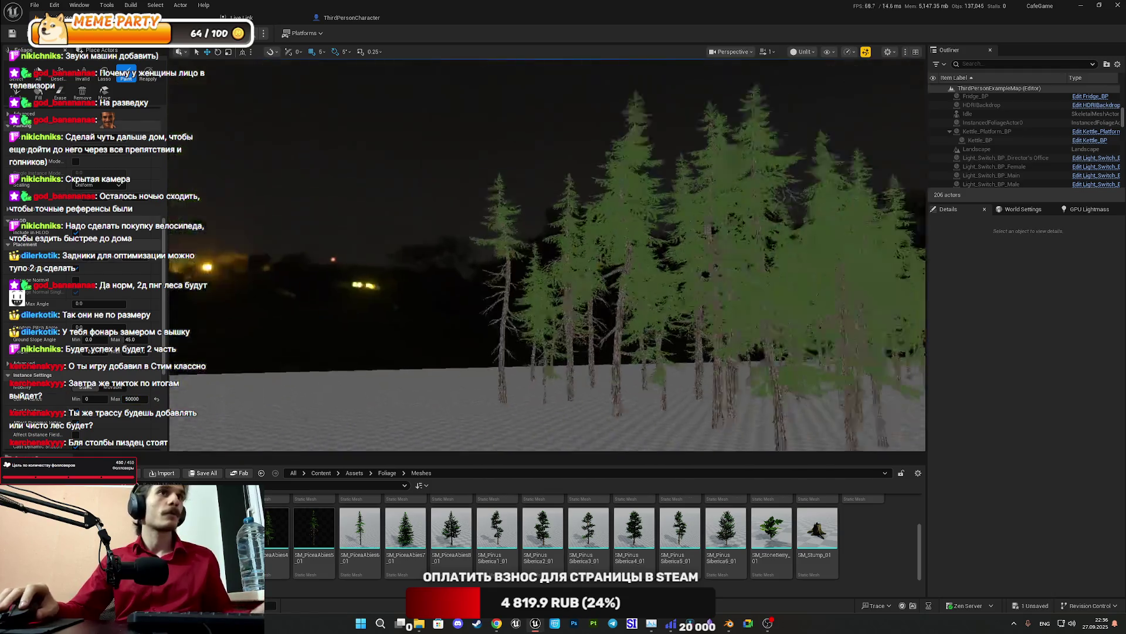
pyautogui.scroll(5, 547, 255)
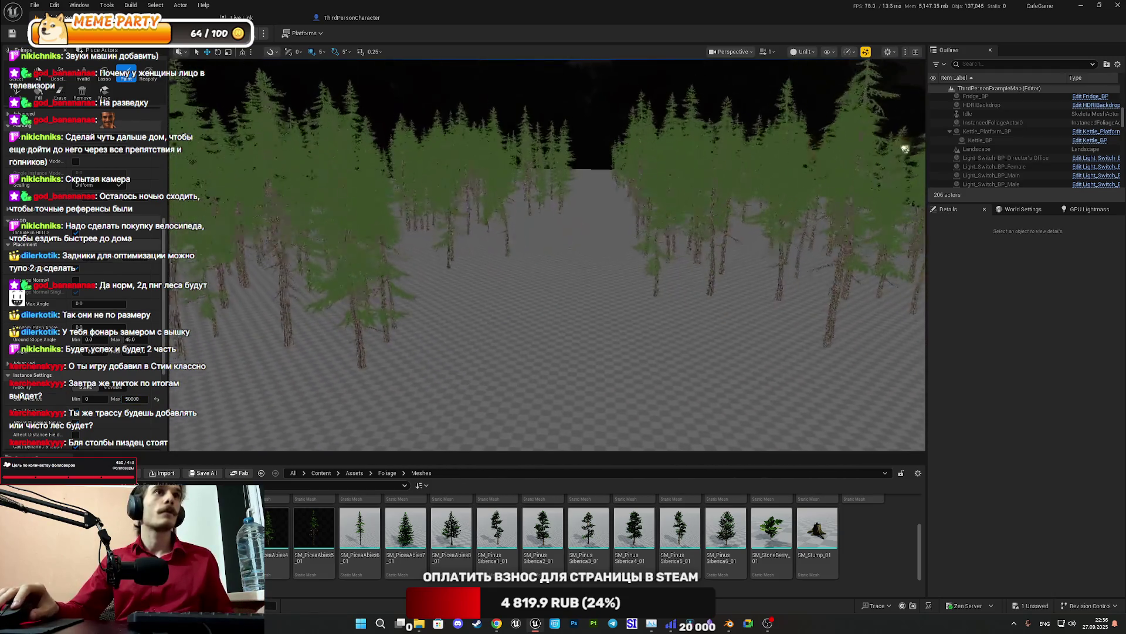
pyautogui.scroll(-5, 548, 255)
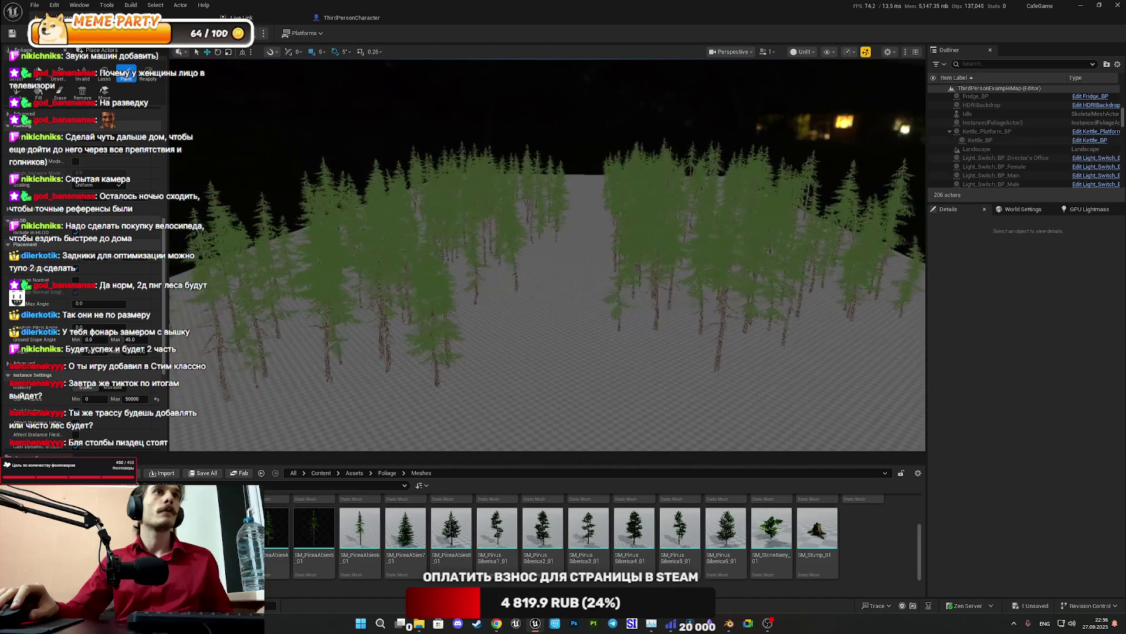
pyautogui.scroll(5, 548, 255)
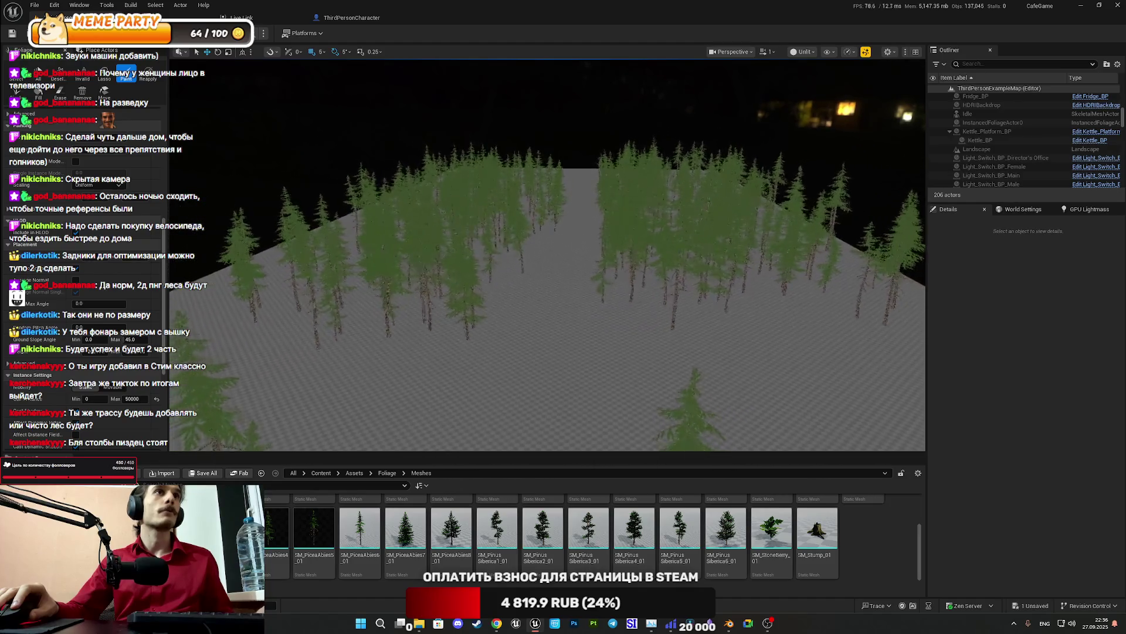
pyautogui.scroll(-5, 547, 255)
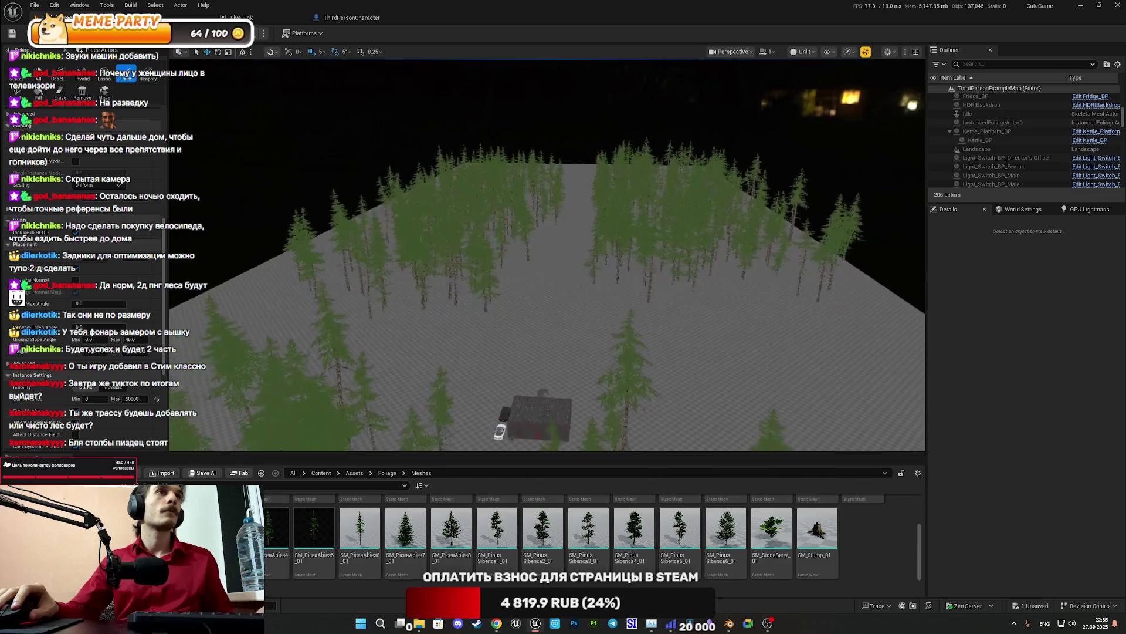
pyautogui.scroll(-4, 547, 255)
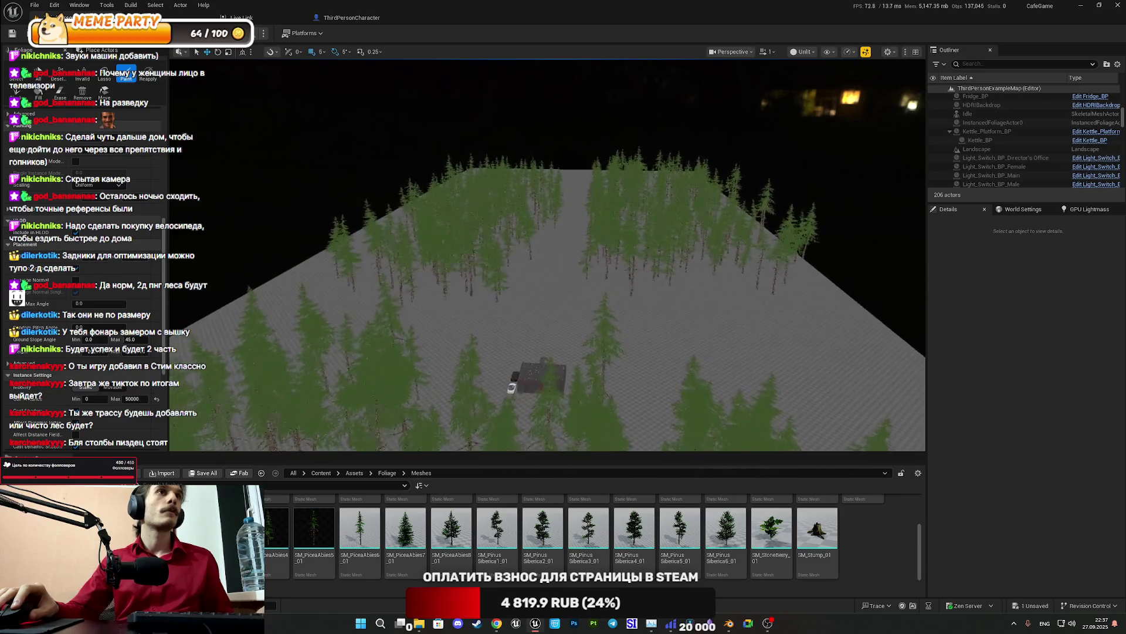
pyautogui.scroll(-4, 547, 255)
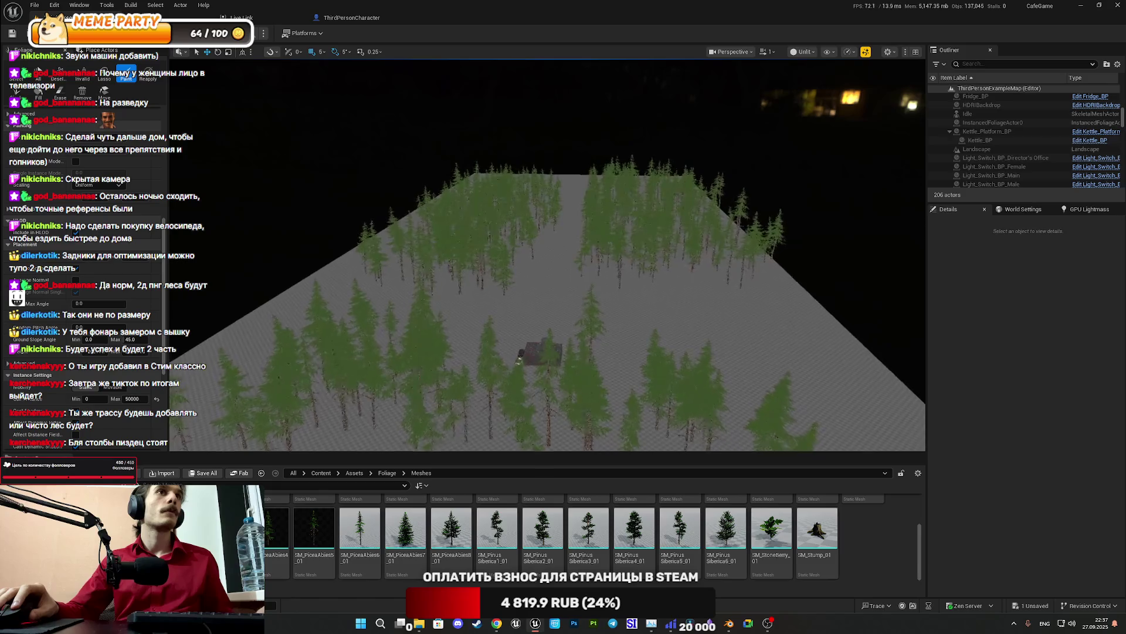
pyautogui.scroll(-2, 547, 255)
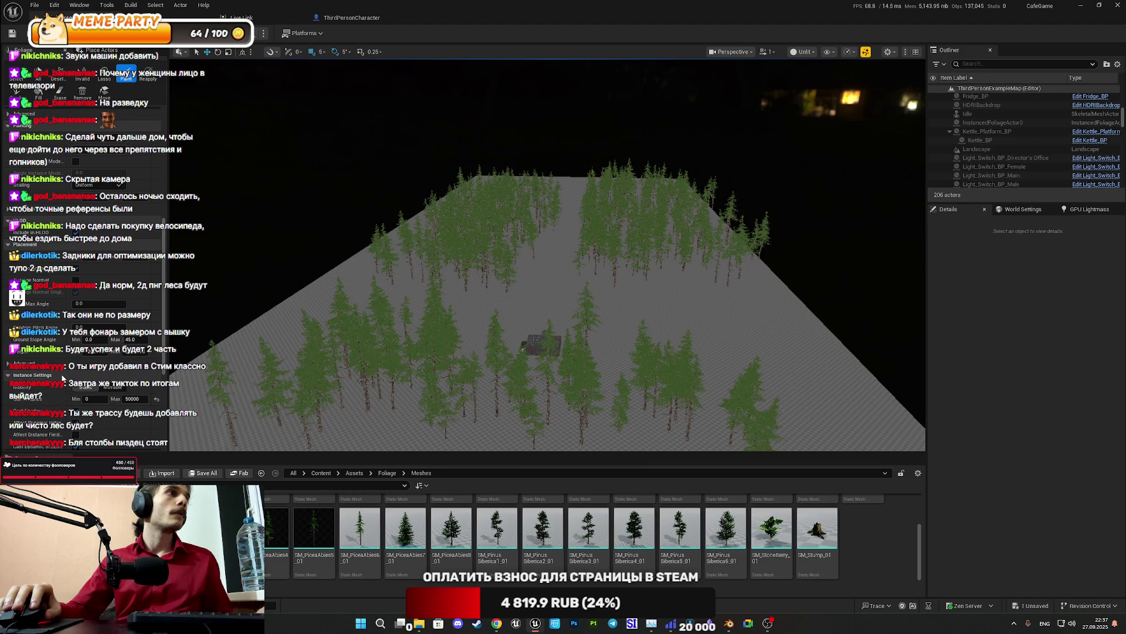
pyautogui.scroll(-5, 62, 378)
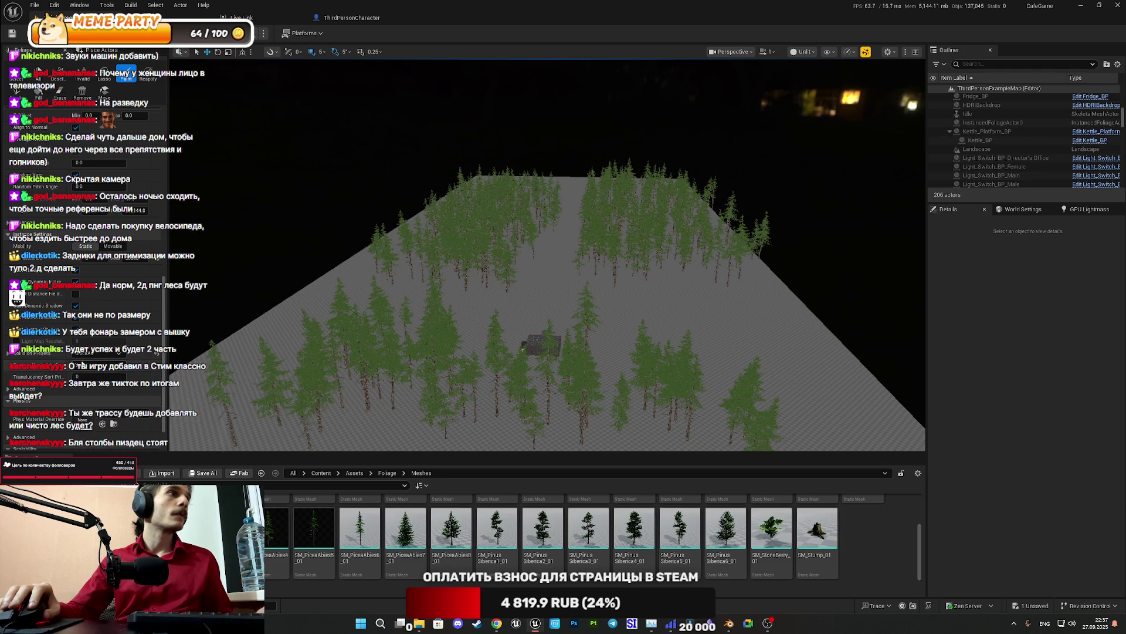
pyautogui.scroll(-2, 112, 381)
pyautogui.scroll(10, 111, 381)
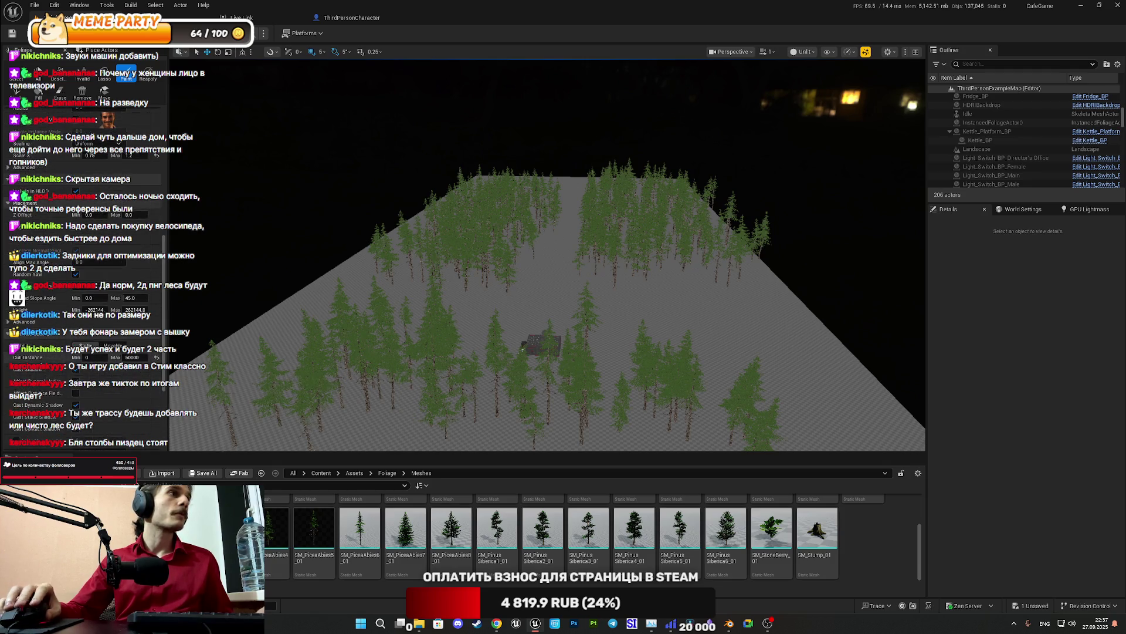
pyautogui.scroll(3, 82, 264)
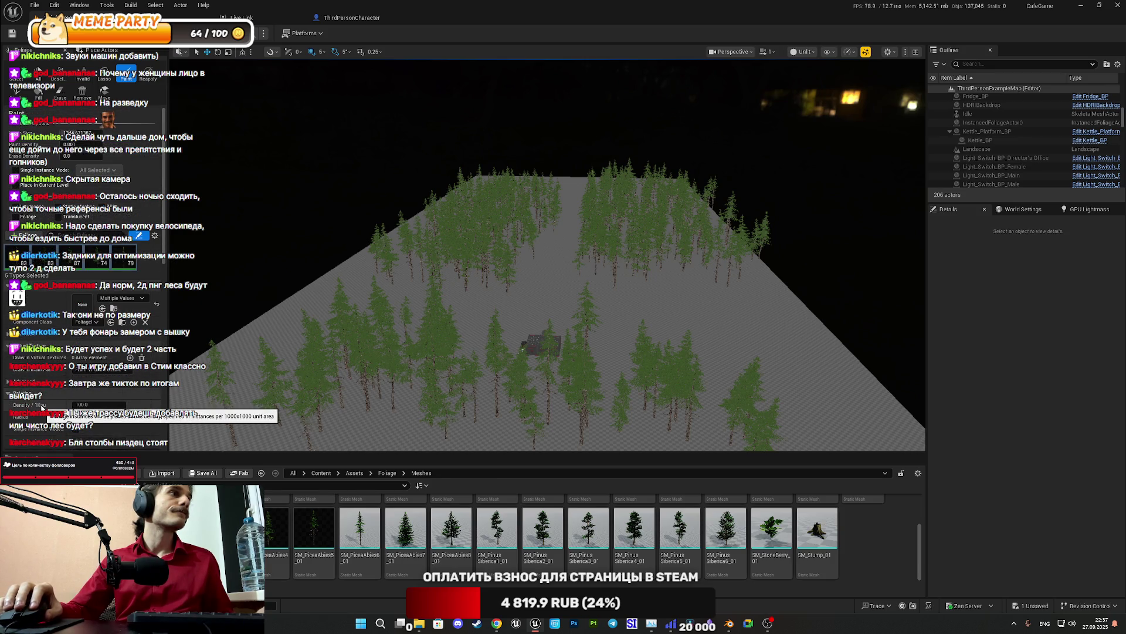
# Save all, play the level in editor with Alt+P, and go full screen with F11
pyautogui.click(11, 34)
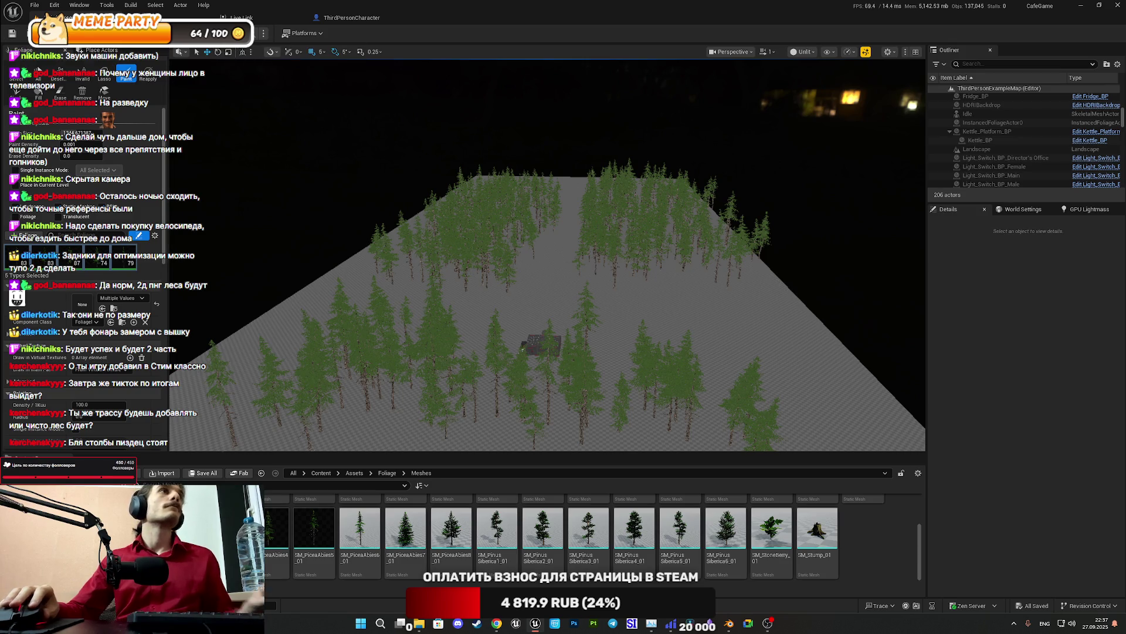
pyautogui.hotkey('alt', 'p')
pyautogui.press('F11')
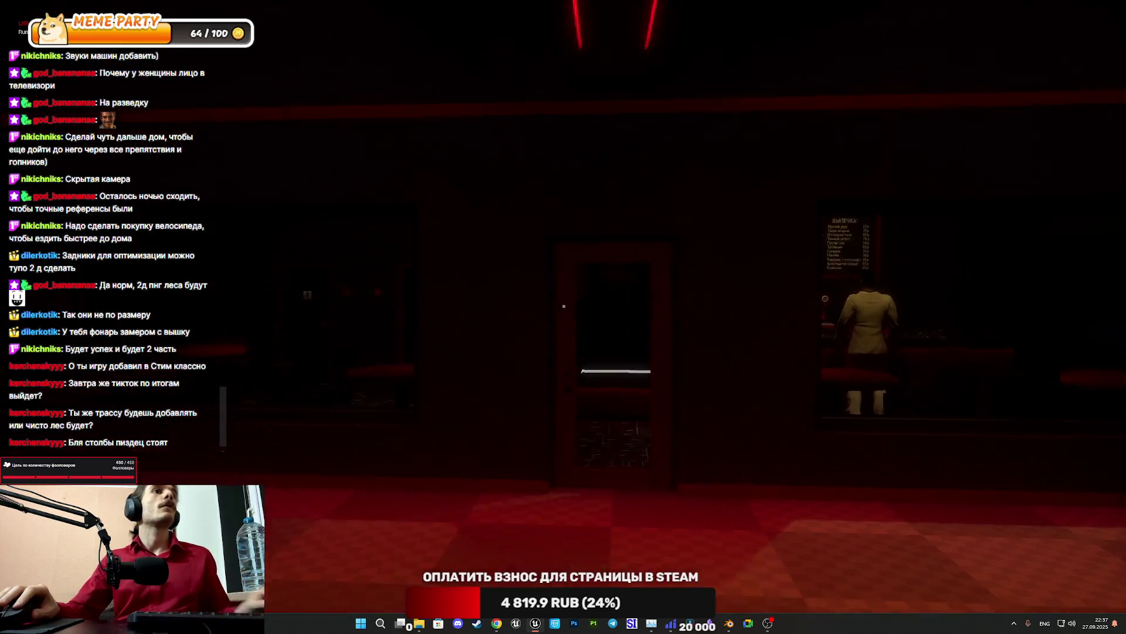